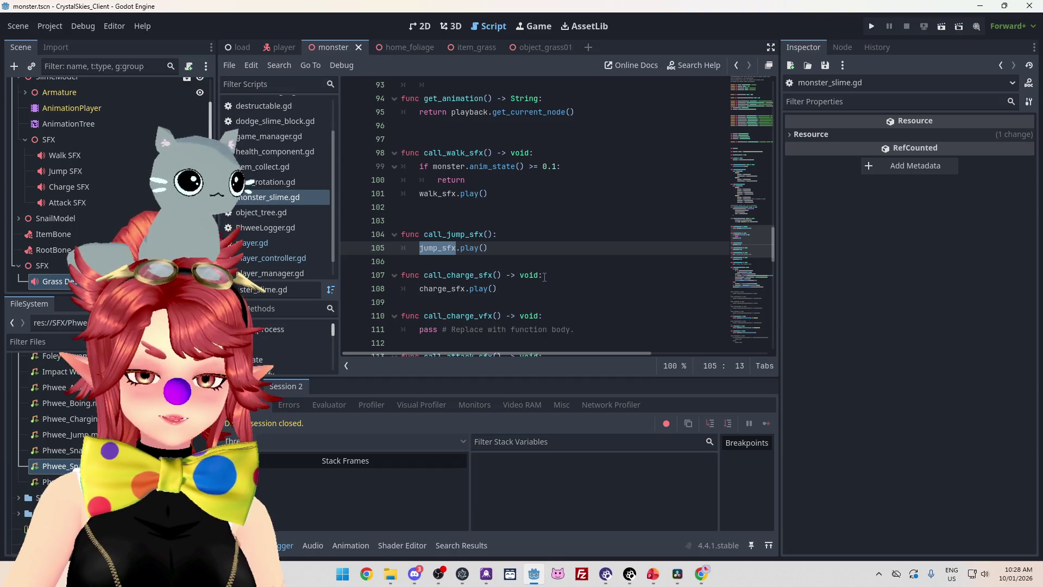
Find and select the swap_audio_players function name in the monster script
scroll(546, 259, "up", 20)
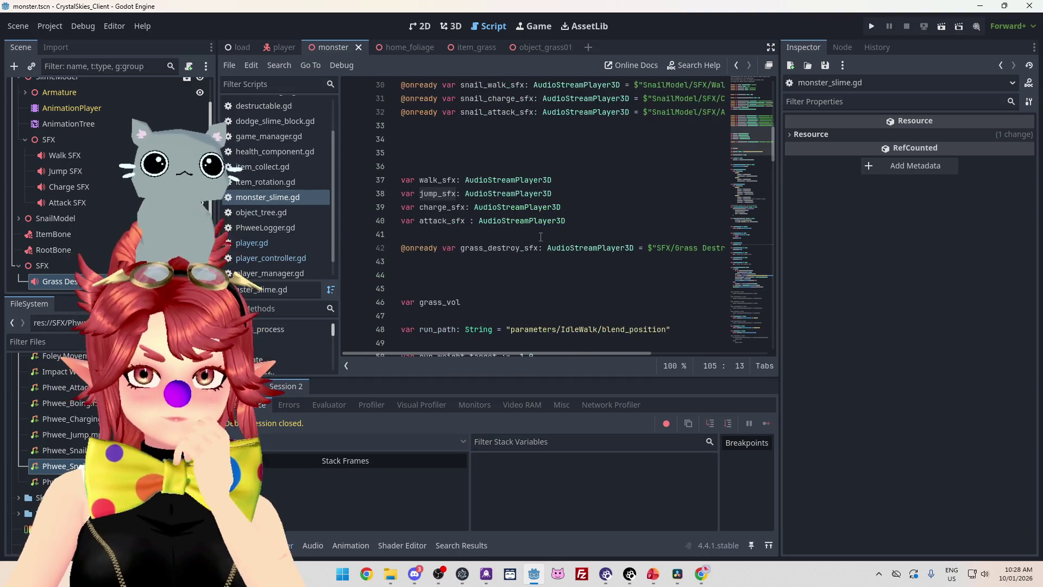
scroll(468, 261, "down", 3)
left_click(473, 154)
scroll(476, 218, "down", 4)
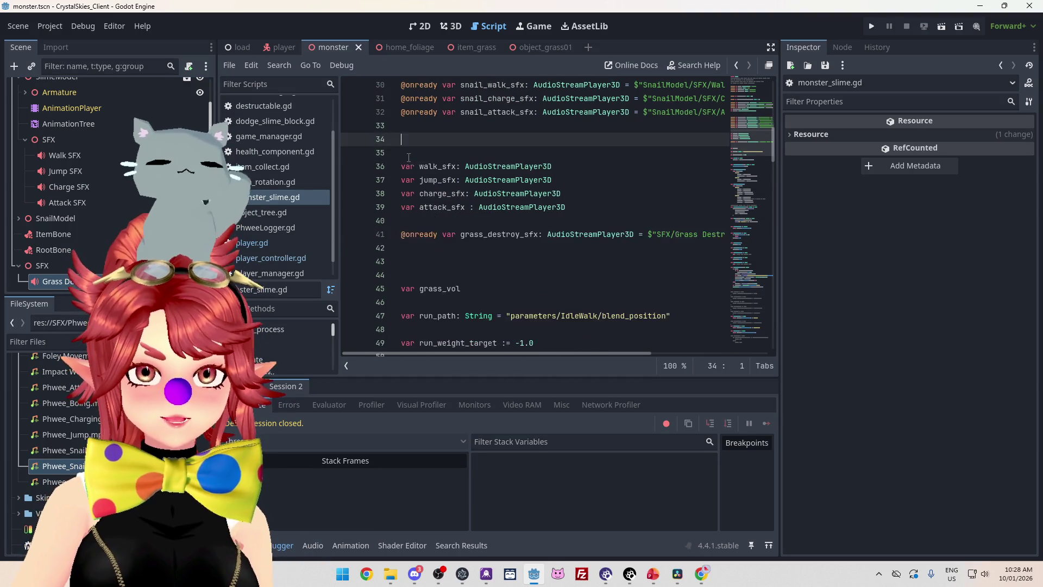
scroll(473, 234, "down", 20)
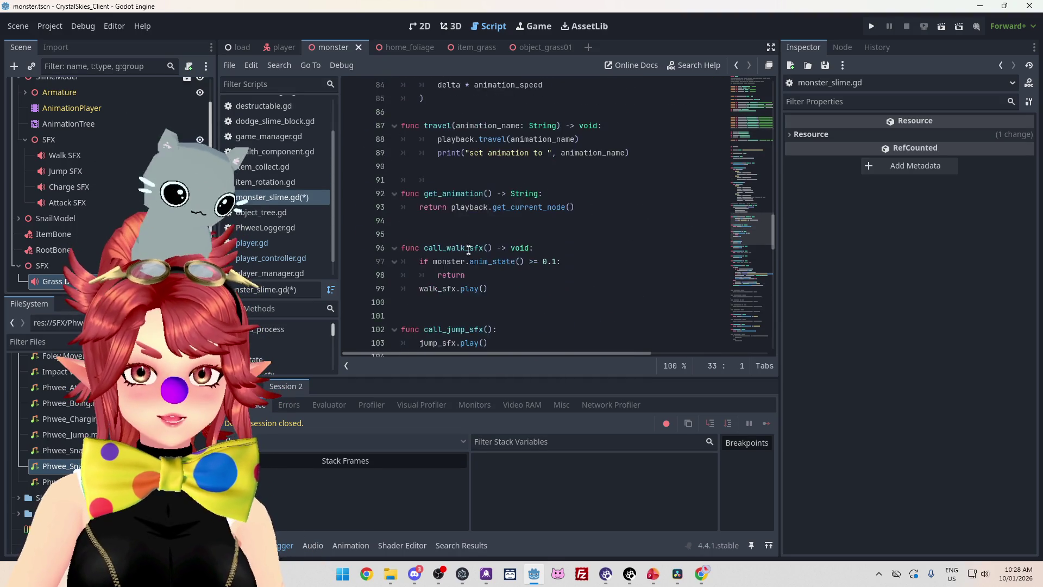
scroll(460, 256, "up", 12)
scroll(429, 228, "down", 7)
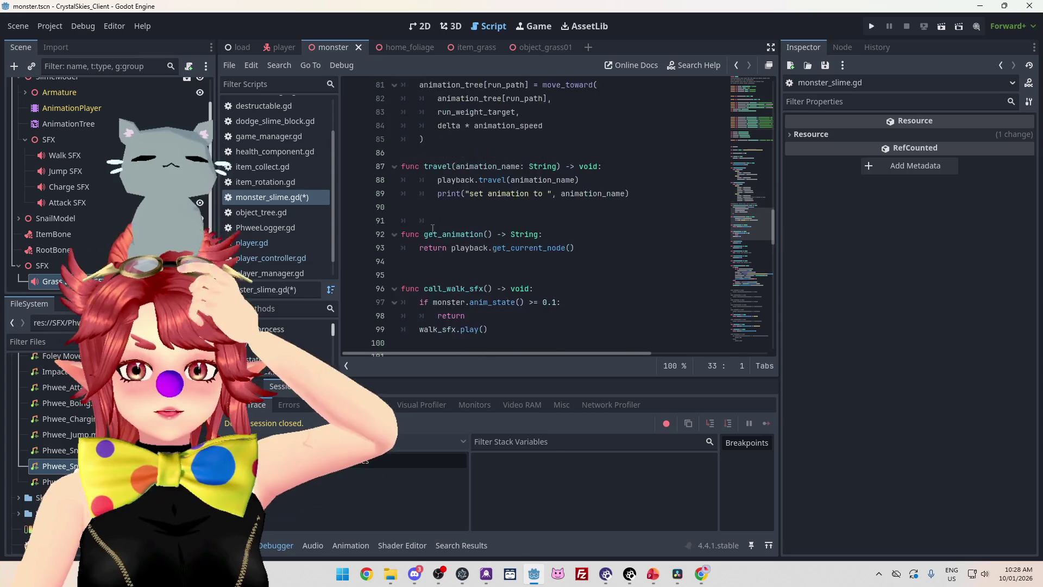
scroll(429, 228, "up", 10)
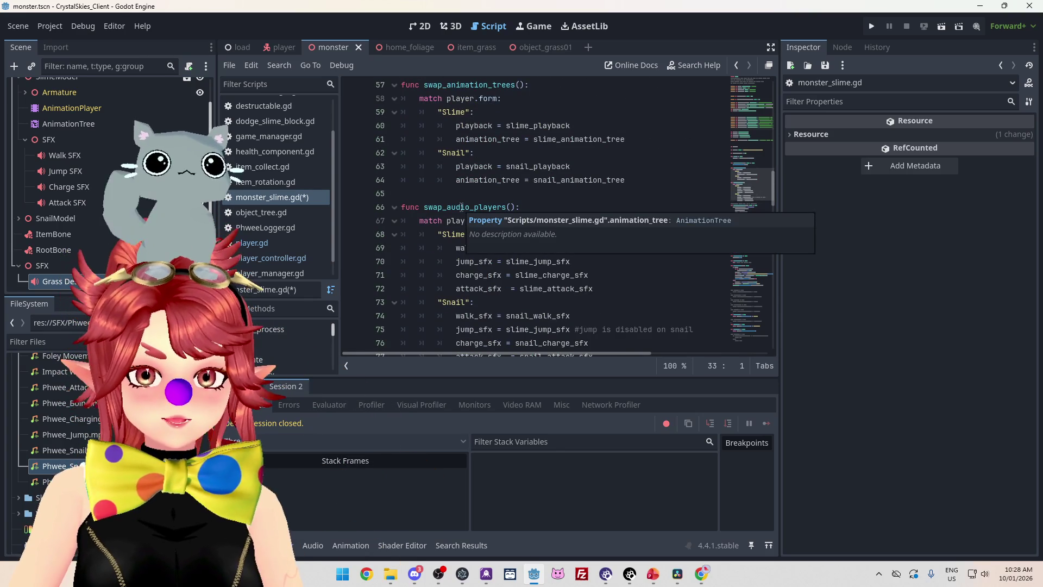
left_click_drag(424, 210, 439, 208)
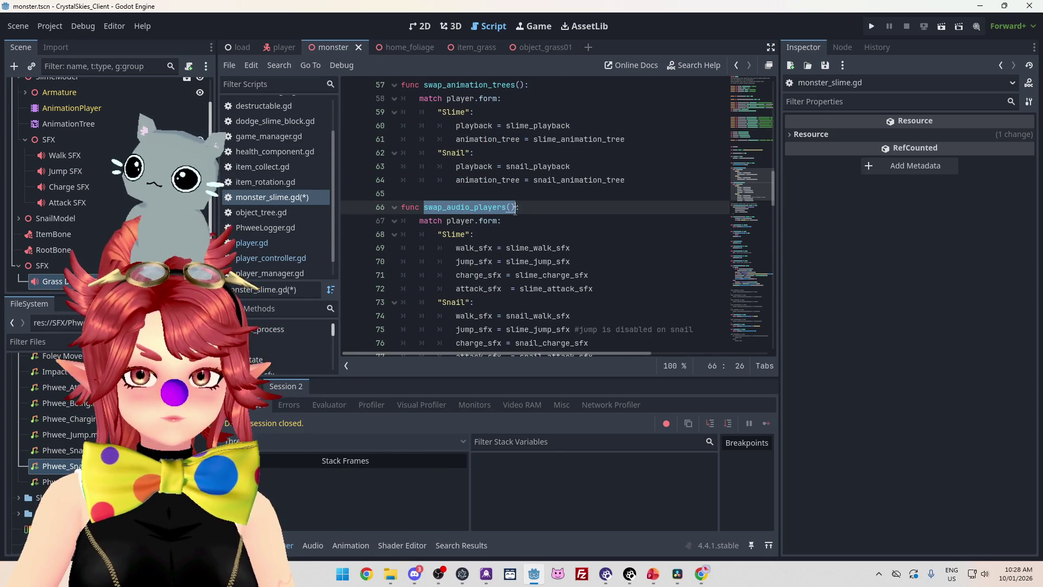
Open player.gd and jump to the change_form function definition
left_click(288, 243)
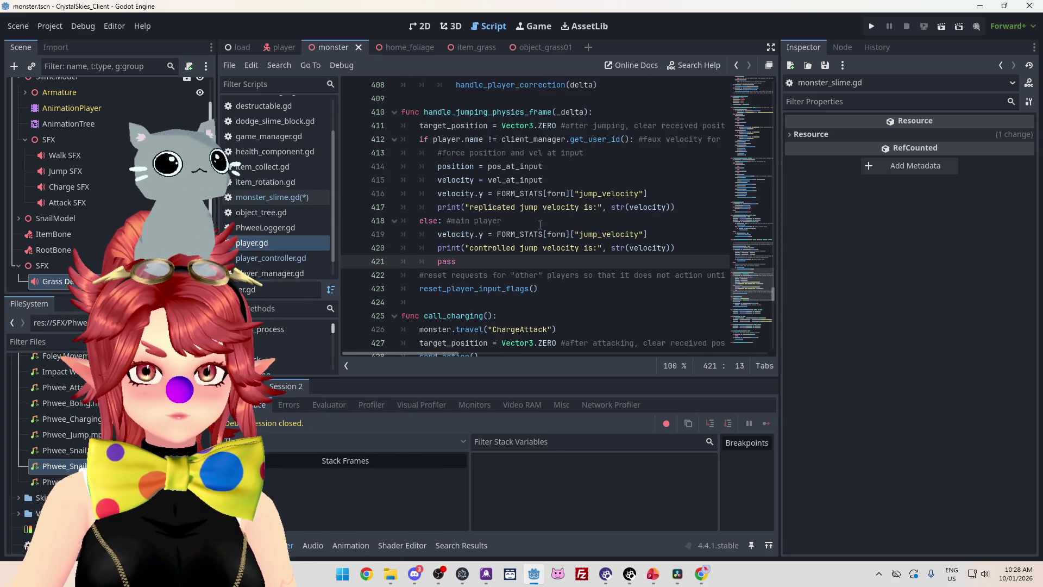
key("ctrl+f")
type("change_form")
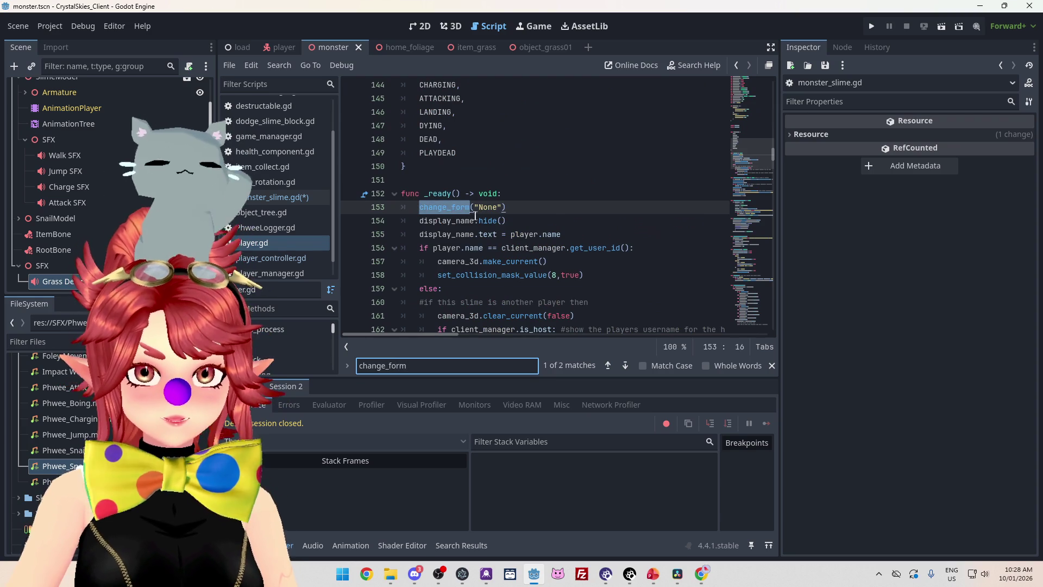
left_click(454, 212, "ctrl")
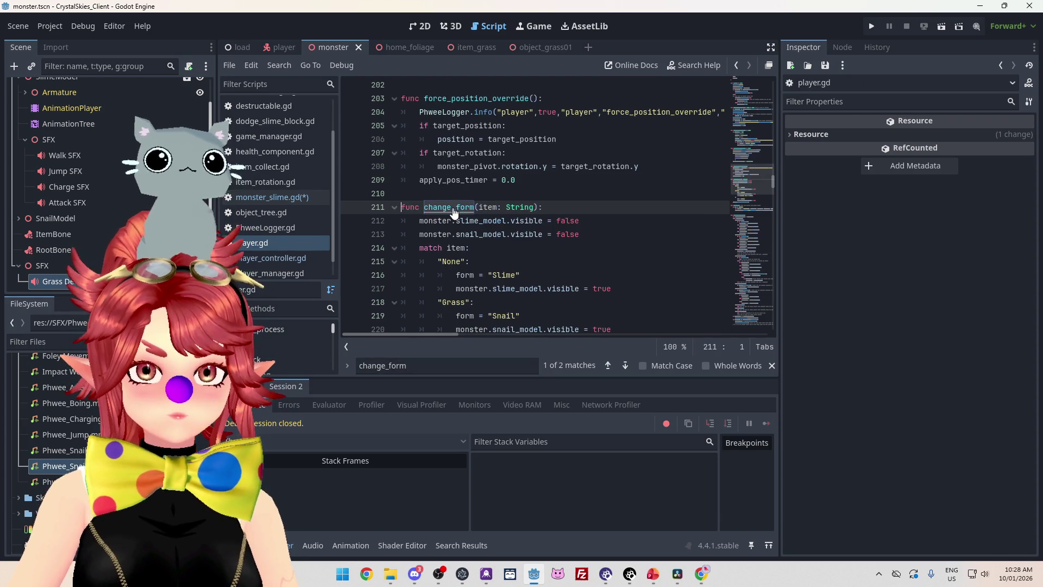
scroll(492, 202, "down", 4)
Add monster.swap_audio_players() below the animation tree swap and launch the game
left_click(567, 234)
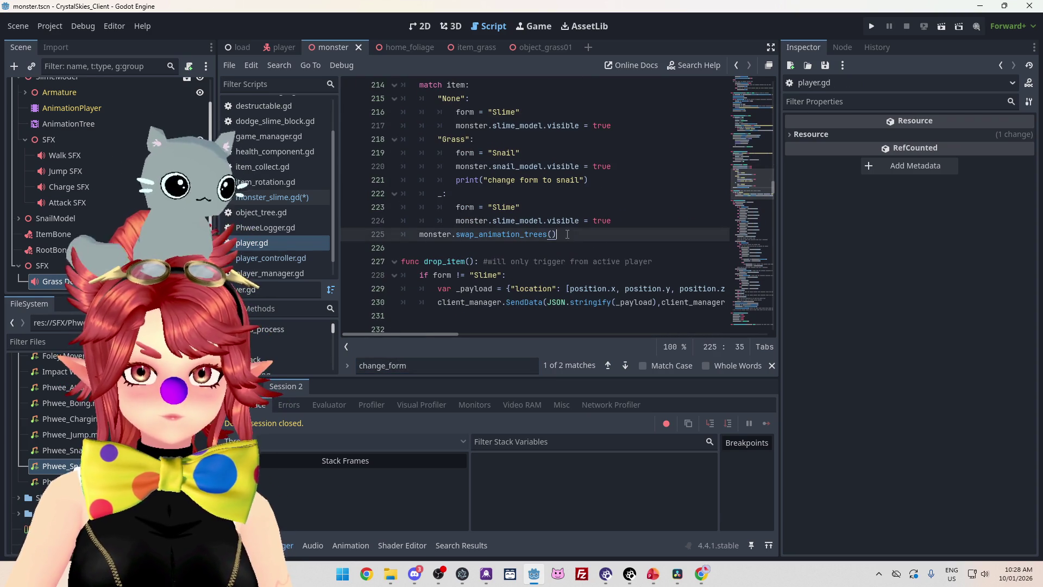
key("Return")
type("swap_audio_players()")
left_click_drag(419, 234, 456, 234)
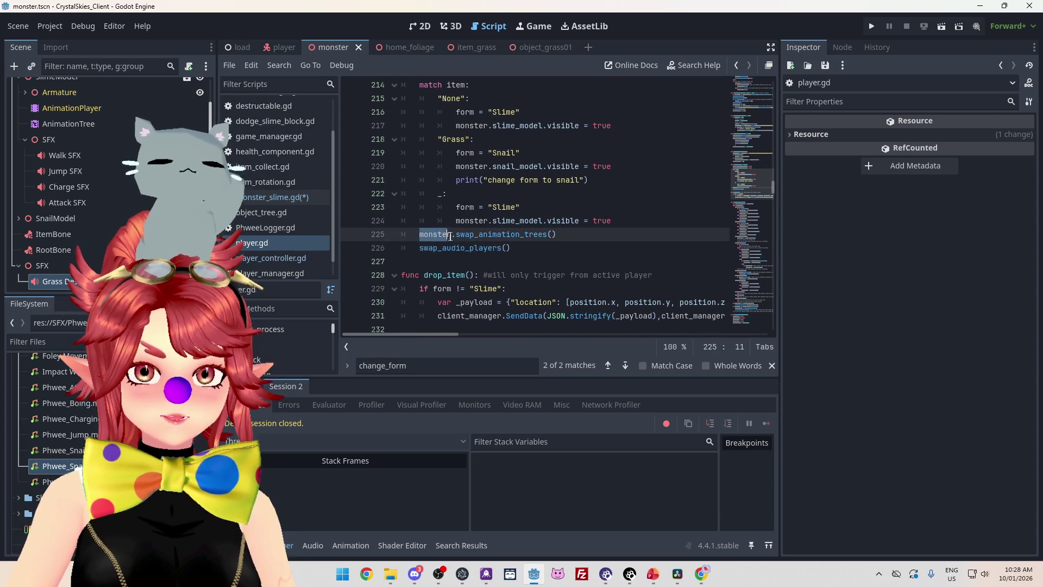
key("ctrl+c")
left_click(420, 247)
key("ctrl+v")
left_click(652, 221)
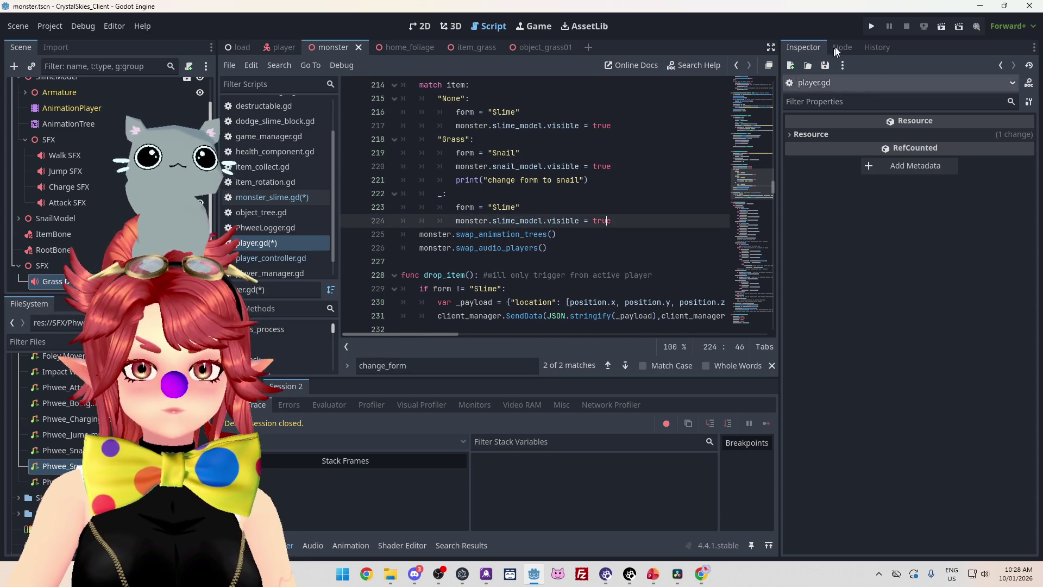
left_click(872, 27)
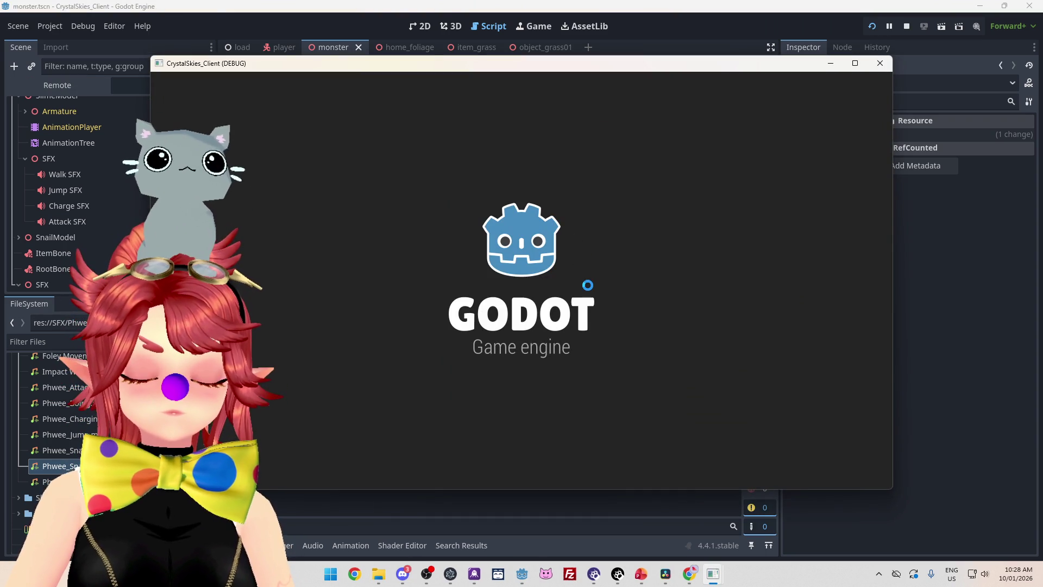
Enter a display name and lobby name 'saxdbhkasd', create the lobby, and charge an attack
left_click(572, 319)
type("Phwee")
key("Tab")
type("saxdbhkasd")
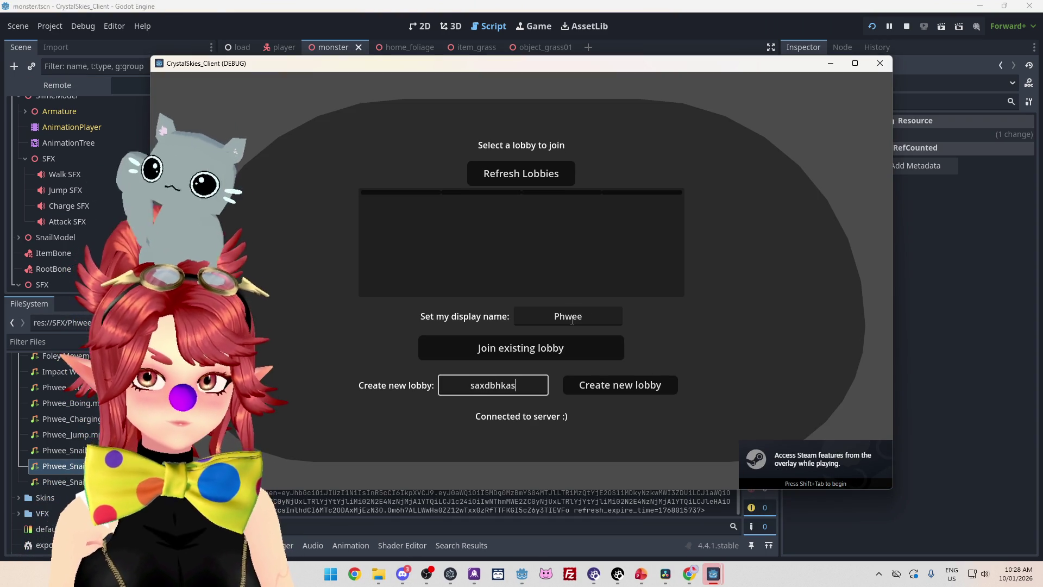
key("Tab")
key("Return")
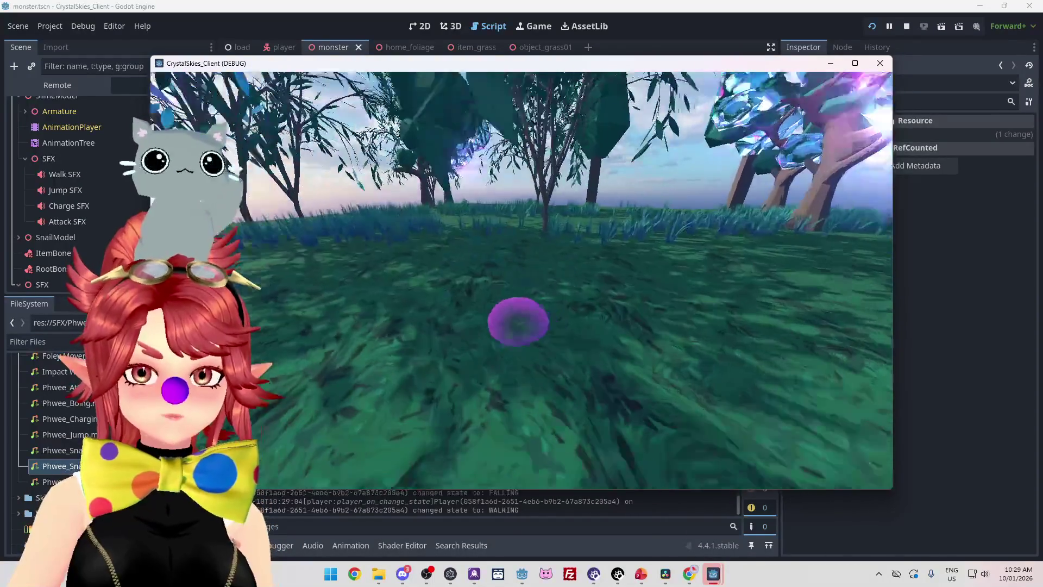
key("e")
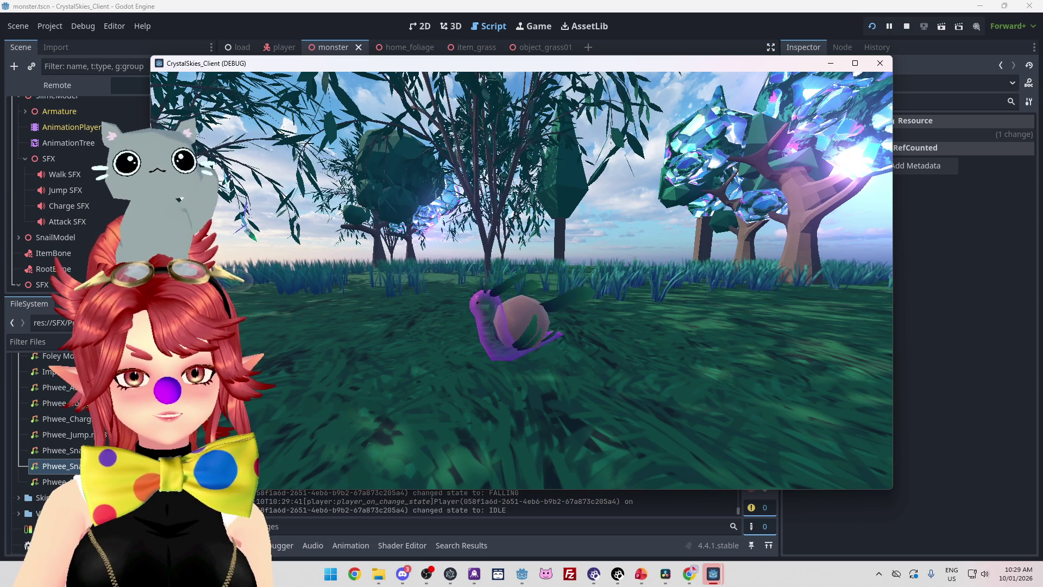
Bring up the host settings menu and close the debug game window
key("Escape")
left_click(903, 26)
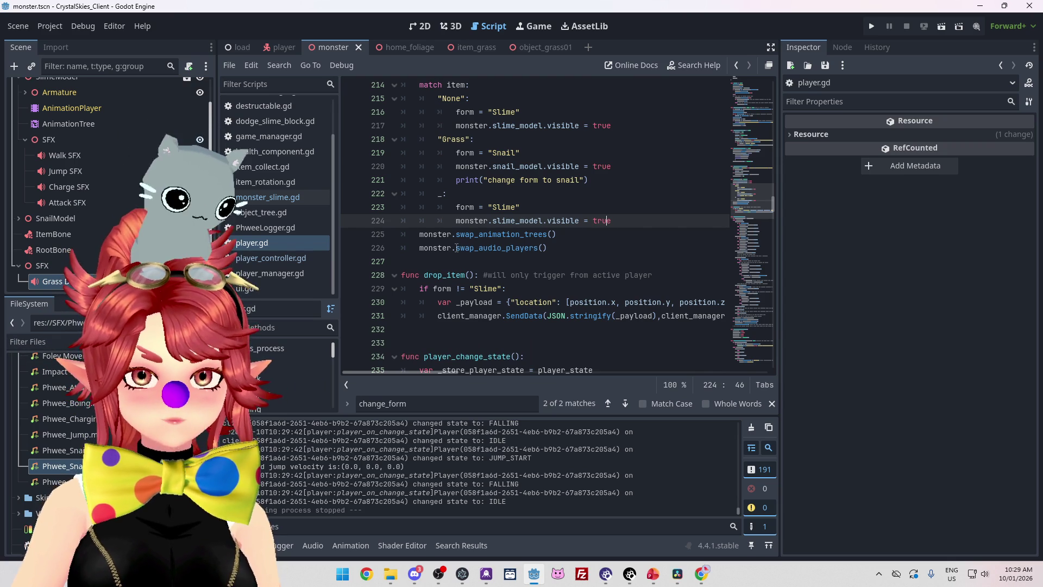
Jump from the swap_audio_players call to its definition in monster_slime.gd
left_click_drag(457, 247, 493, 248)
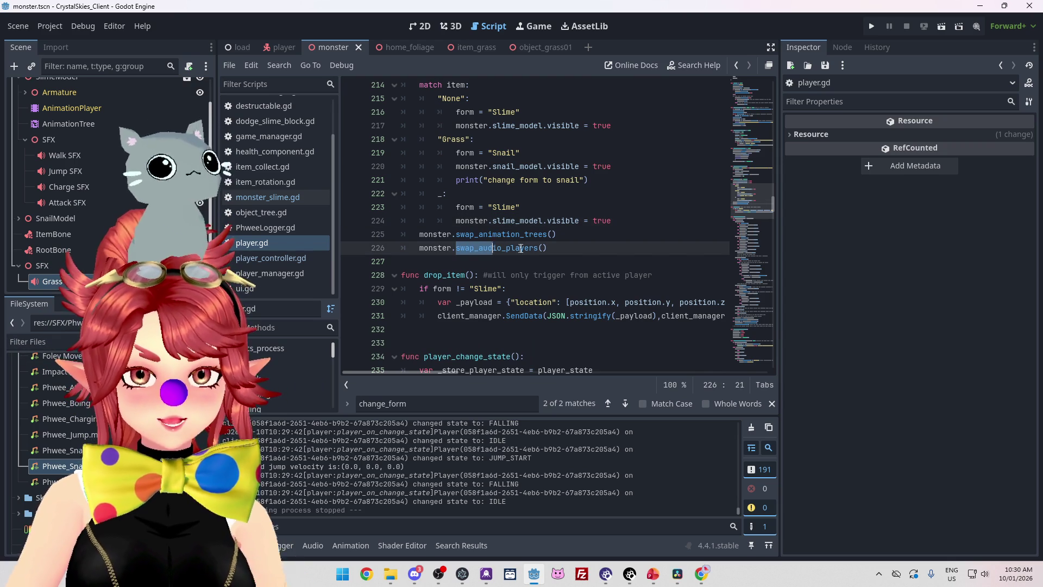
key("Right")
left_click(489, 248, "ctrl")
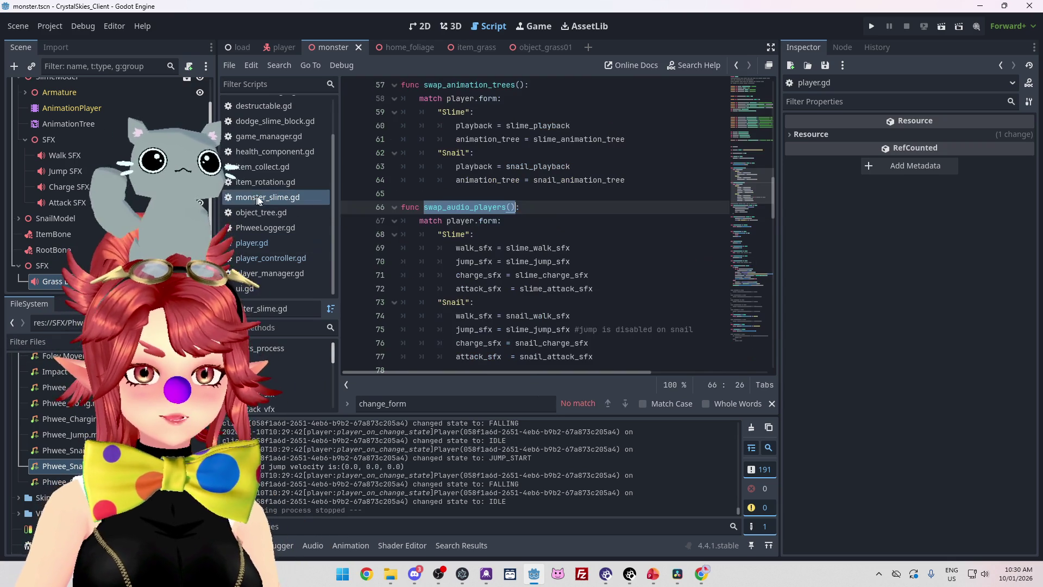
scroll(516, 239, "up", 1)
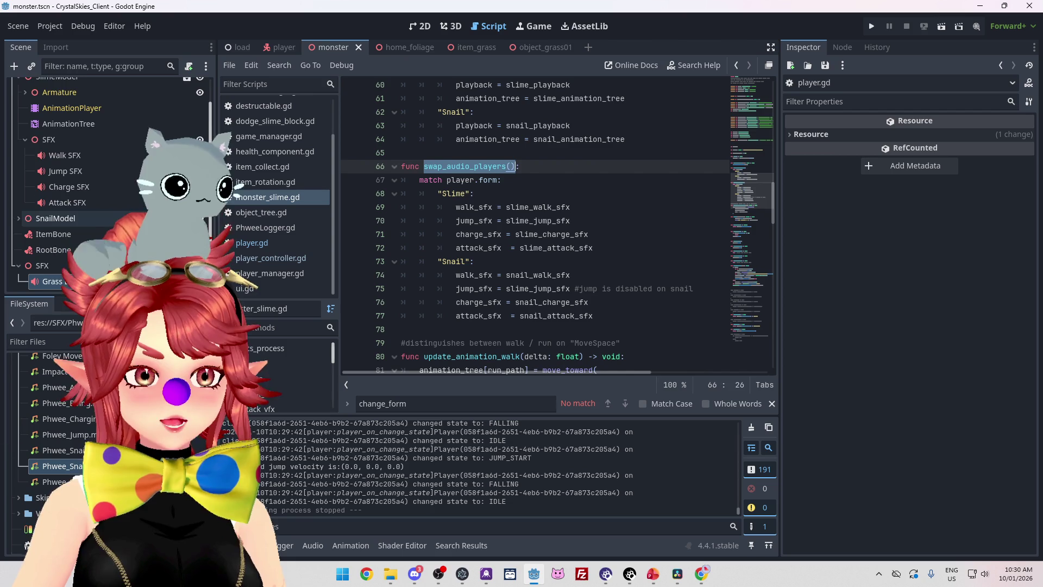
scroll(39, 158, "up", 1)
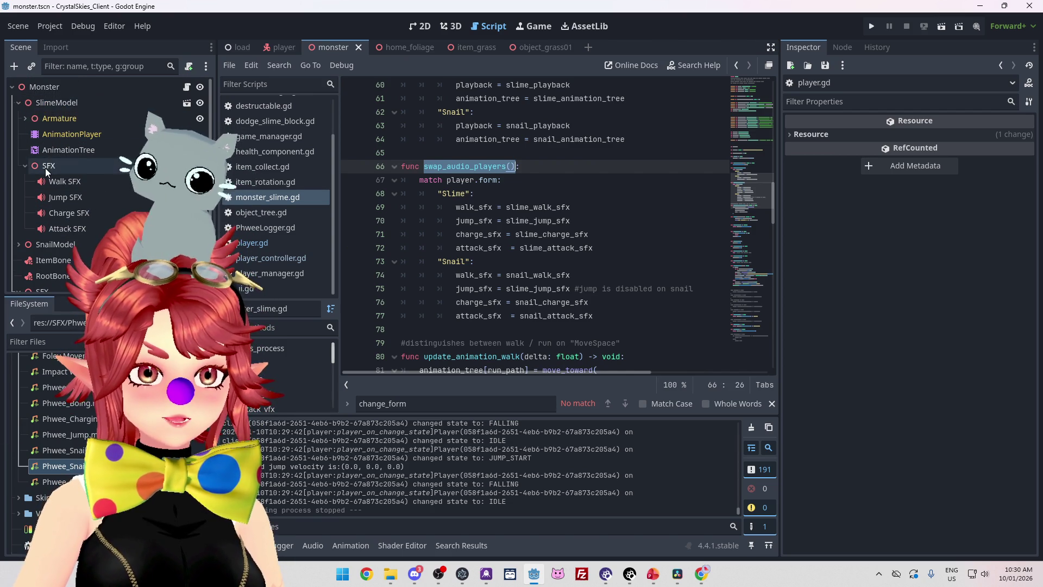
scroll(33, 234, "down", 1)
Expand SnailModel in the Scene dock and open the context menu on its SFX node
left_click(18, 218)
scroll(82, 223, "down", 3)
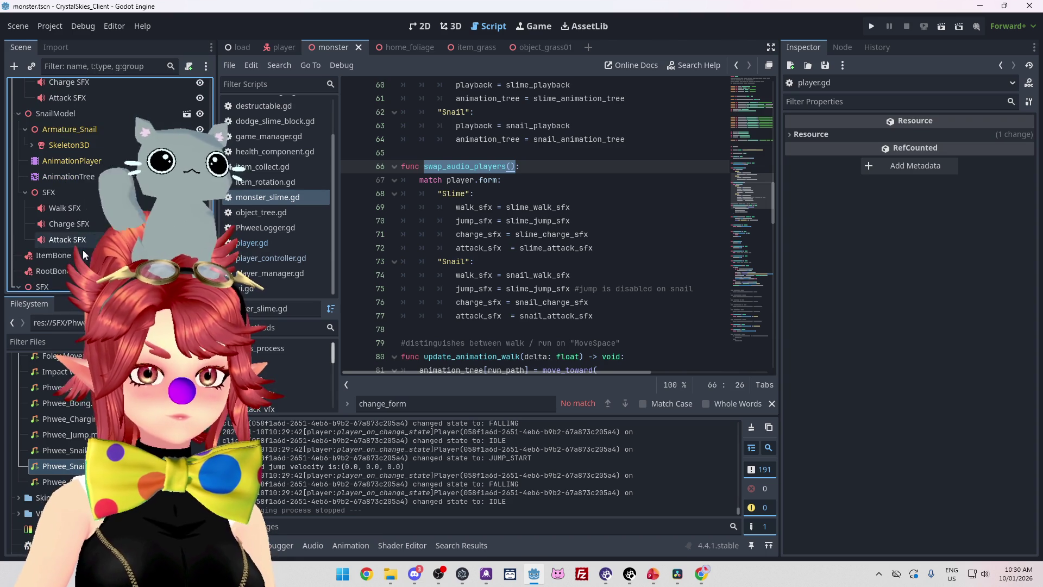
right_click(56, 192)
Add an AudioStreamPlayer3D named 'Jump SFX' under the snail's SFX node
left_click(89, 200)
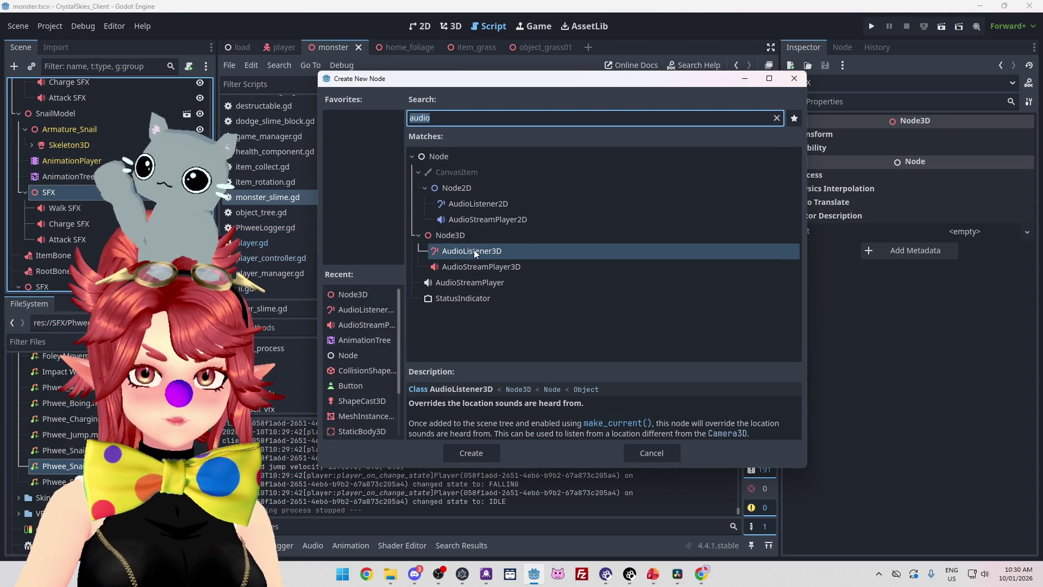
left_click(471, 263)
double_click(471, 263)
double_click(73, 255)
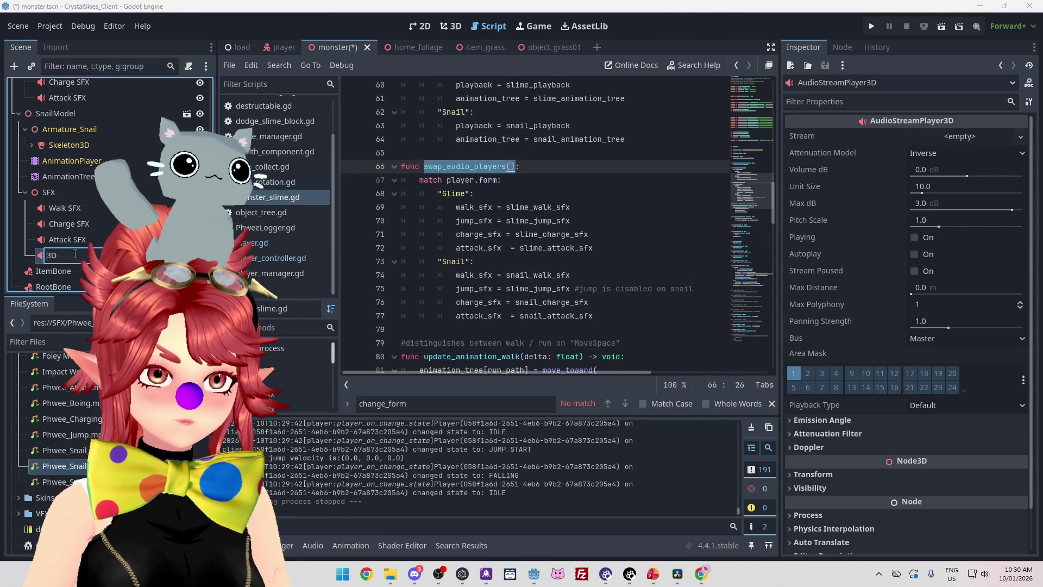
type("Jump SFX")
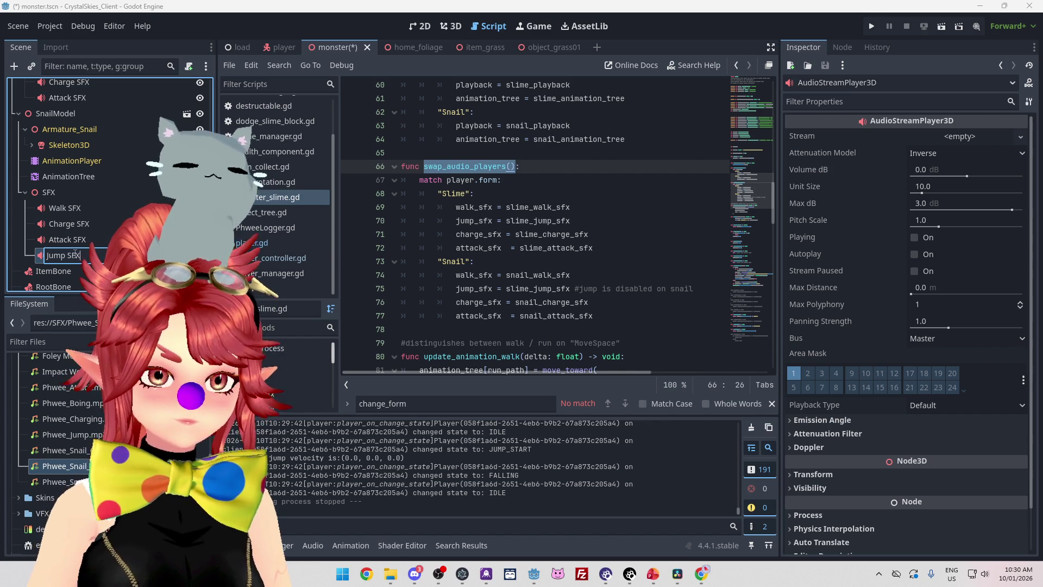
key("Return")
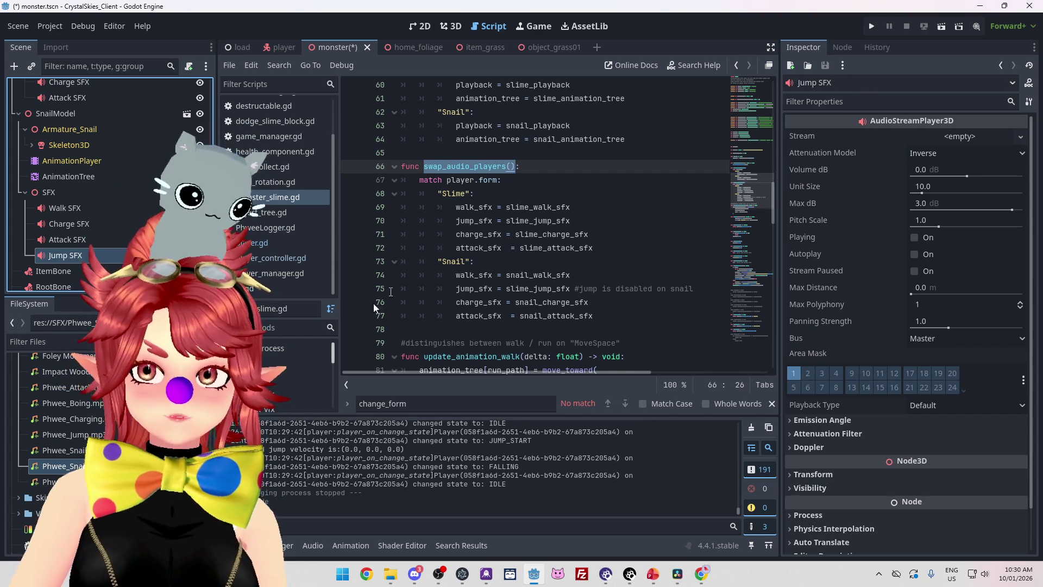
Drag Jump SFX into the script as an onready variable named snail_jump_sfx
scroll(525, 223, "up", 5)
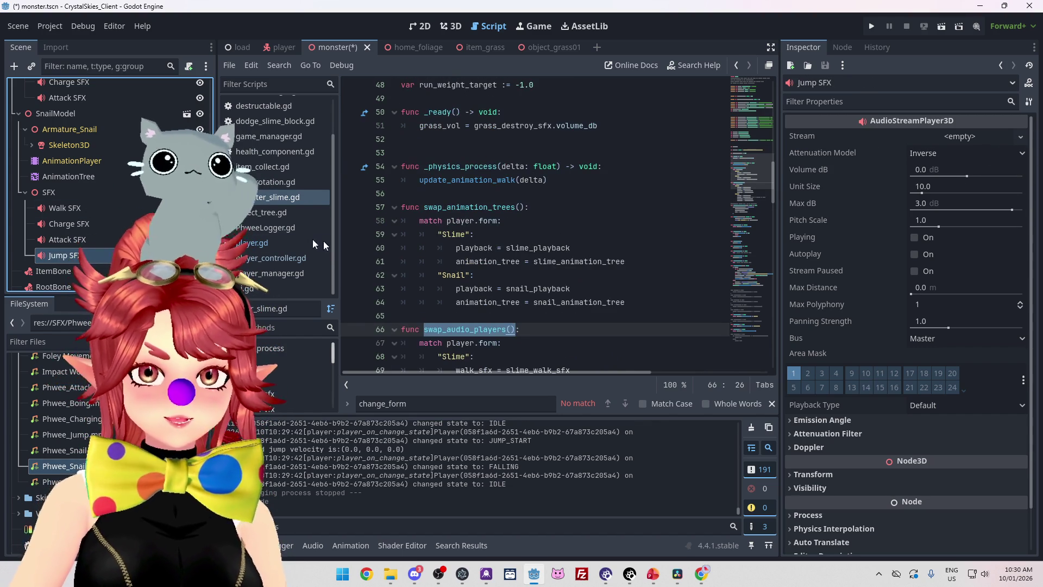
scroll(526, 222, "up", 5)
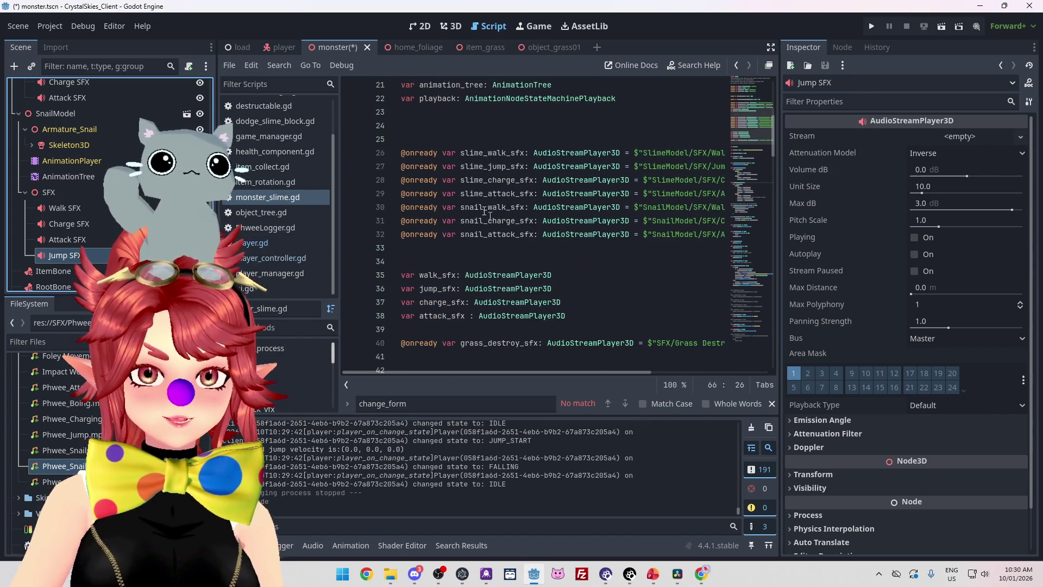
mouse_move(57, 255)
left_mouse_down()
mouse_move(244, 206)
mouse_move(460, 259)
mouse_move(422, 249)
mouse_move(402, 225)
left_mouse_up()
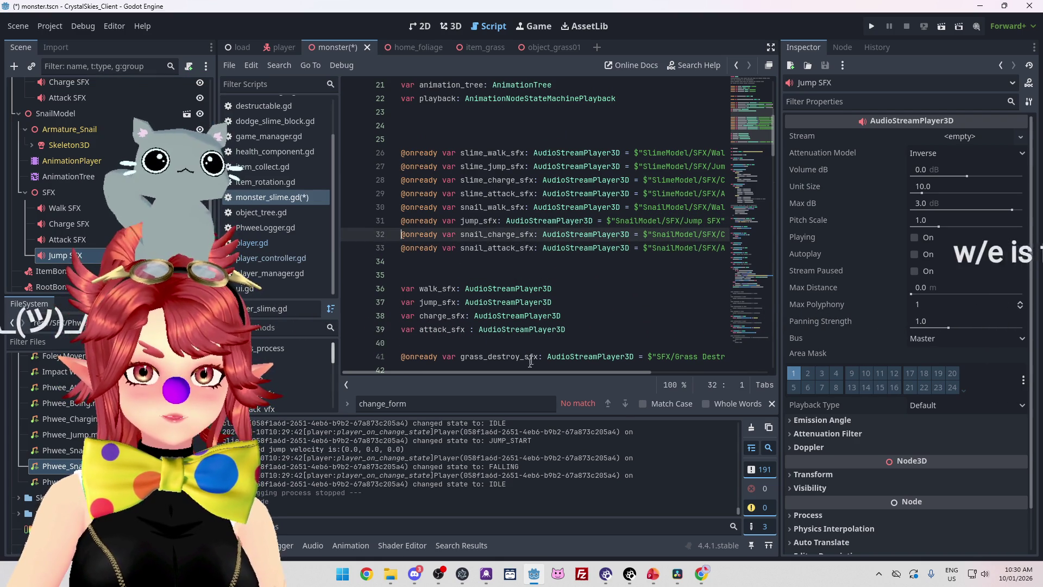
left_click(461, 221)
type("sna")
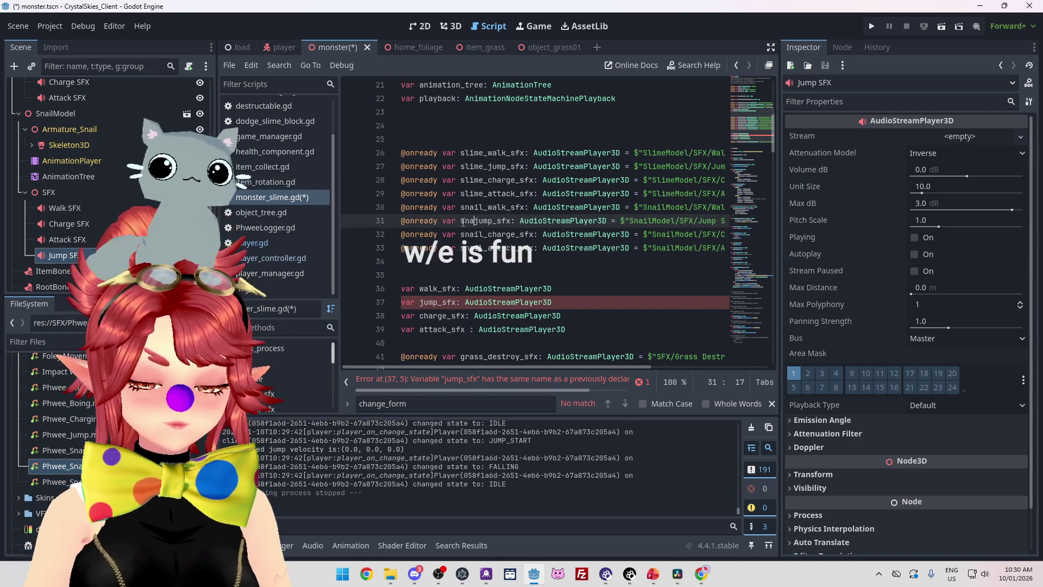
type("il_")
Make the Snail jump sound use snail_jump_sfx, drop its comment, and save
scroll(489, 207, "down", 9)
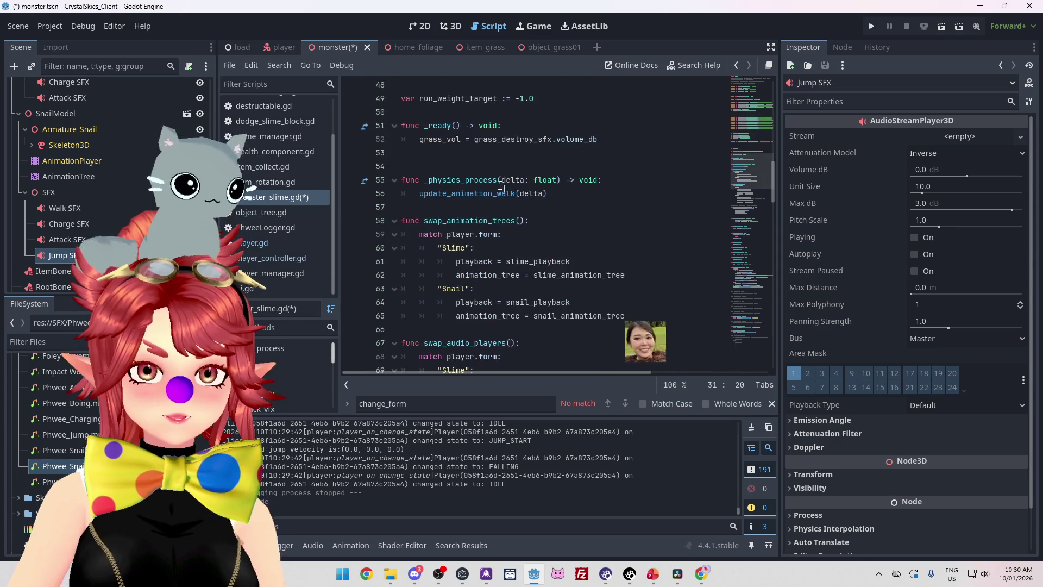
scroll(501, 186, "down", 5)
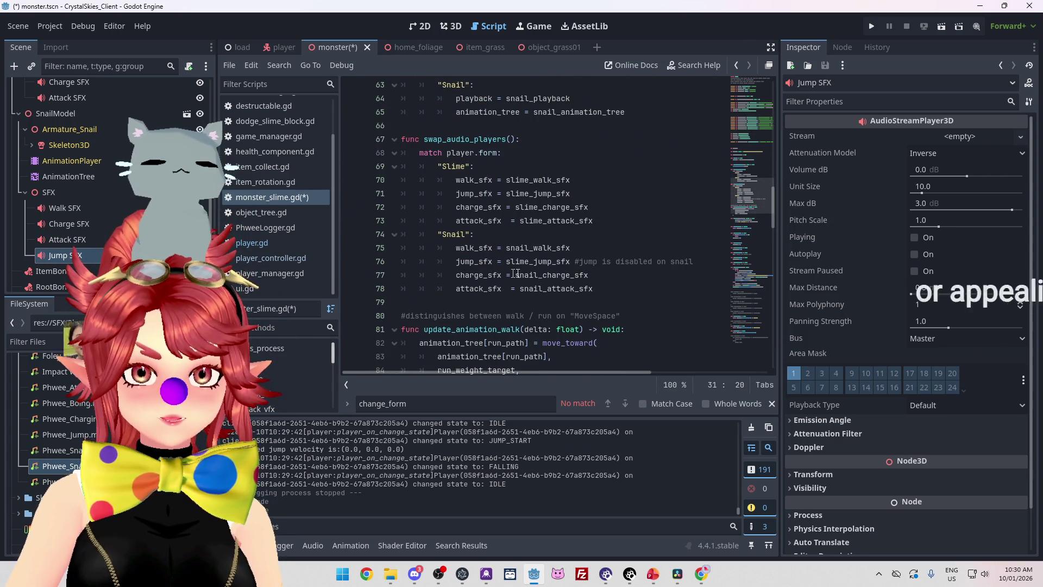
left_click_drag(506, 262, 532, 263)
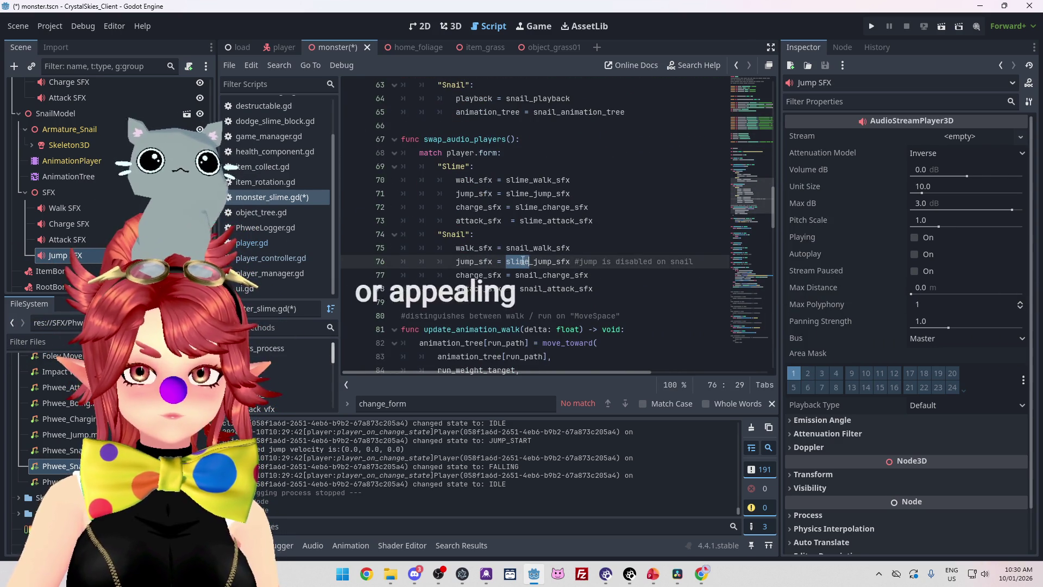
left_click(708, 262)
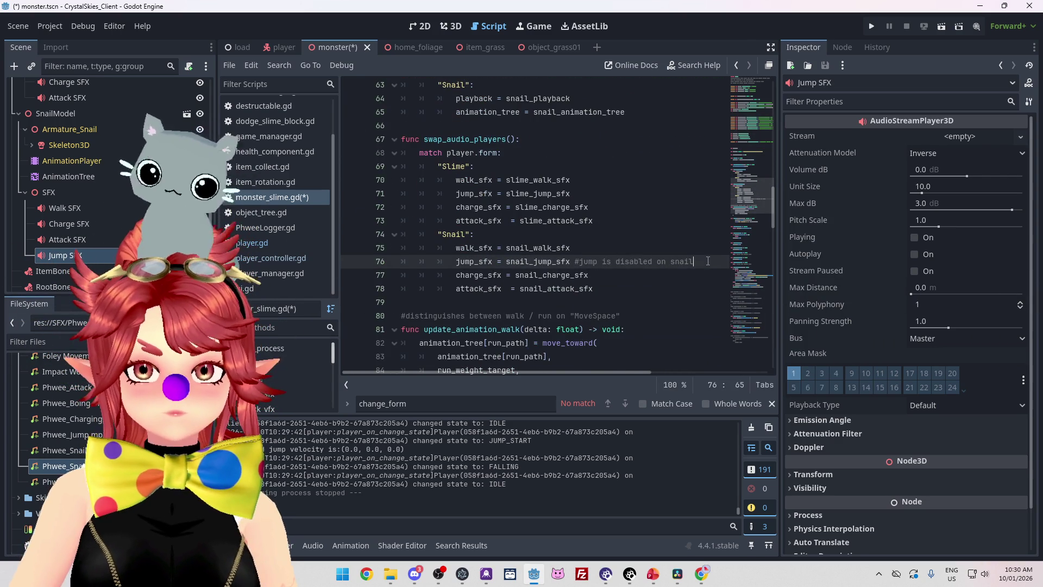
left_click(608, 179)
key("ctrl+s")
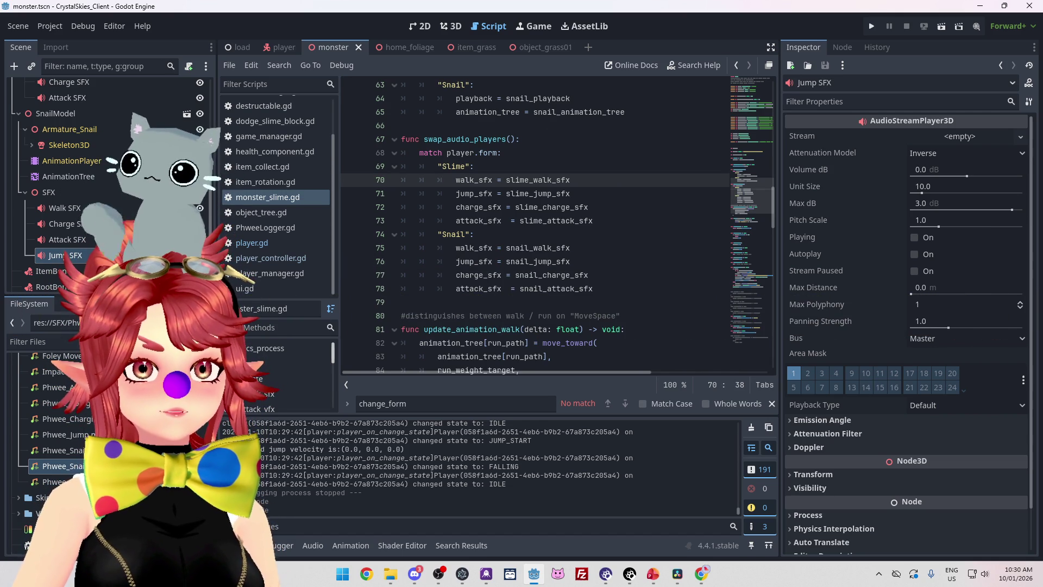
left_click(597, 234)
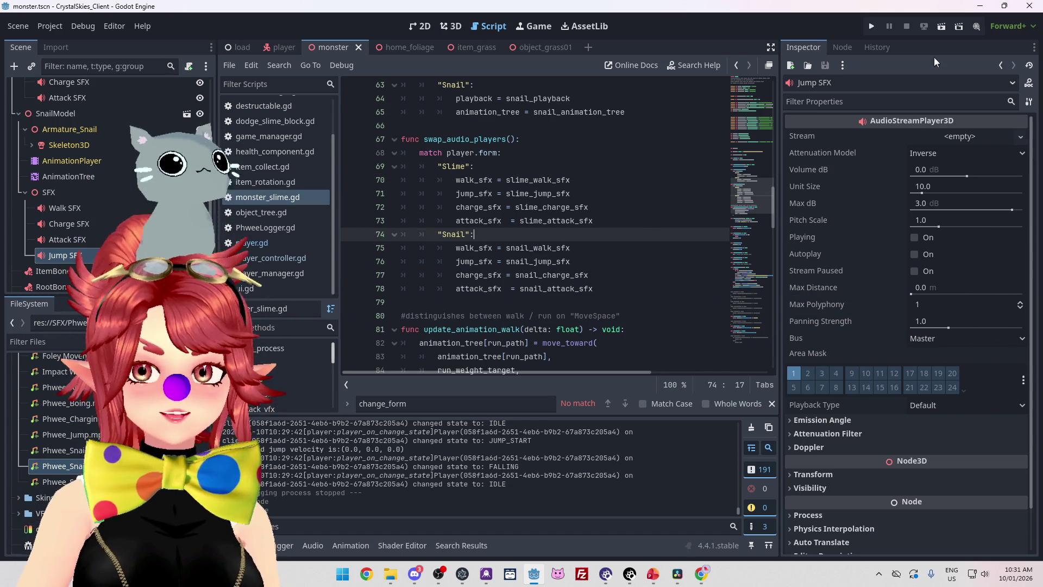
Run the game, enter a display name, load into the world, and walk the snail
left_click(871, 27)
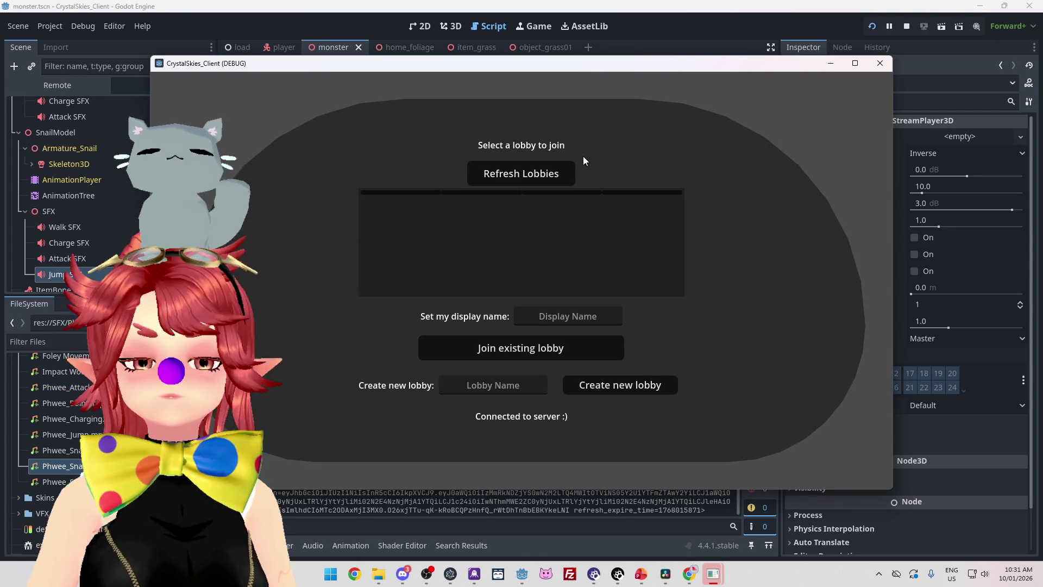
left_click(553, 319)
type("Phwee")
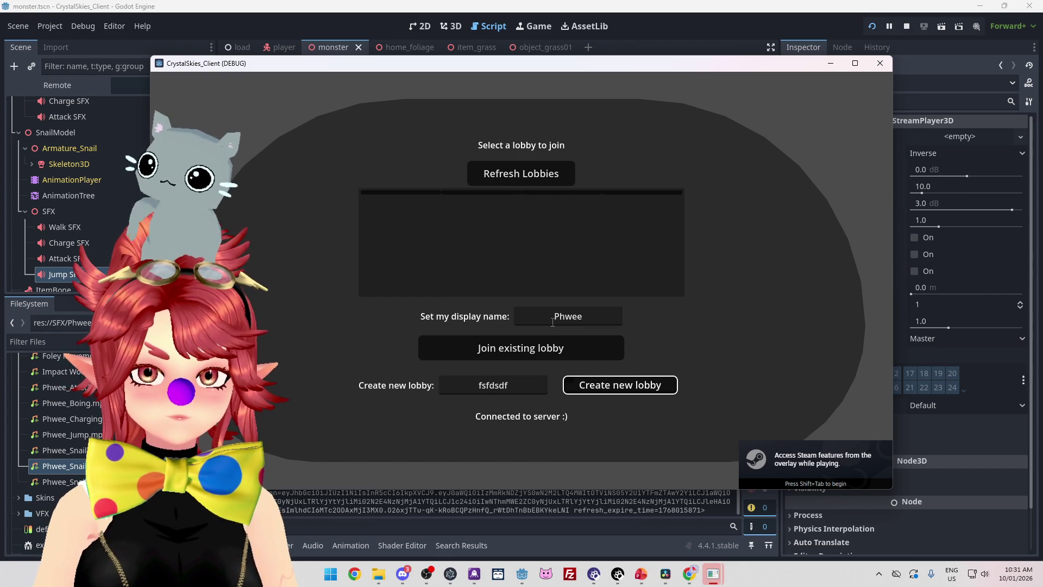
key("Return")
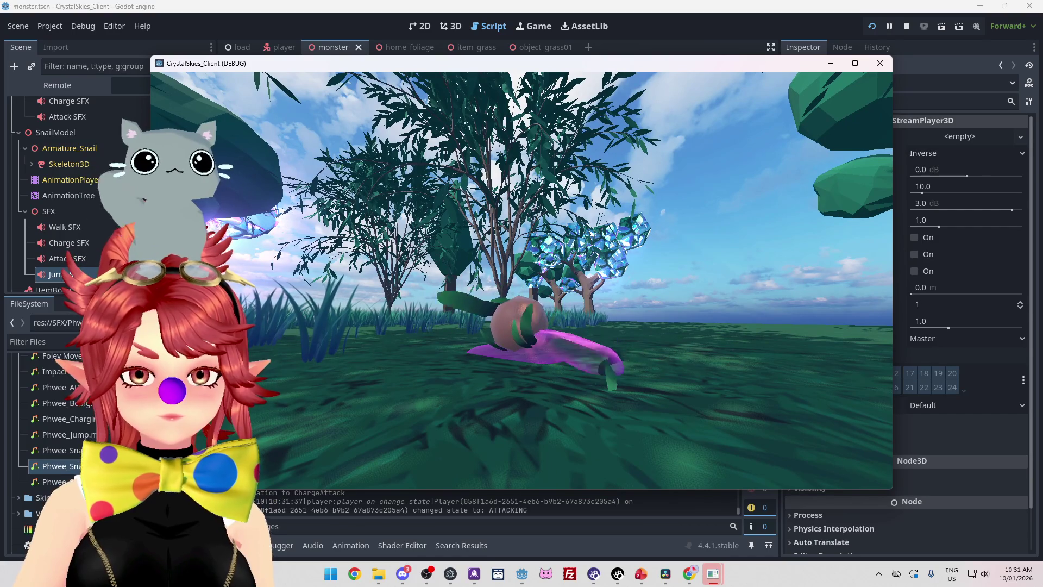
key("w")
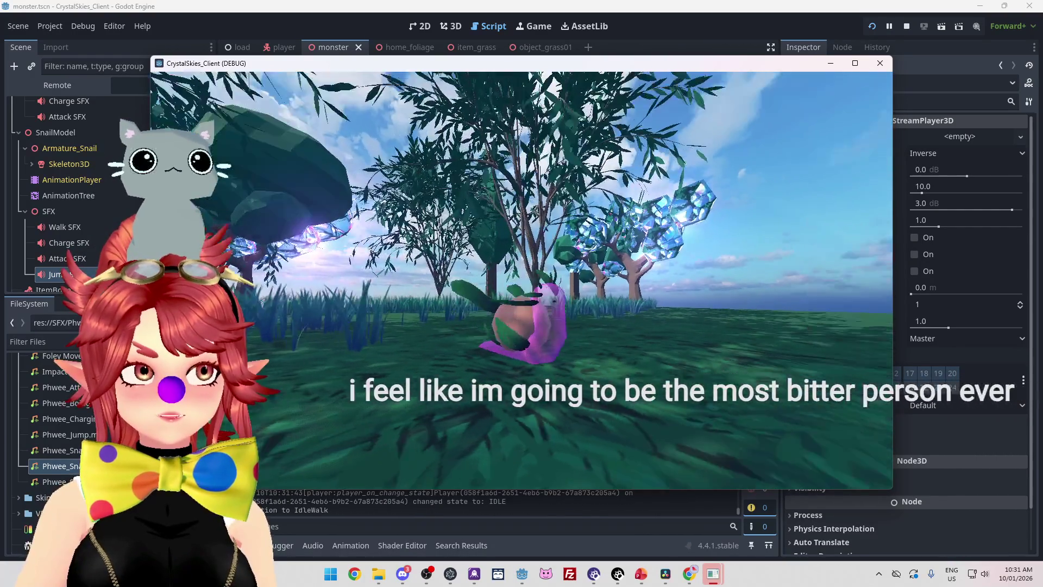
Charge-attack with the snail, open host settings, and close the game window
key("e")
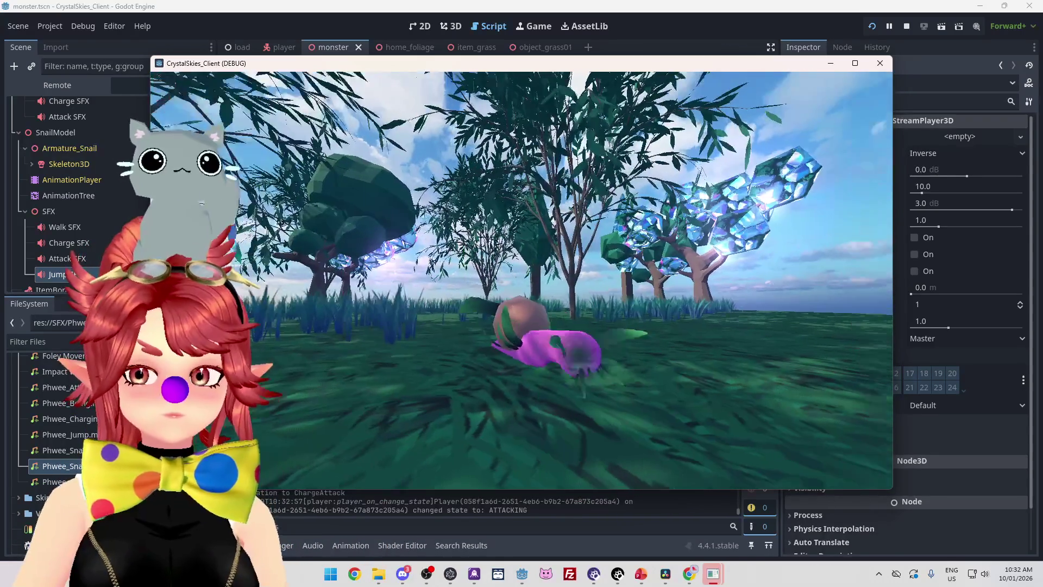
key("Escape")
left_click(907, 27)
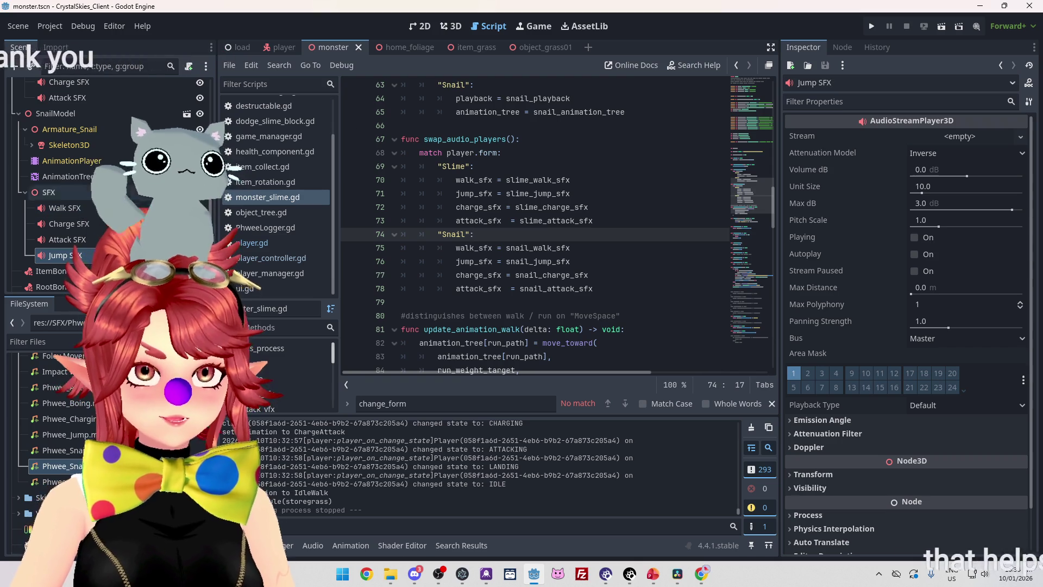
Inspect the Attack SFX node's Phwee_Snail_Hit.mp3 stream and its Resource details
left_click(87, 239)
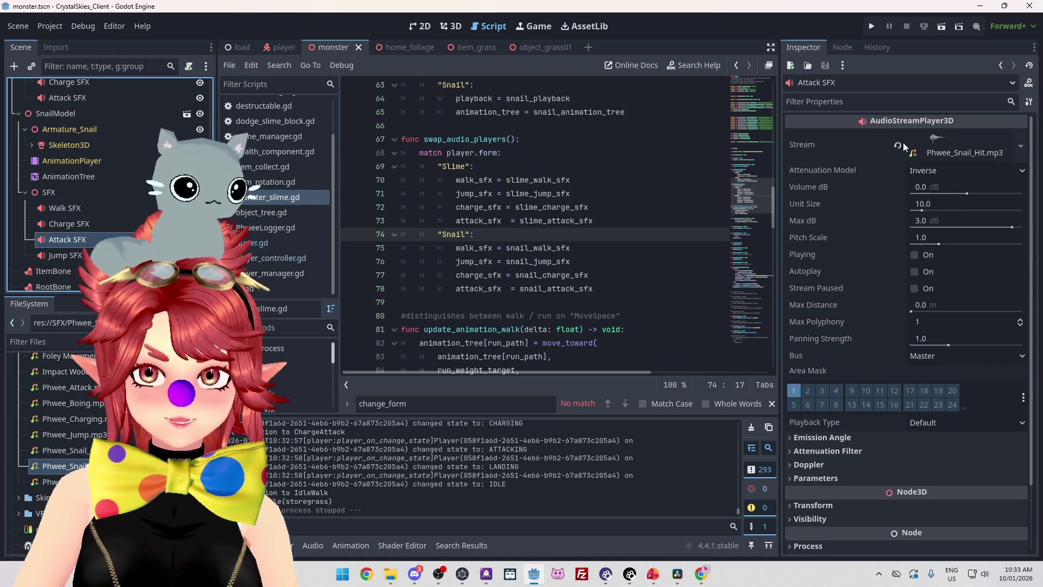
left_click(915, 148)
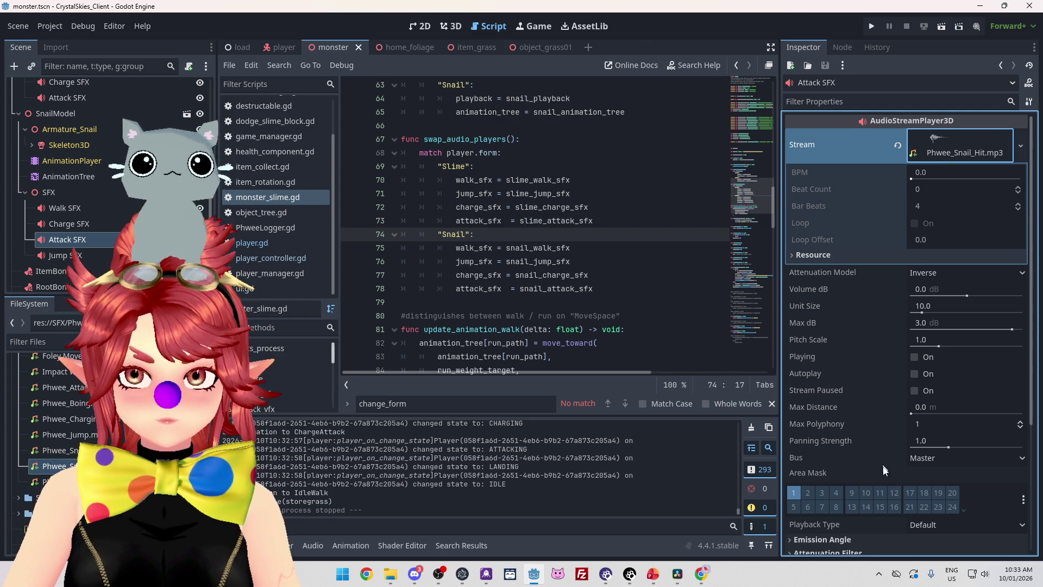
scroll(891, 465, "down", 5)
scroll(892, 465, "up", 5)
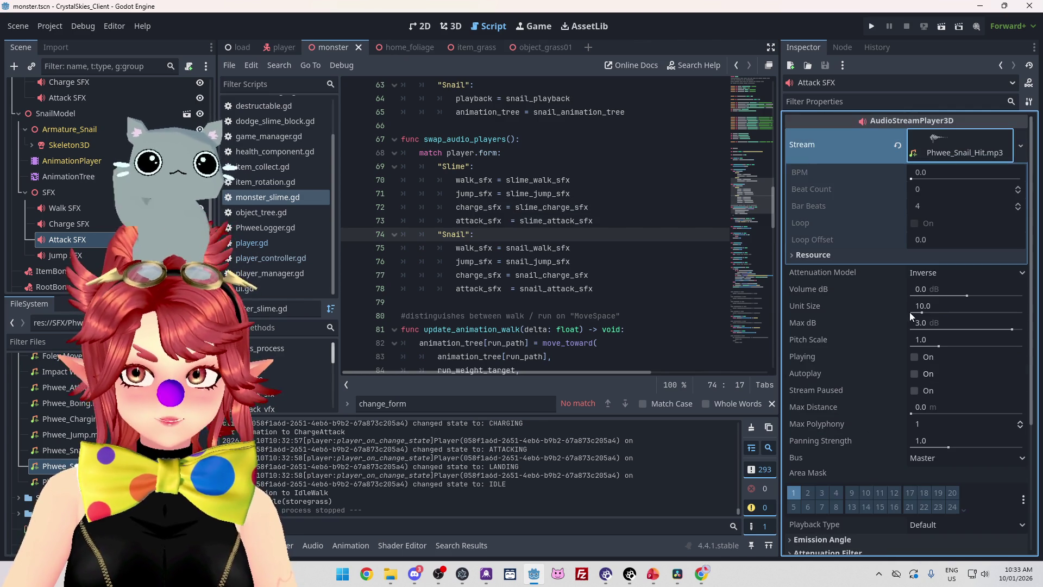
scroll(510, 247, "down", 5)
scroll(510, 247, "up", 4)
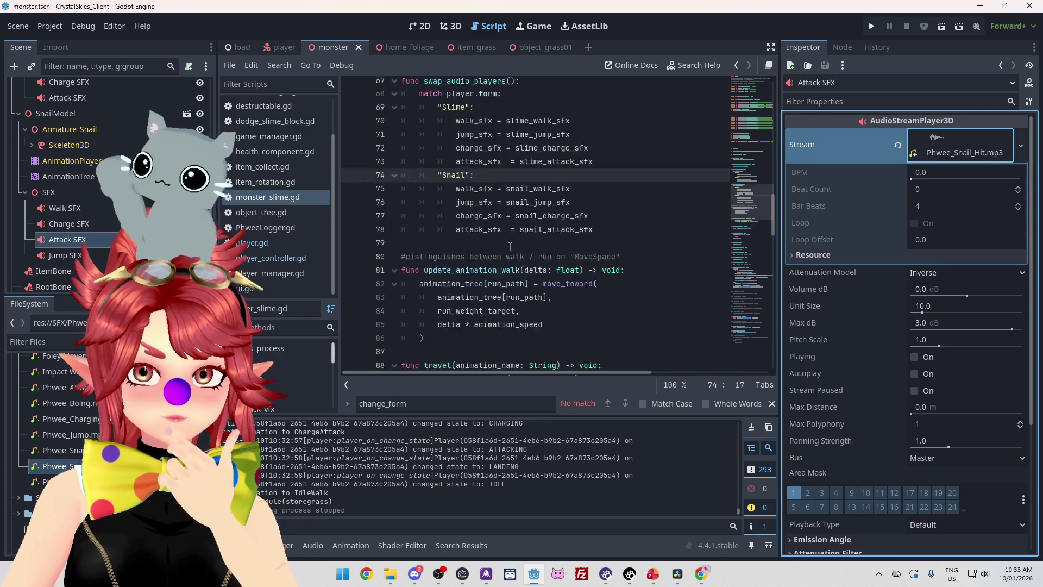
scroll(511, 247, "up", 8)
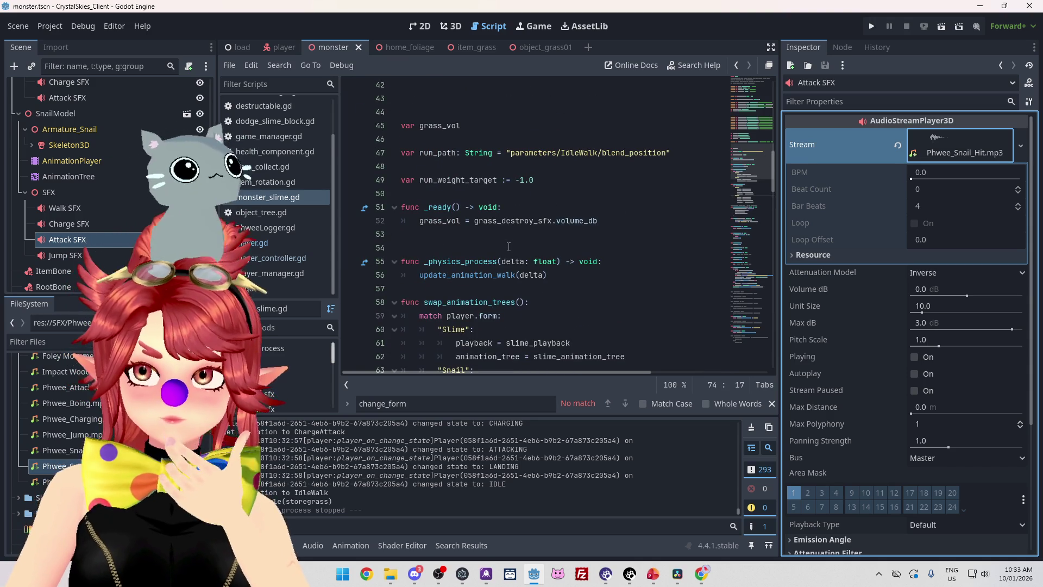
left_click(807, 254)
left_click(806, 255)
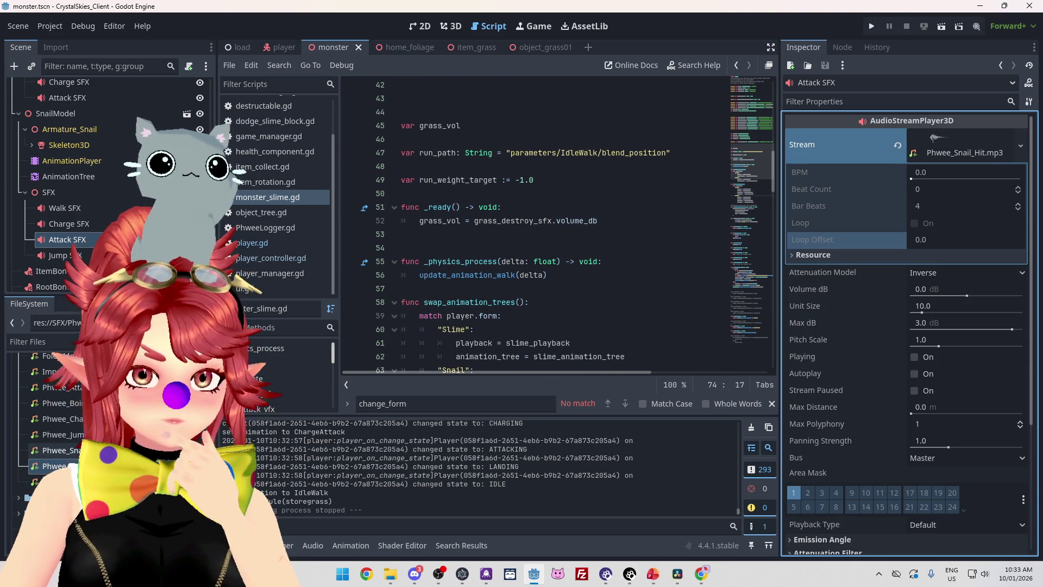
View Phwee_Snail_Hit.mp3 import settings, close them unchanged, and rerun the game with F5
double_click(55, 466)
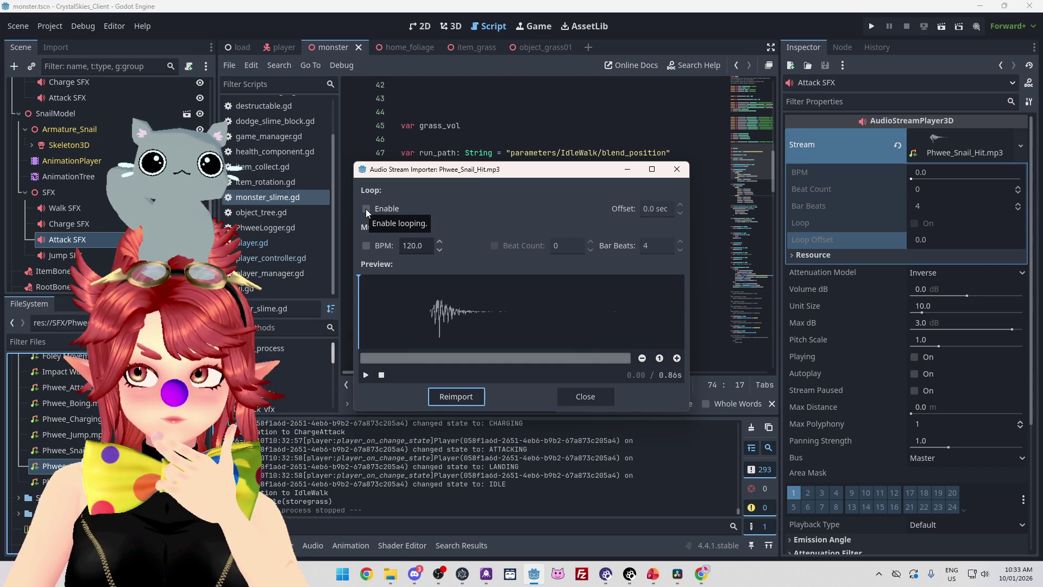
left_click(610, 390)
left_click(937, 240)
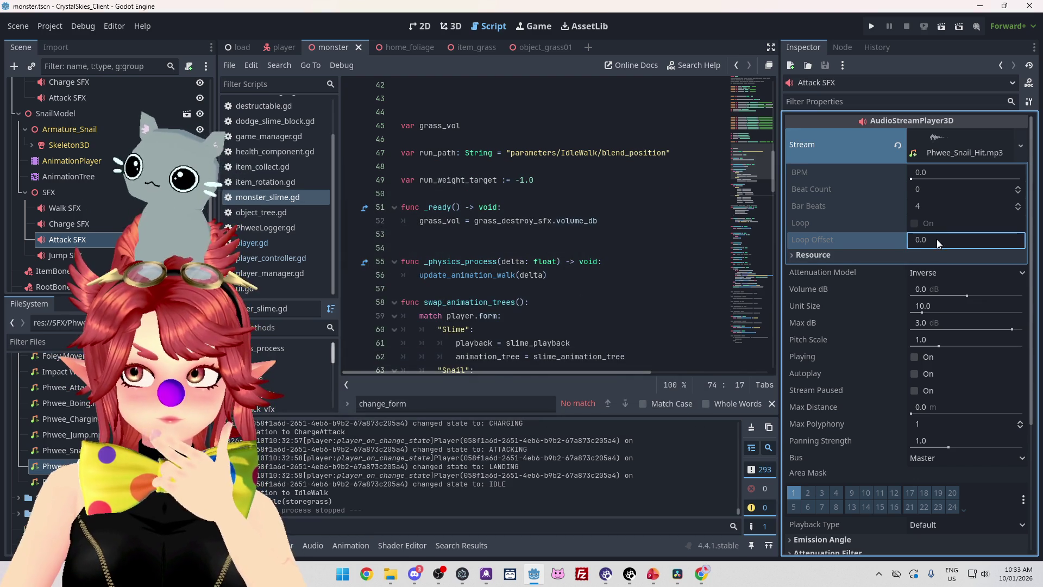
key("F5")
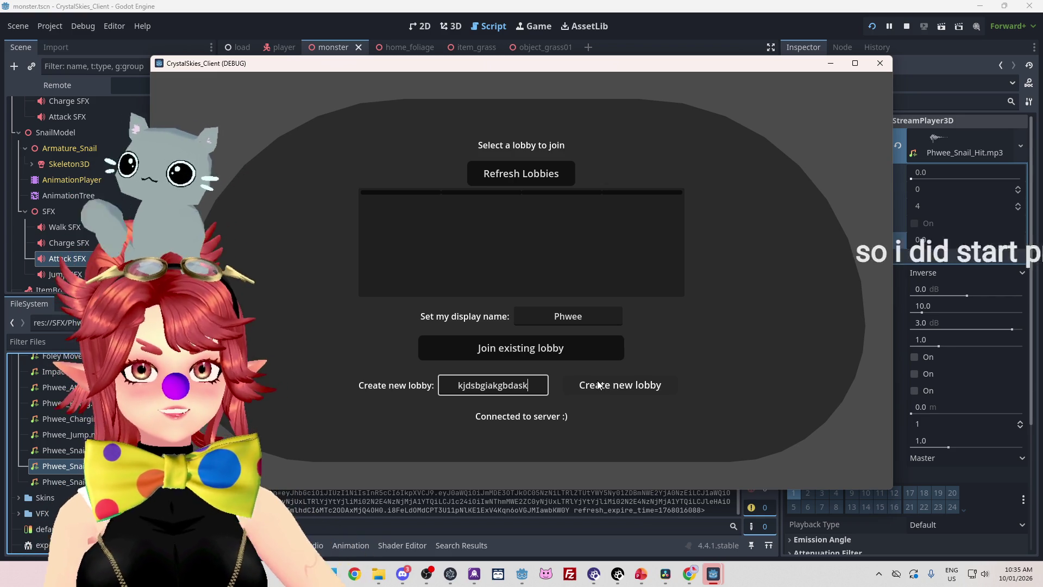
Create the new lobby and enter the game world
left_click(597, 385)
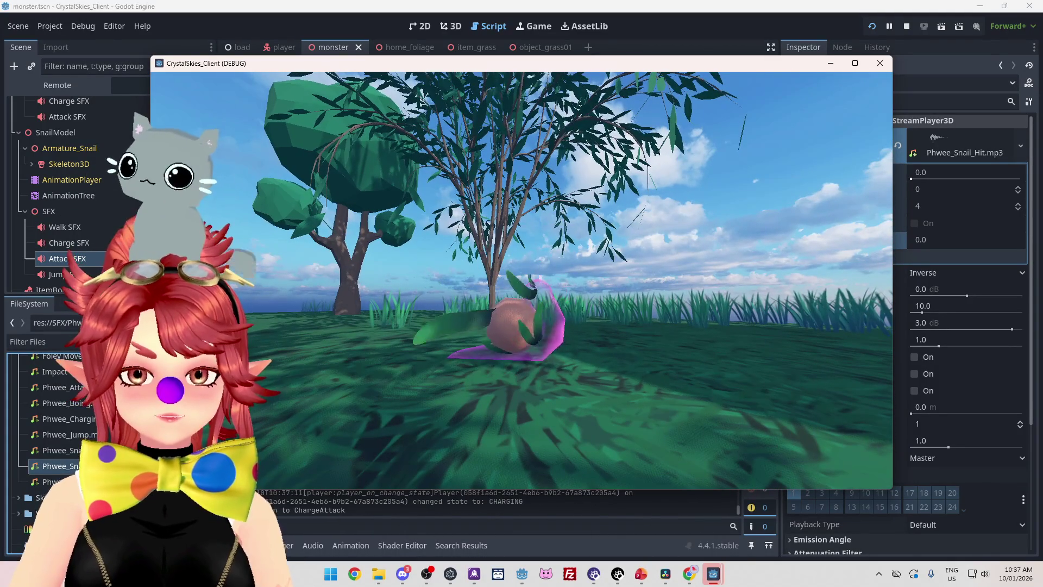
Bring up the host settings overlay and stop the run with F8
key("Escape")
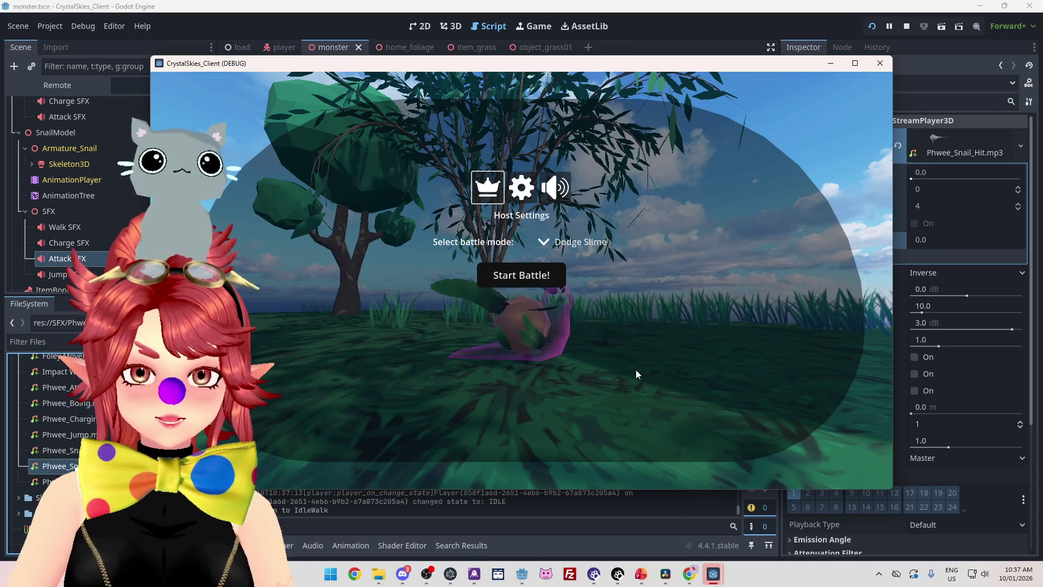
mouse_move(522, 574)
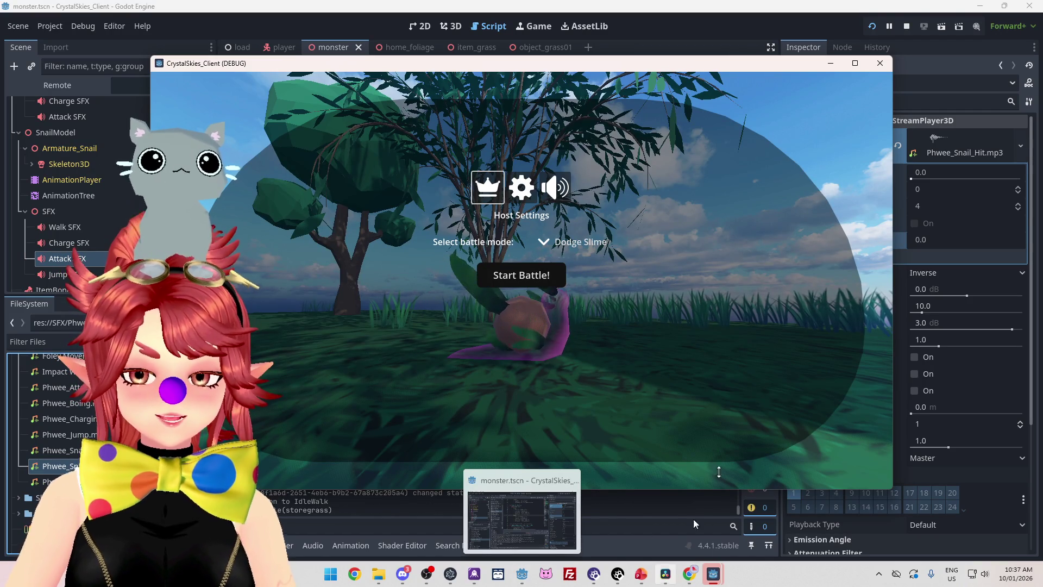
key("F8")
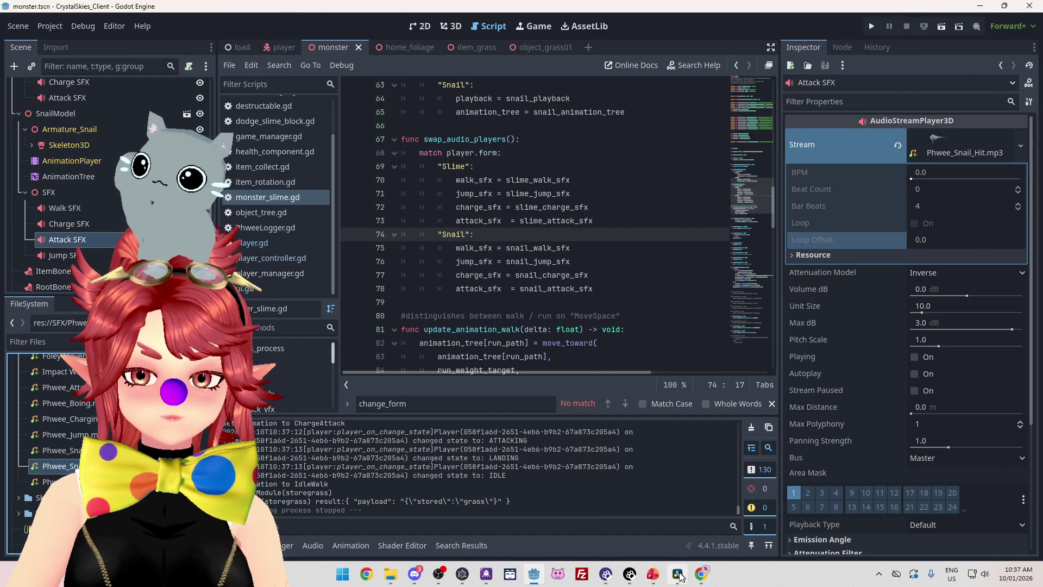
In DaVinci Resolve, extend the third clip's start earlier to around 01:00:08:08
left_click(679, 575)
left_click(570, 416)
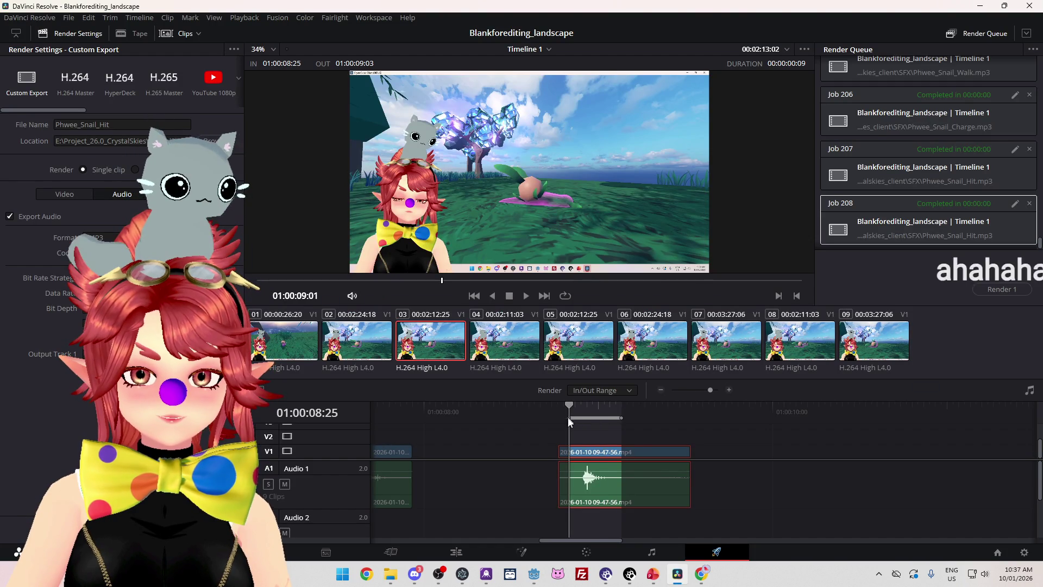
left_click_drag(568, 419, 560, 417)
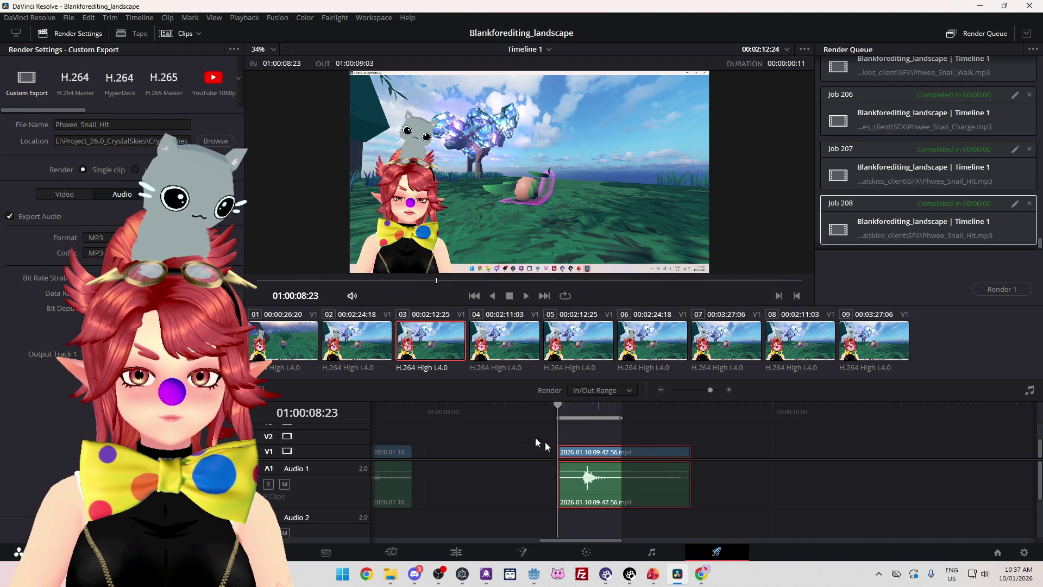
left_click(471, 408)
left_click(451, 552)
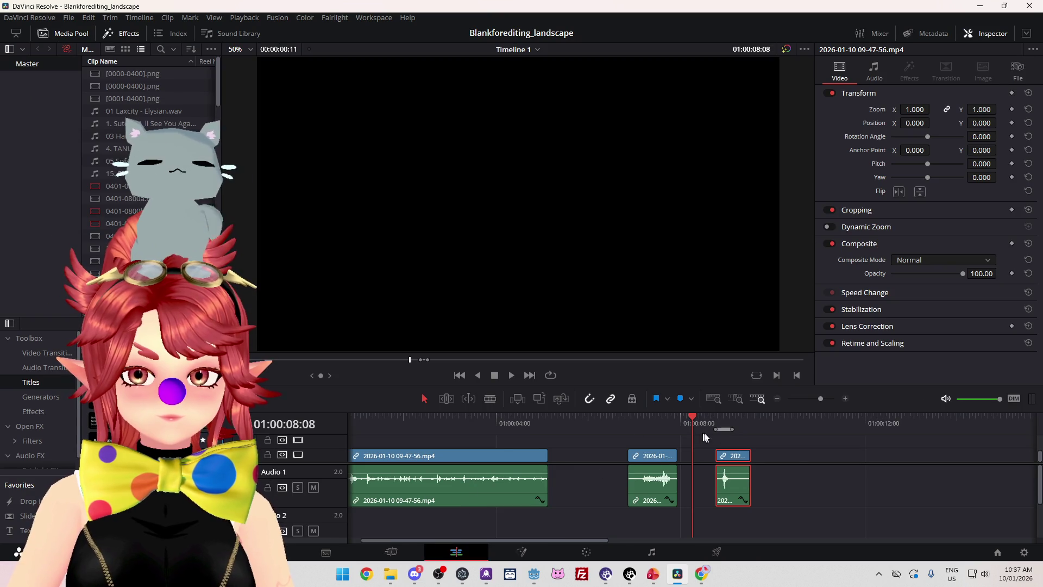
scroll(745, 481, "up", 2)
left_click(749, 485)
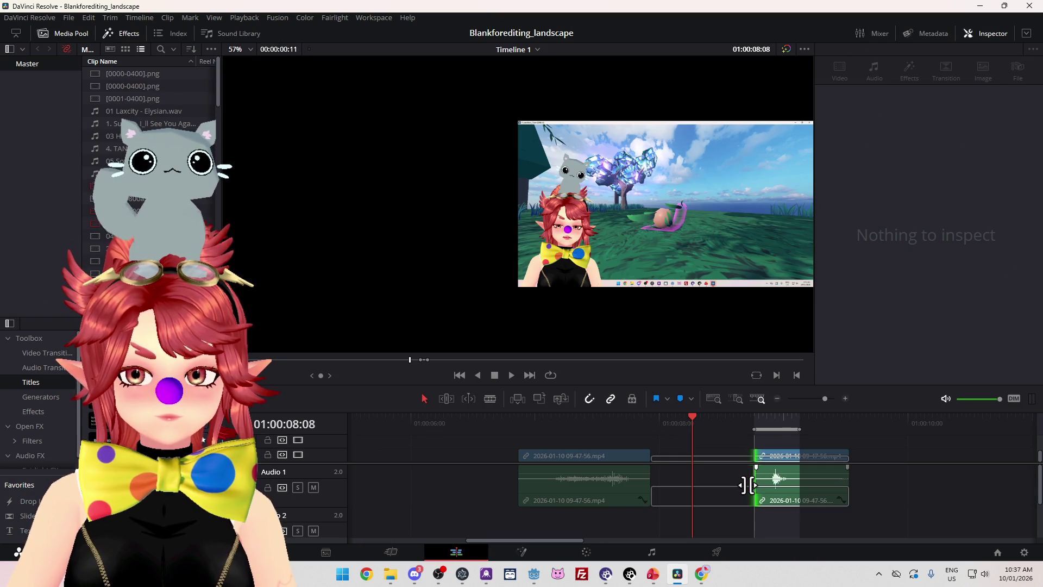
left_click(772, 485)
scroll(708, 485, "up", 2)
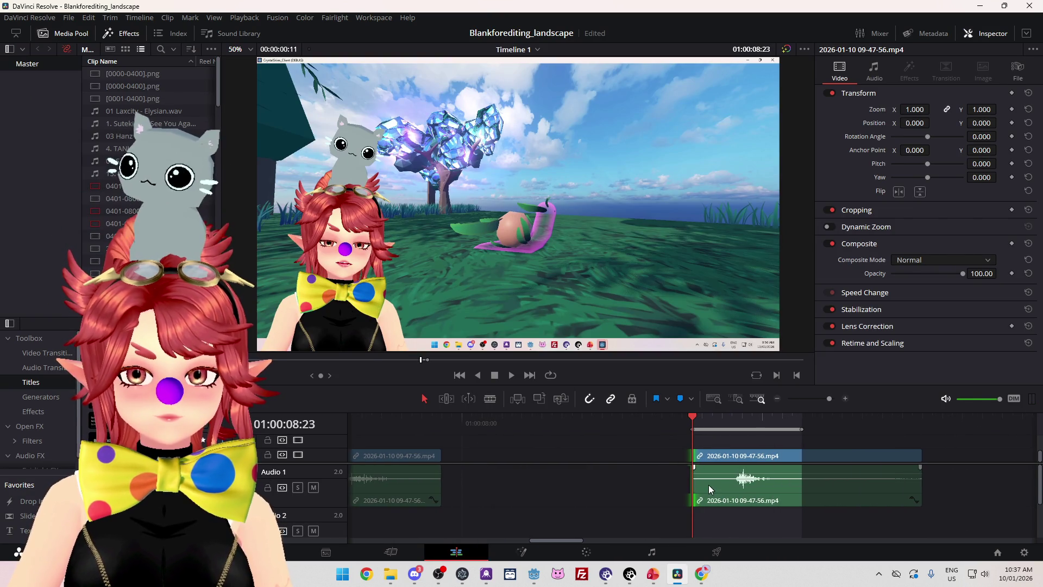
left_click_drag(694, 485, 667, 482)
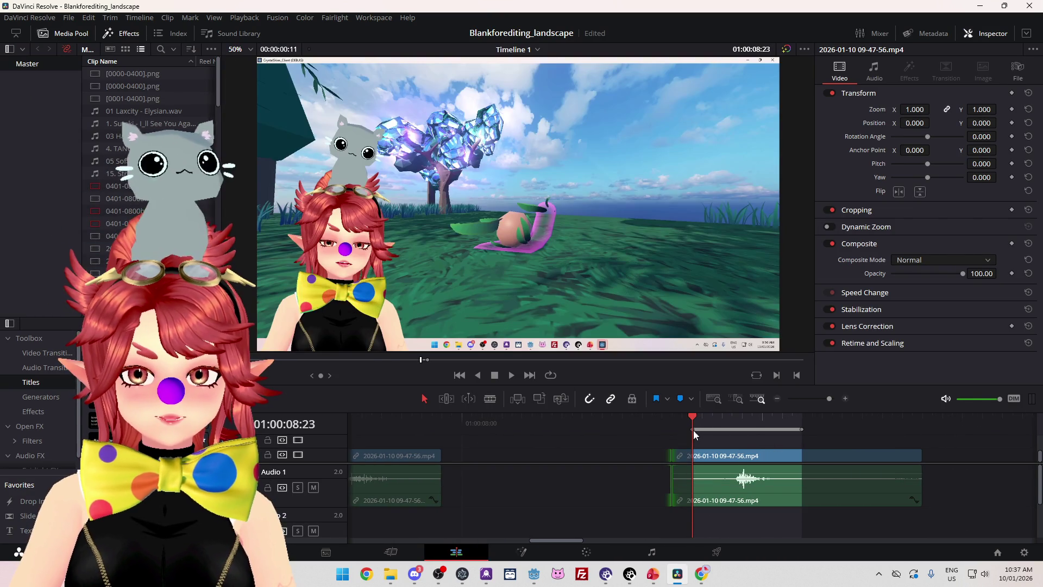
left_click_drag(658, 427, 665, 428)
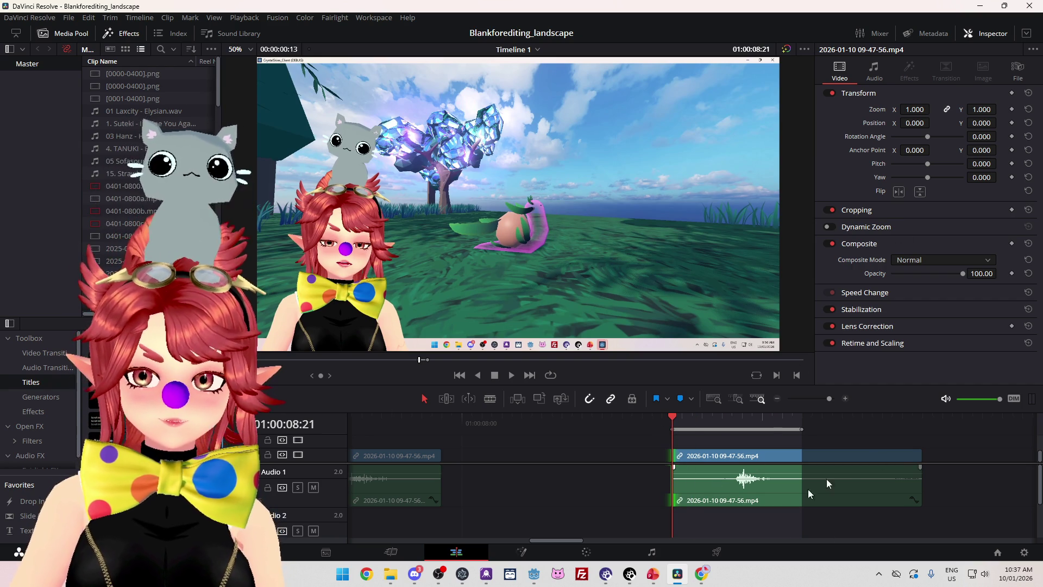
Render the audio over the existing Phwee_Snail_Hit.mp3, replacing it, then return to Godot
left_click(713, 552)
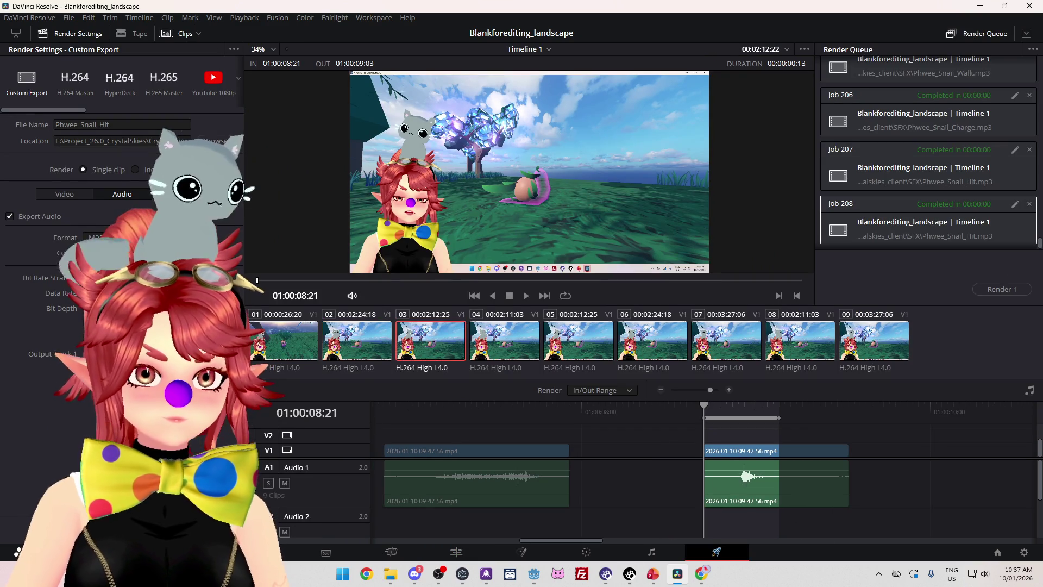
left_click(207, 529)
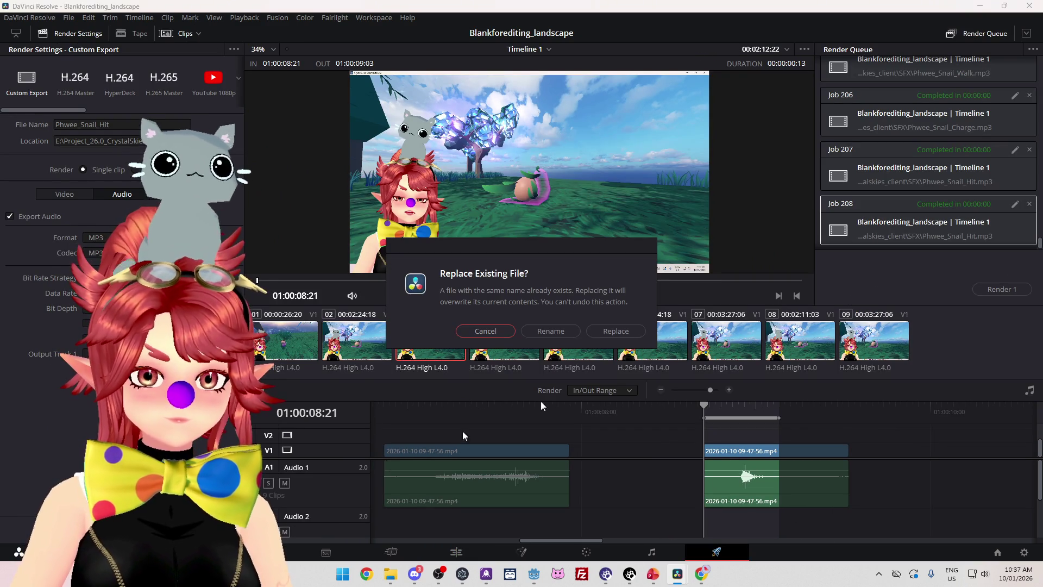
left_click(601, 338)
left_click(998, 289)
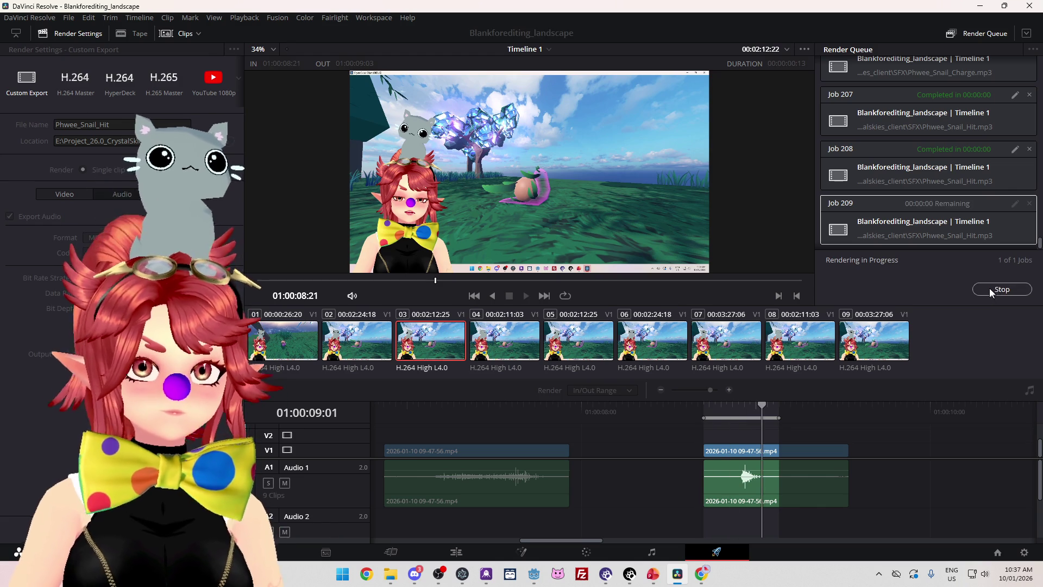
left_click(535, 577)
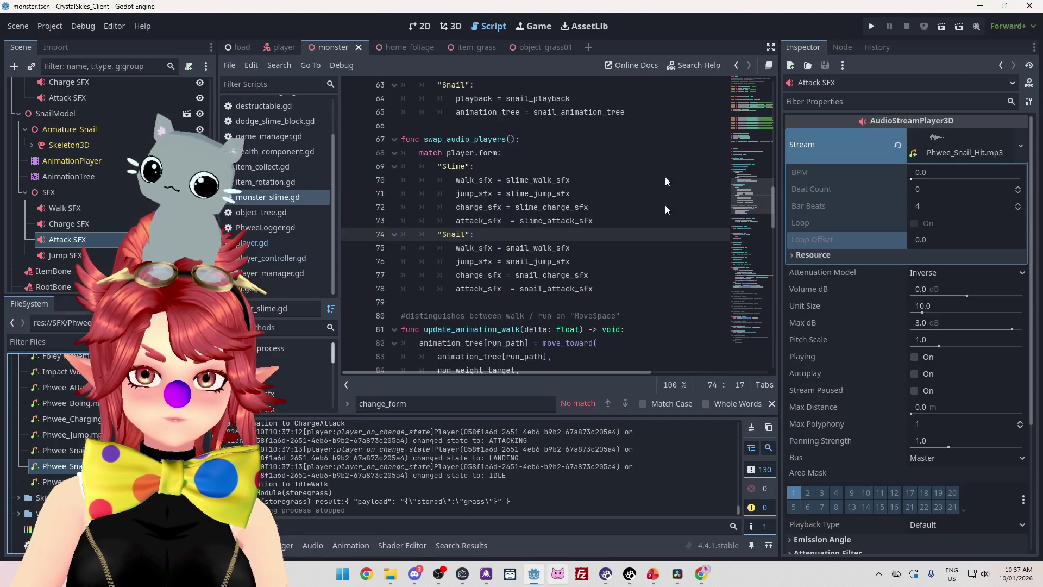
Run the project, enter a display name and create a new lobby
left_click(869, 29)
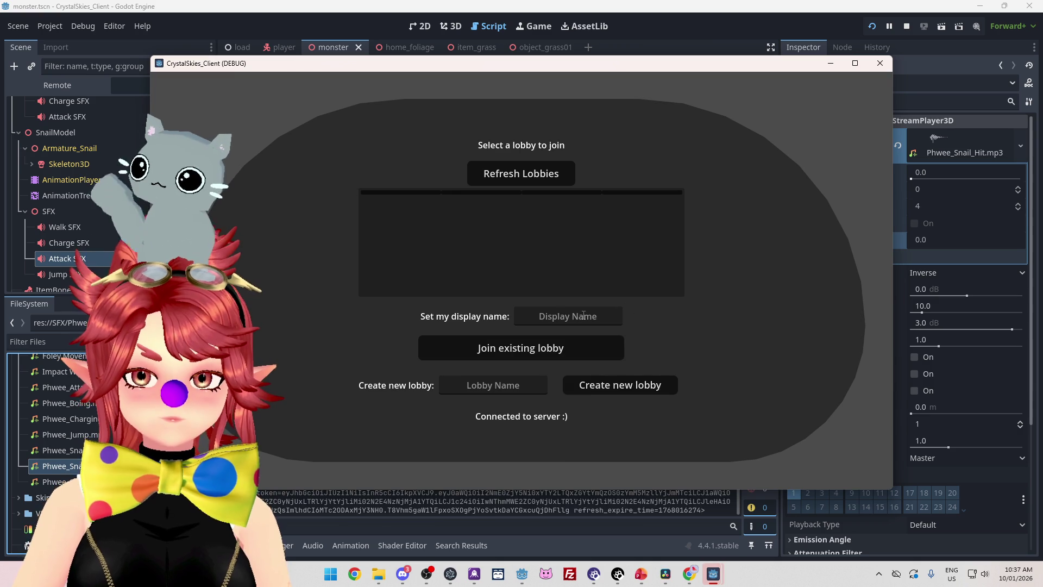
left_click(583, 314)
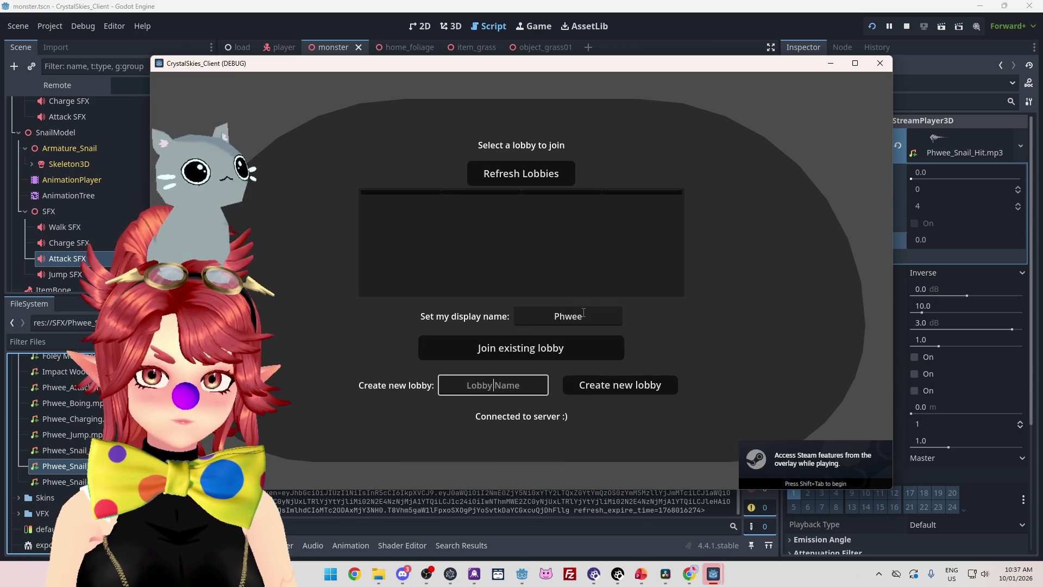
left_click(620, 385)
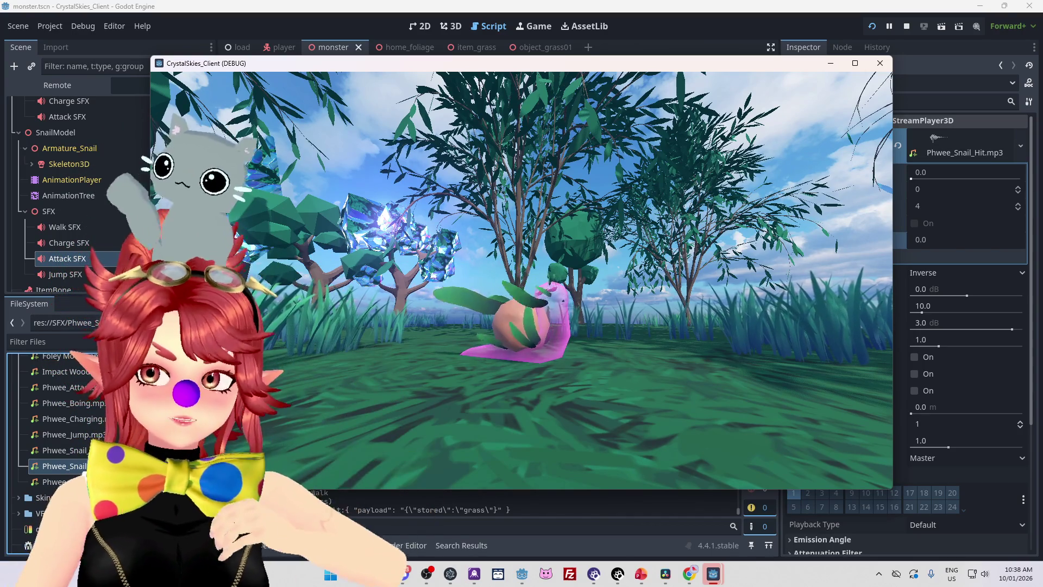
Charge attacks near the snail until it lunges, checking the hit sound, then stop the game
key("space")
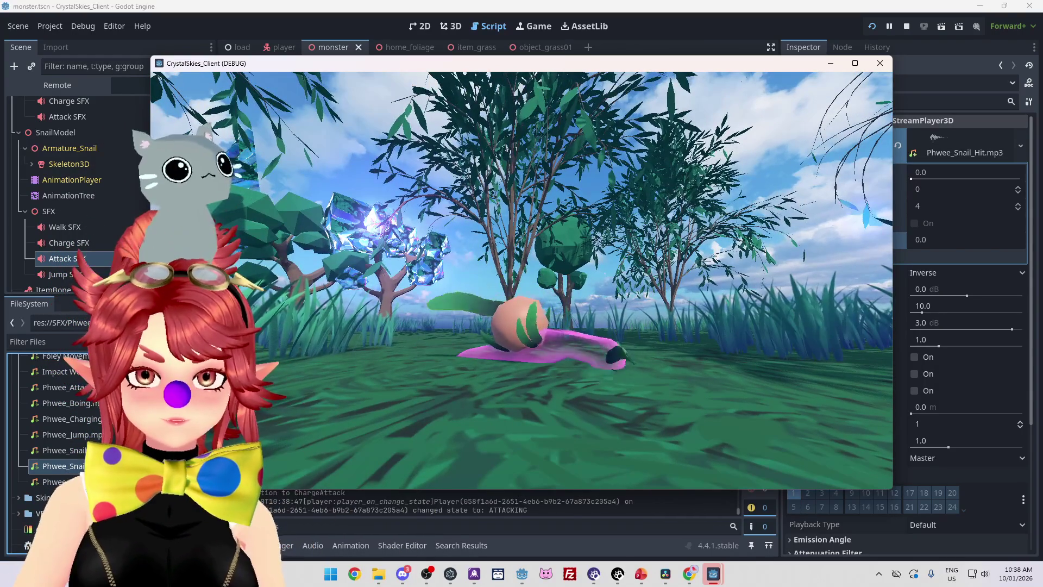
key("space")
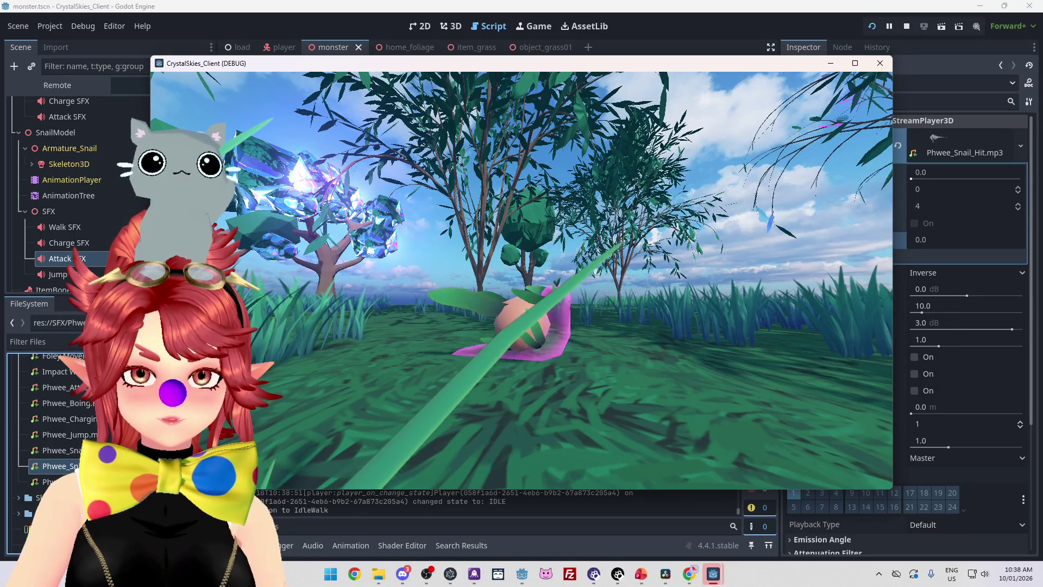
key("space")
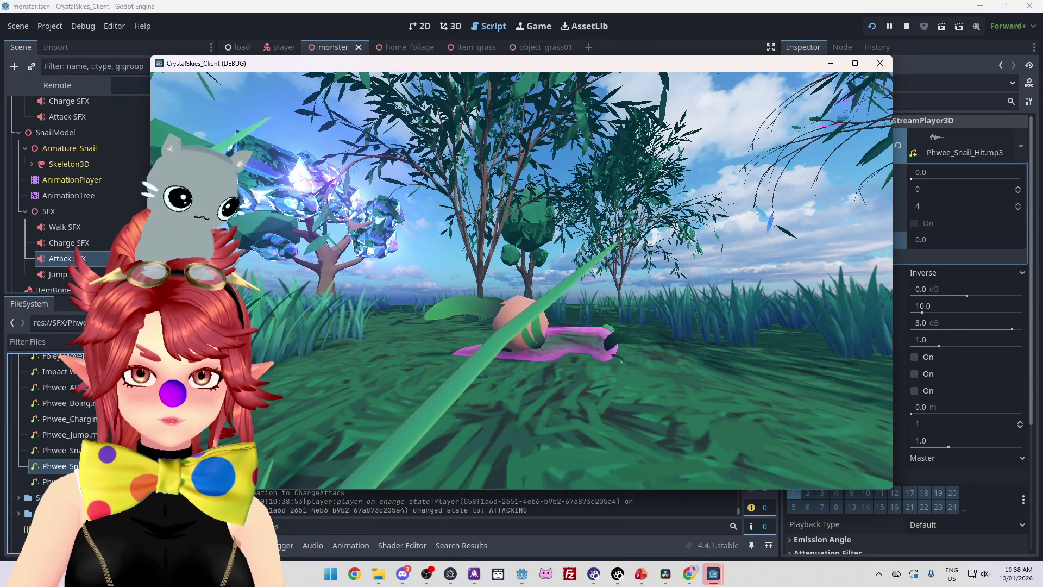
key("Escape")
left_click(906, 26)
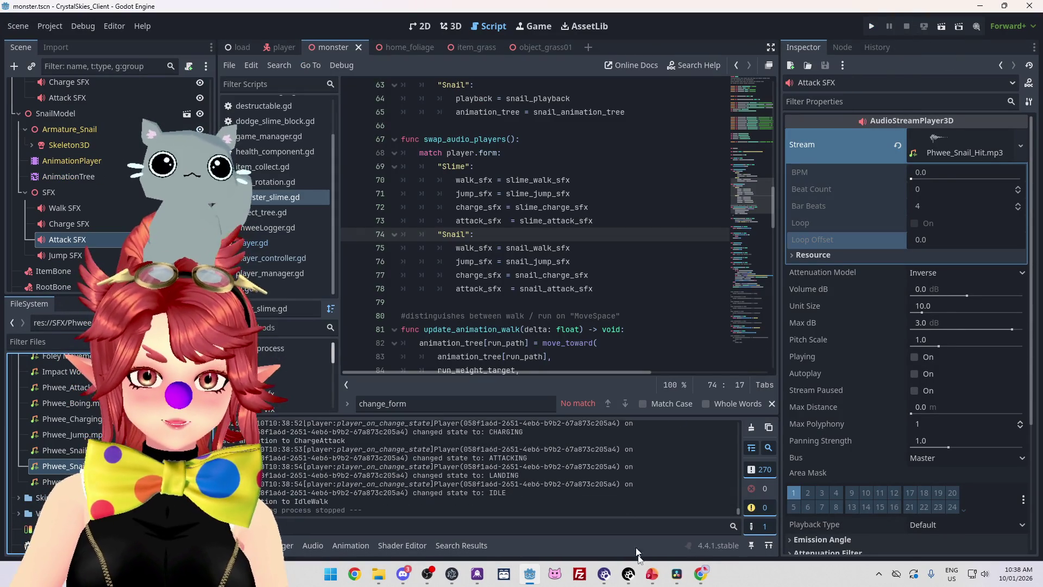
In DaVinci Resolve, drag the hit clip's start slightly earlier, to 01:00:08:19
left_click(677, 579)
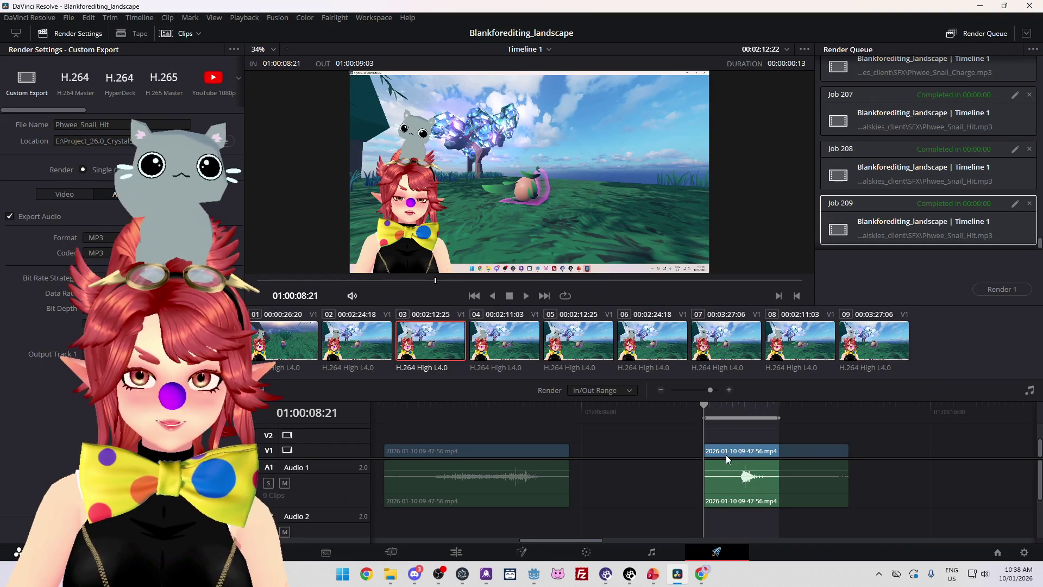
scroll(706, 462, "up", 5)
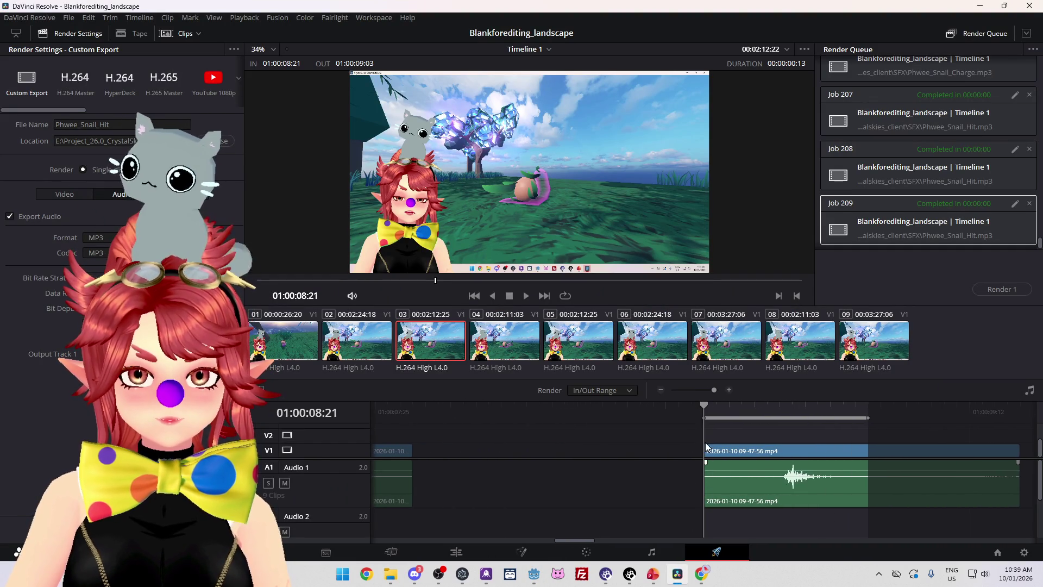
left_click(706, 451)
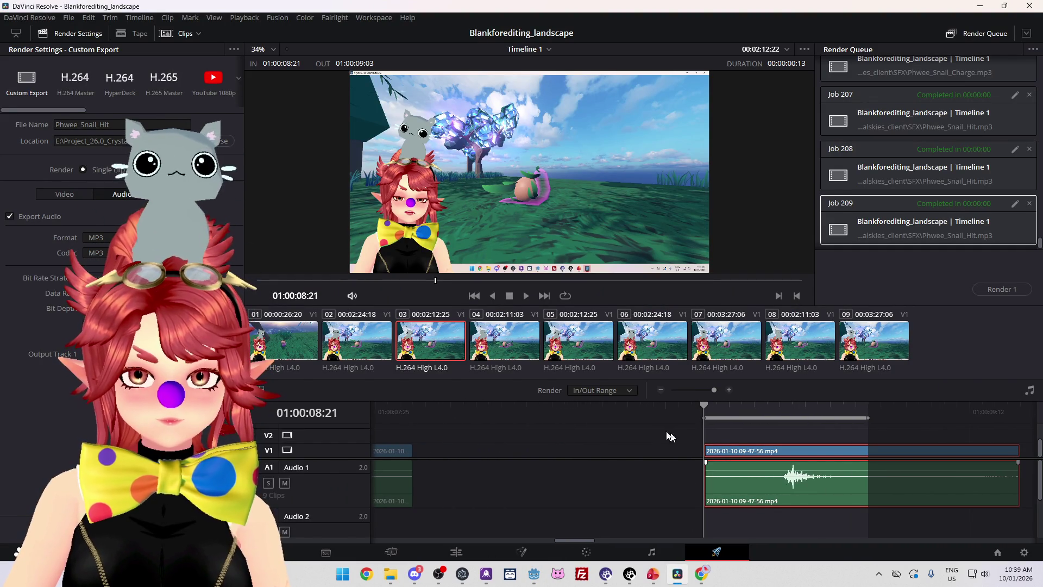
left_click(456, 552)
scroll(707, 481, "up", 5)
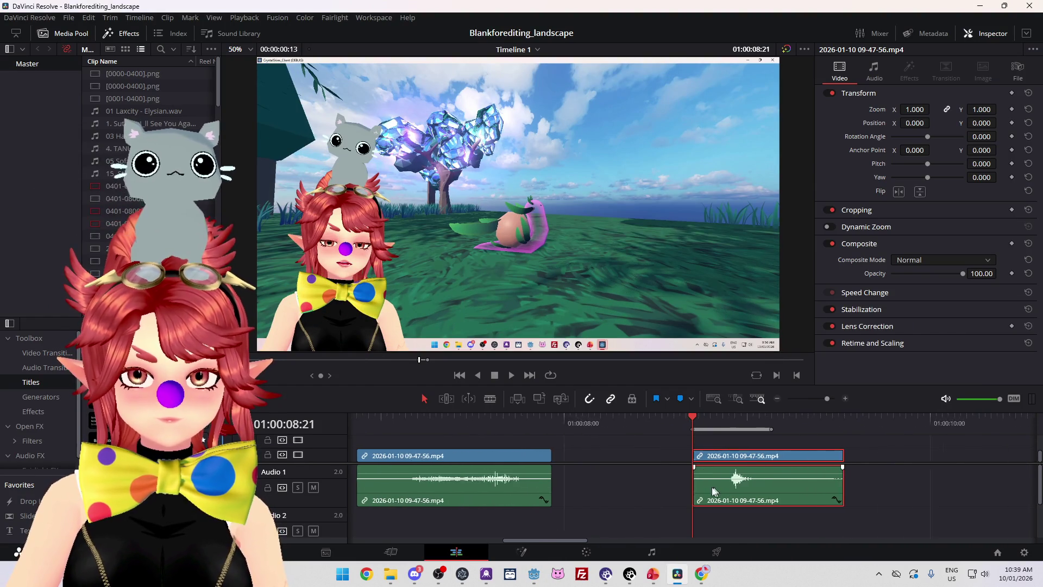
mouse_move(691, 454)
left_mouse_down()
mouse_move(673, 454)
mouse_move(666, 433)
mouse_move(675, 438)
left_mouse_up()
Render Job 210, replacing Phwee_Snail_Hit.mp3, and return to Godot
left_click(717, 550)
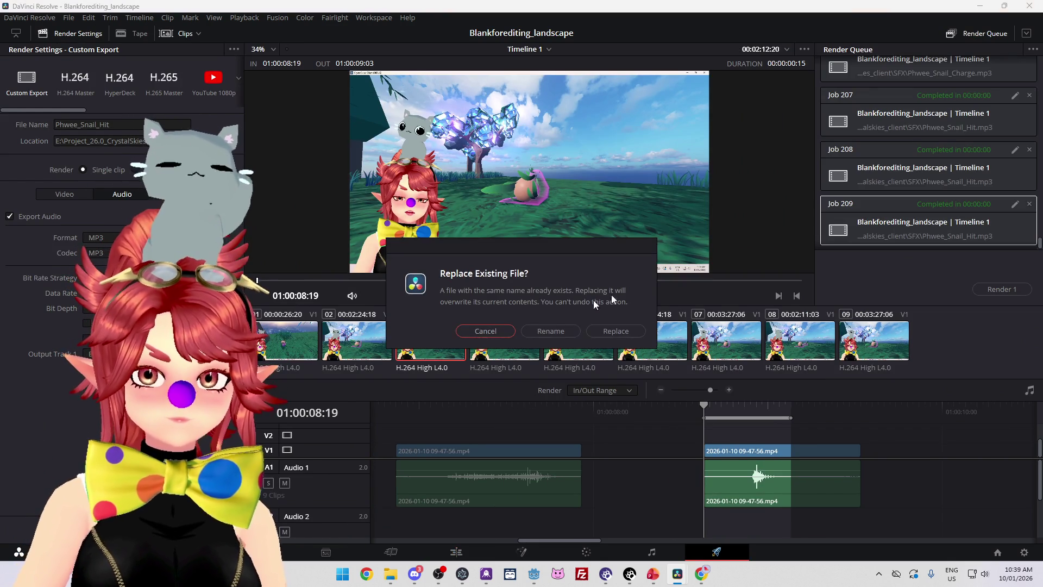
left_click(618, 332)
left_click(1006, 290)
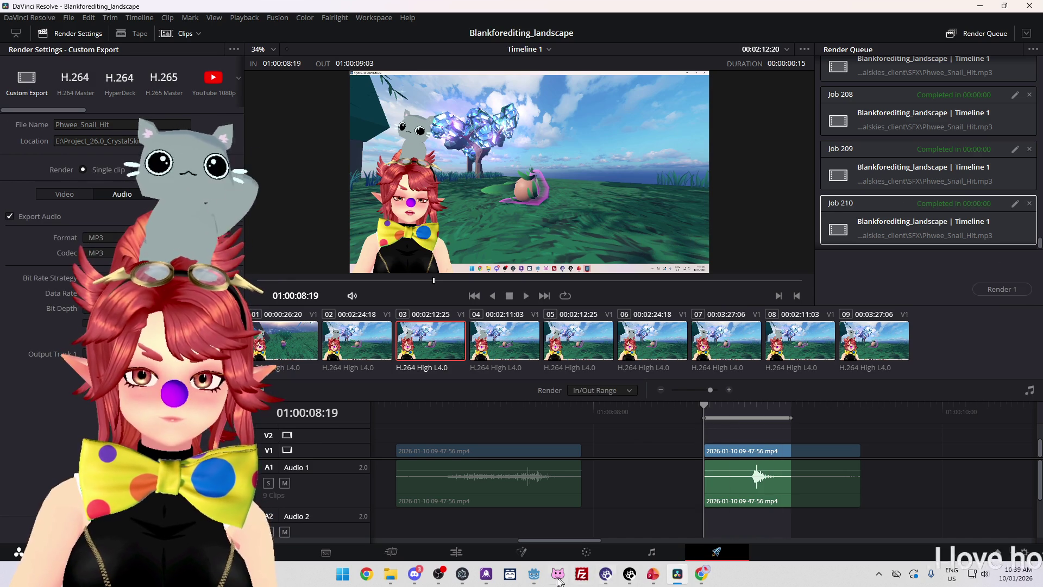
left_click(534, 574)
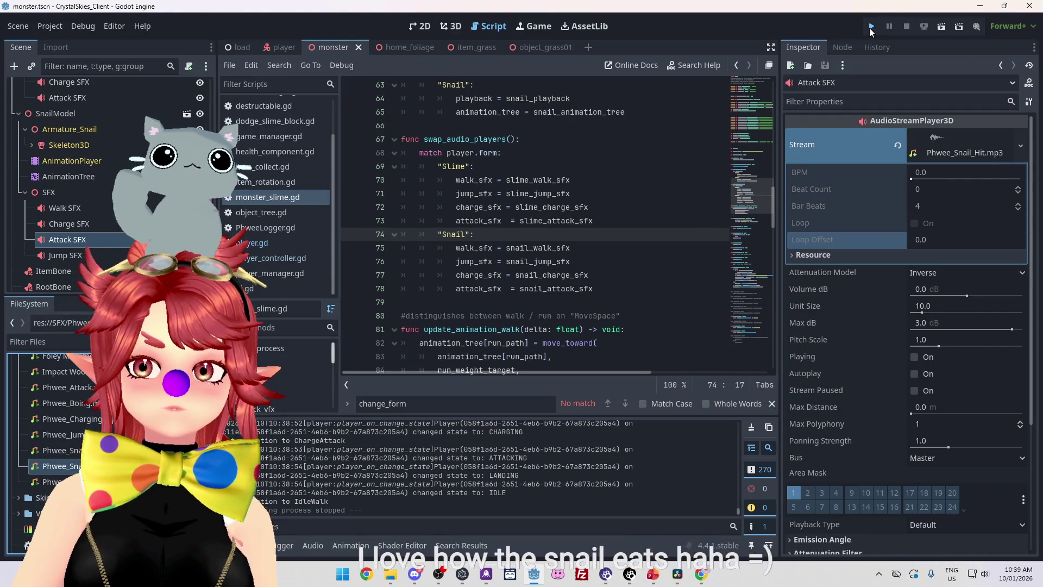
Run the game in a new lobby, walk the snail through the grass to hear its steps, then stop
left_click(872, 26)
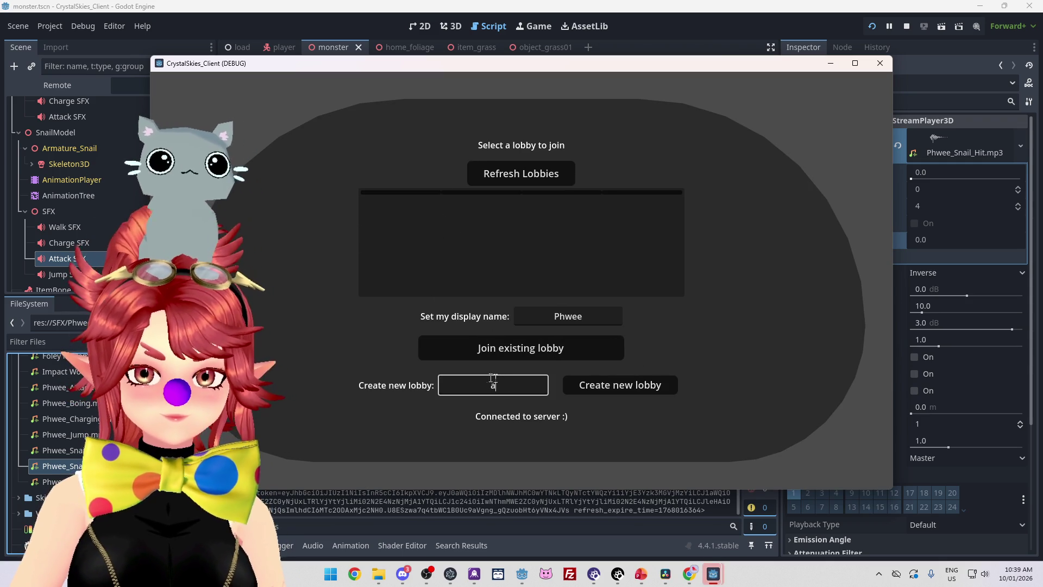
left_click(611, 386)
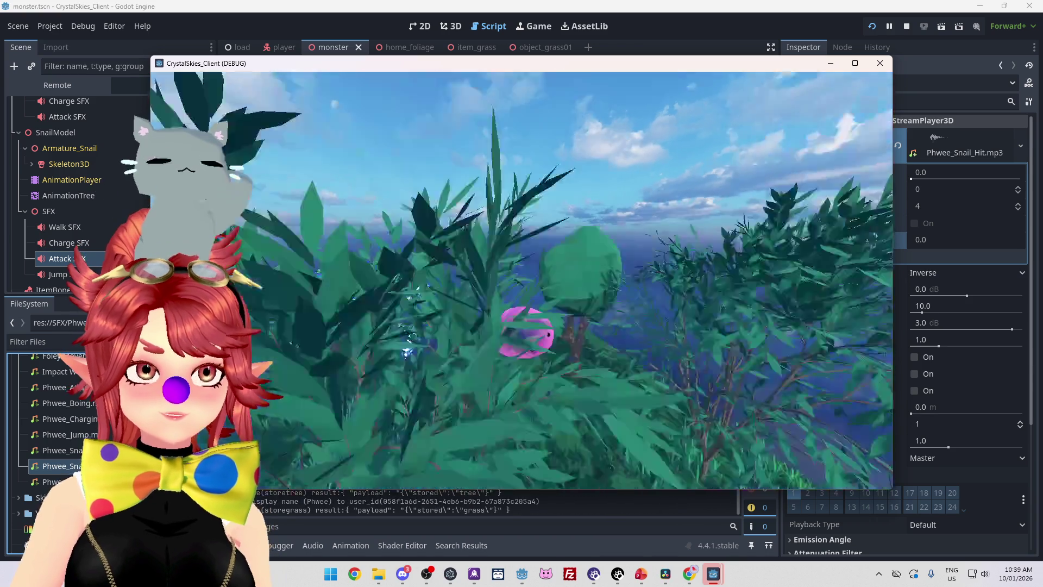
key("w")
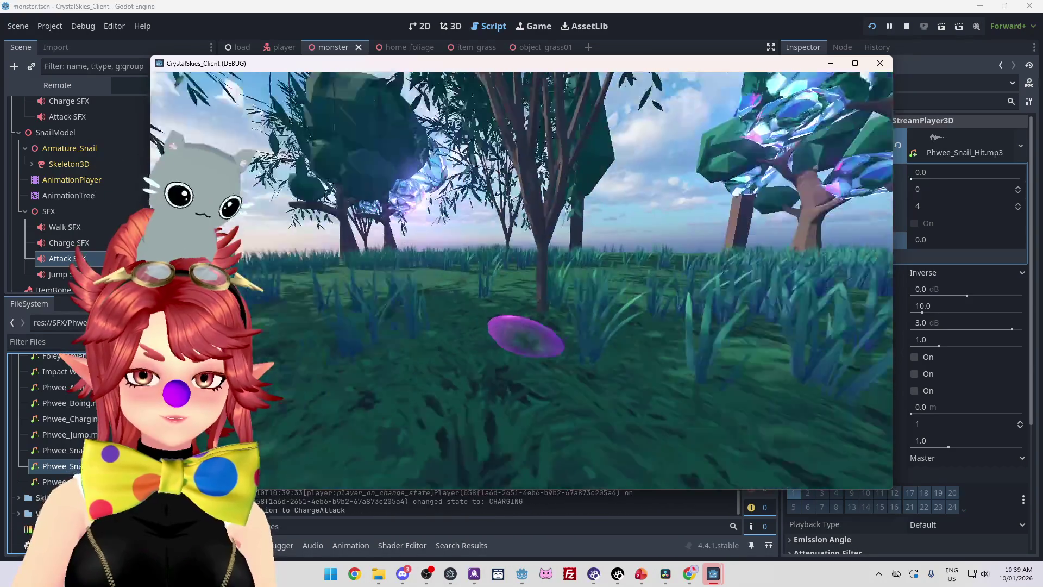
key("w")
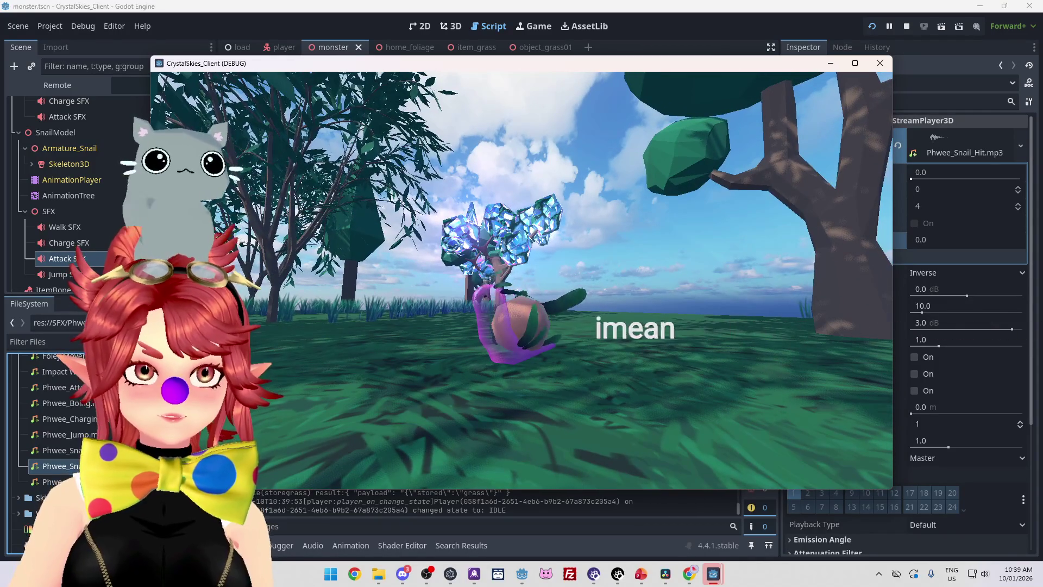
key("w")
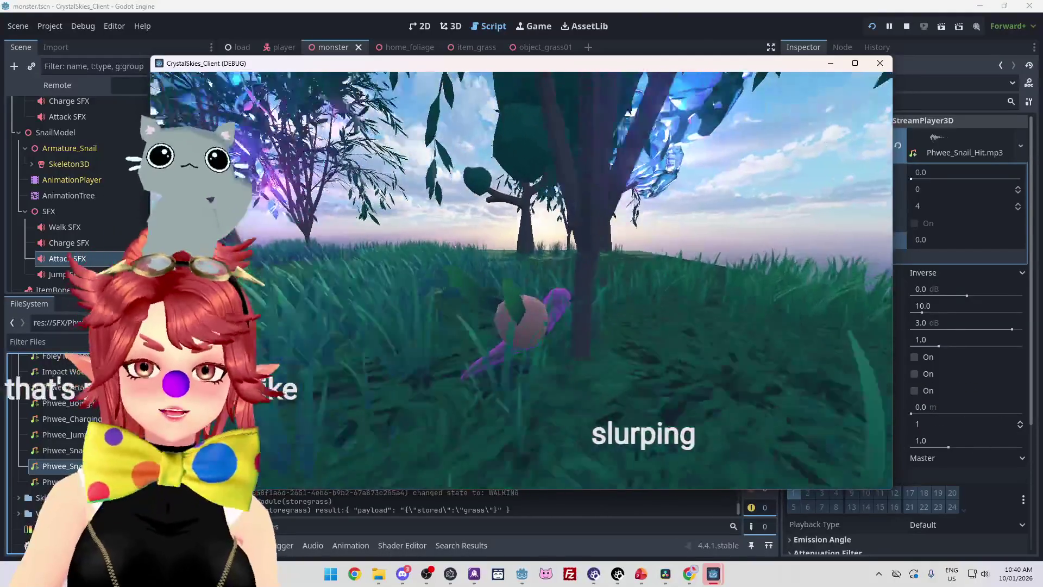
key("Escape")
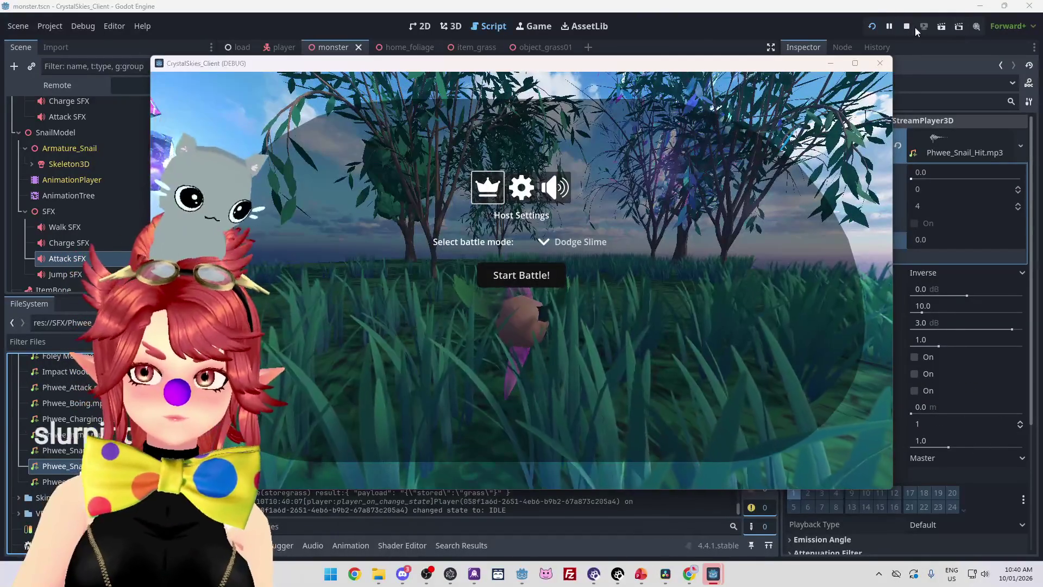
left_click(905, 27)
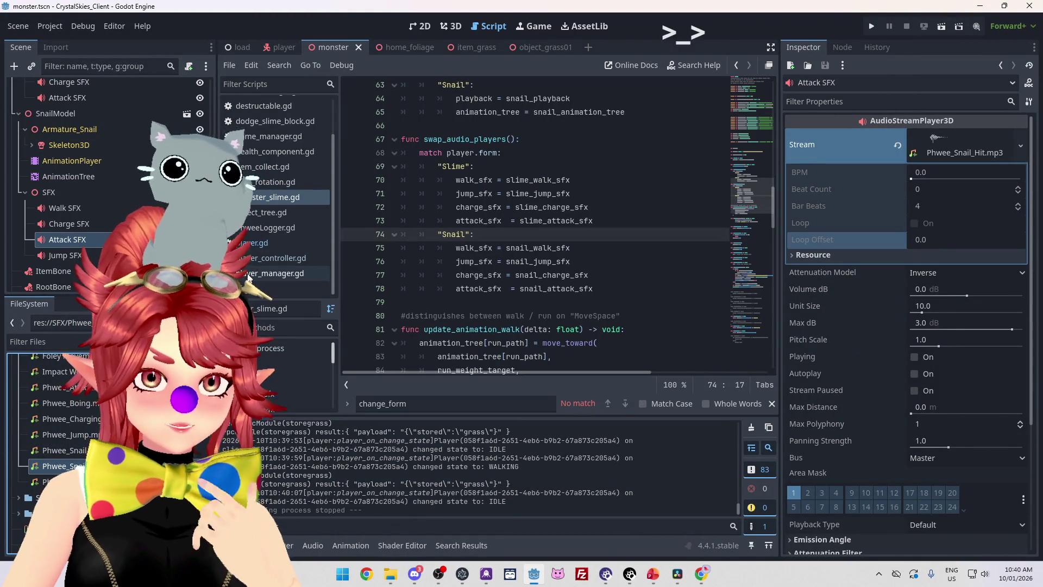
In player.gd, jump to the next change_form match and review it
left_click(271, 243)
key("F3")
scroll(495, 286, "up", 5)
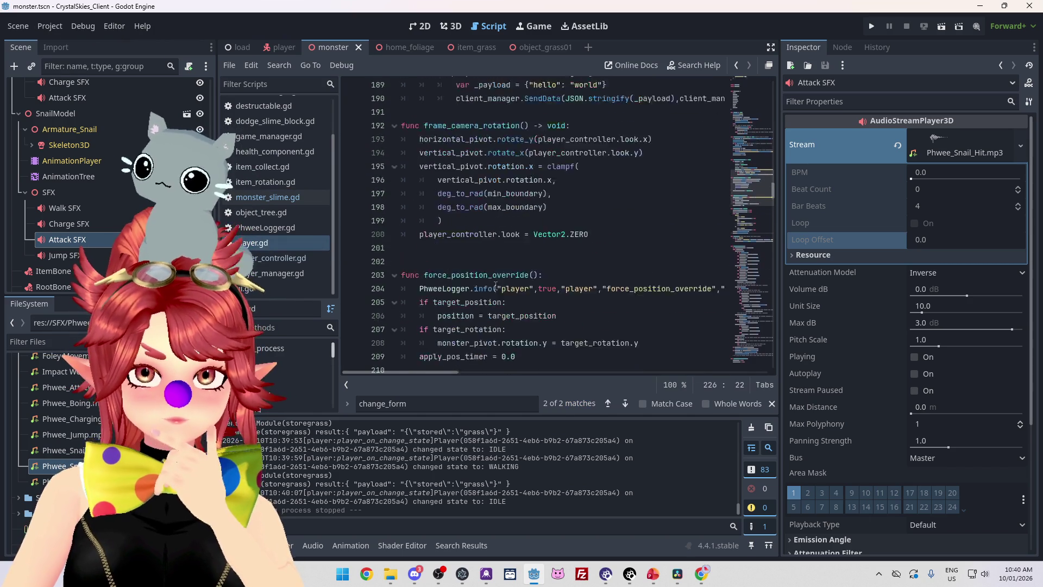
scroll(495, 286, "up", 10)
scroll(514, 289, "down", 20)
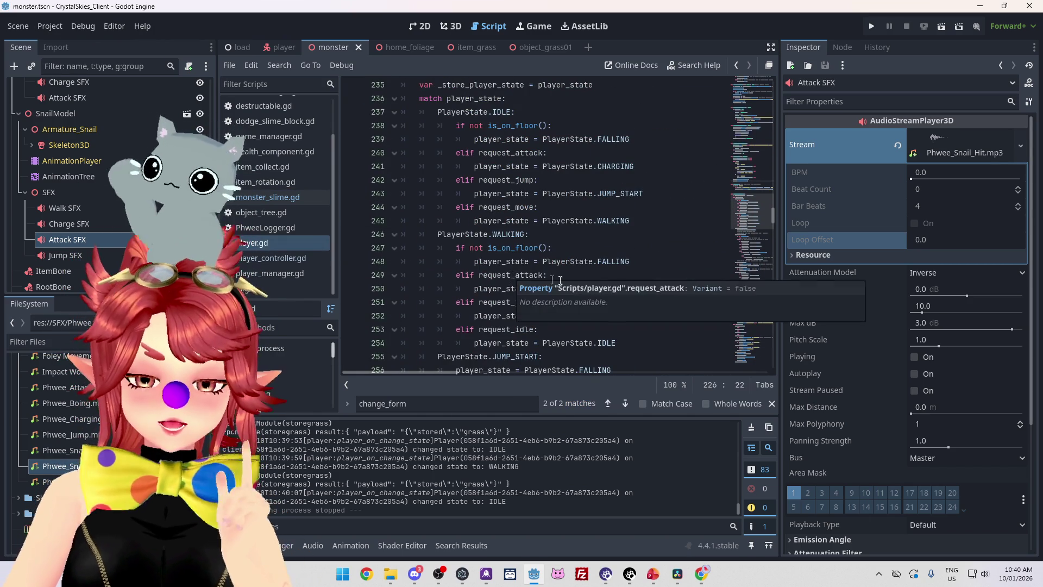
scroll(618, 262, "down", 2)
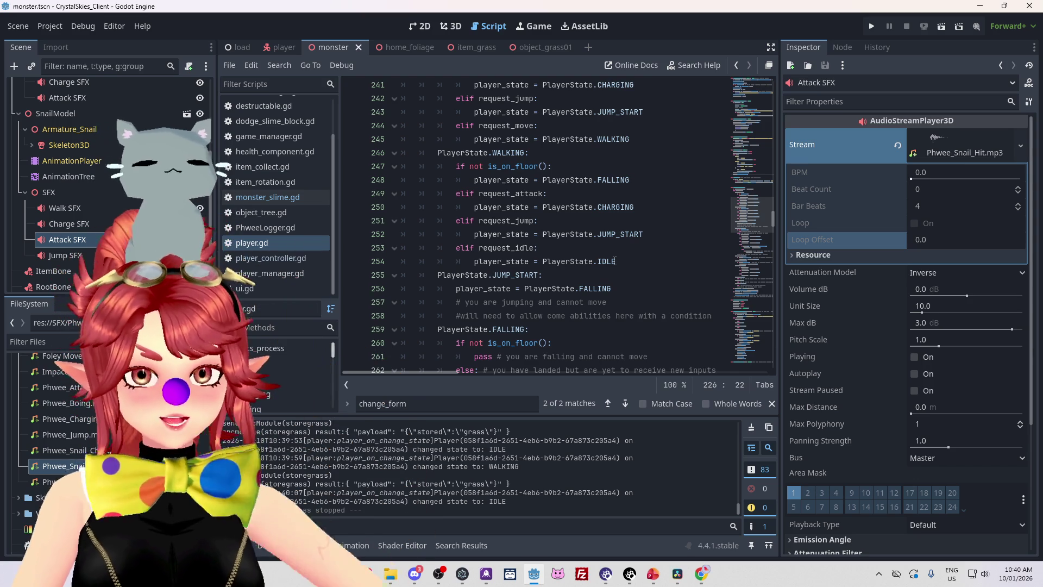
scroll(601, 293, "up", 2)
Locate the WALKING state's monster.call_walk_sfx() call, then open monster_slime.gd at call_walk_sfx
mouse_move(476, 191)
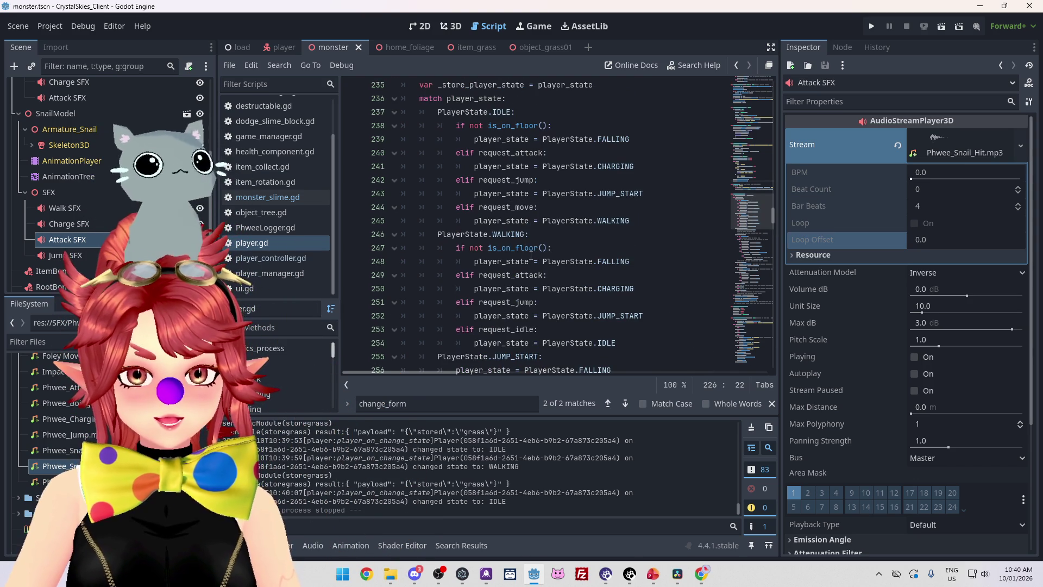
scroll(531, 255, "down", 15)
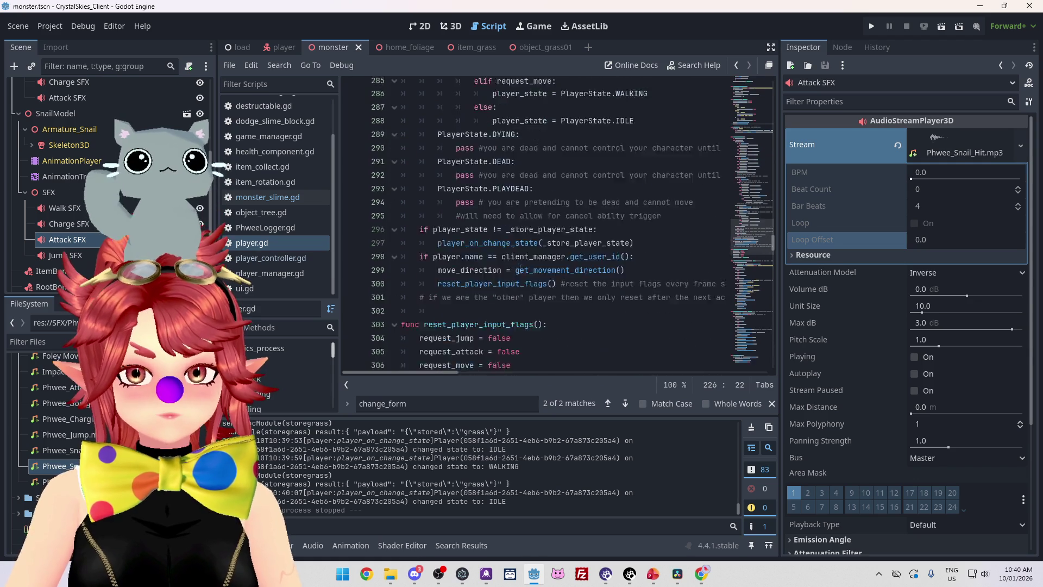
scroll(520, 269, "down", 4)
scroll(435, 163, "down", 5)
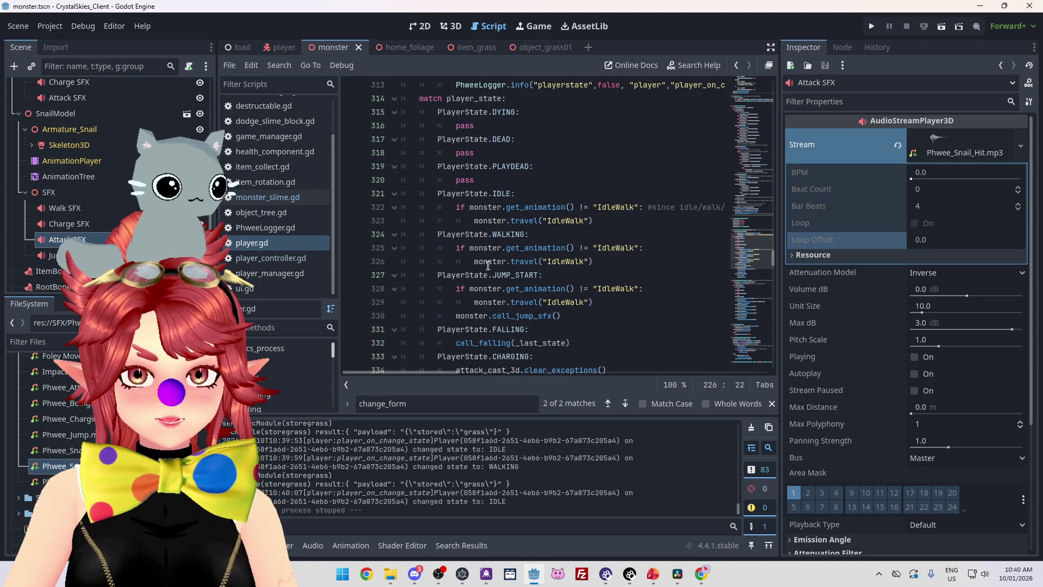
scroll(468, 170, "down", 8)
scroll(468, 170, "down", 2)
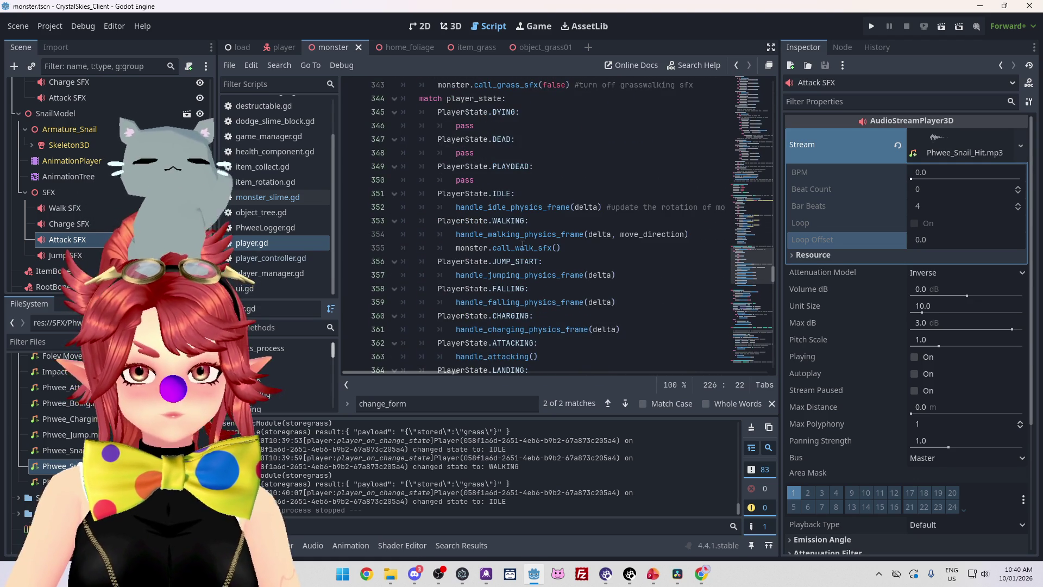
scroll(471, 215, "down", 1)
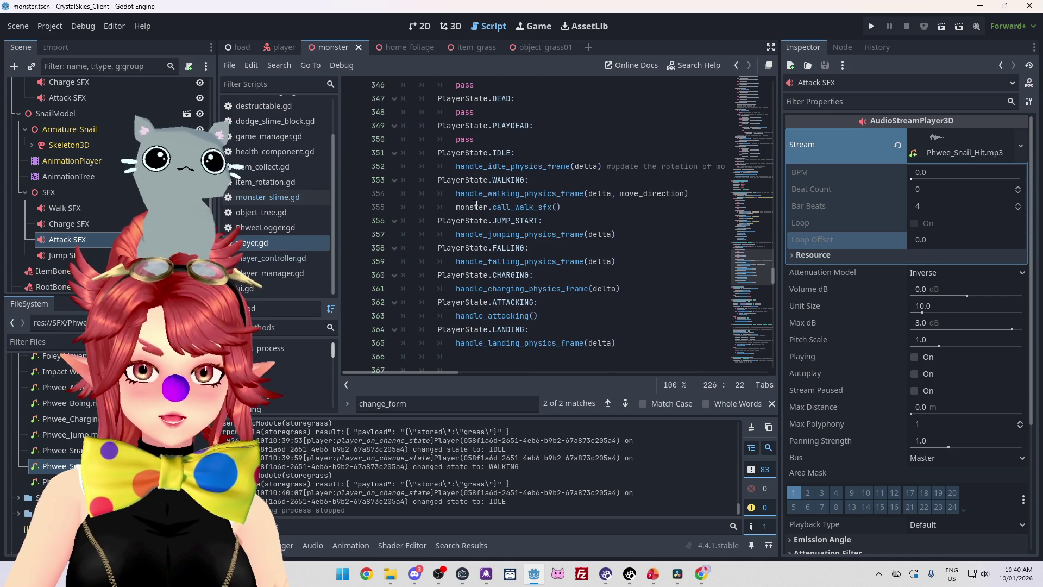
left_click(467, 207)
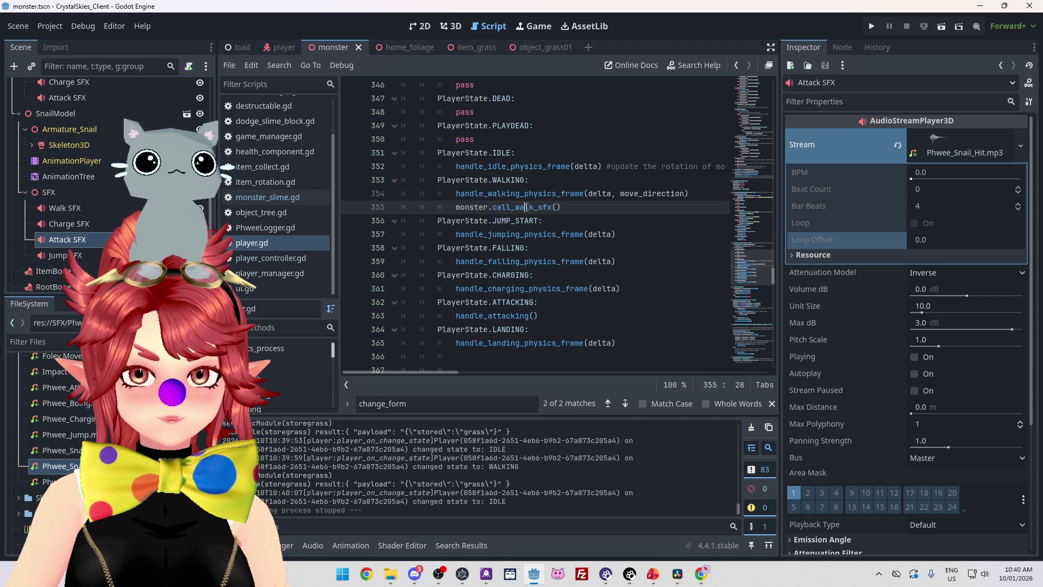
left_click(267, 197)
scroll(512, 245, "down", 5)
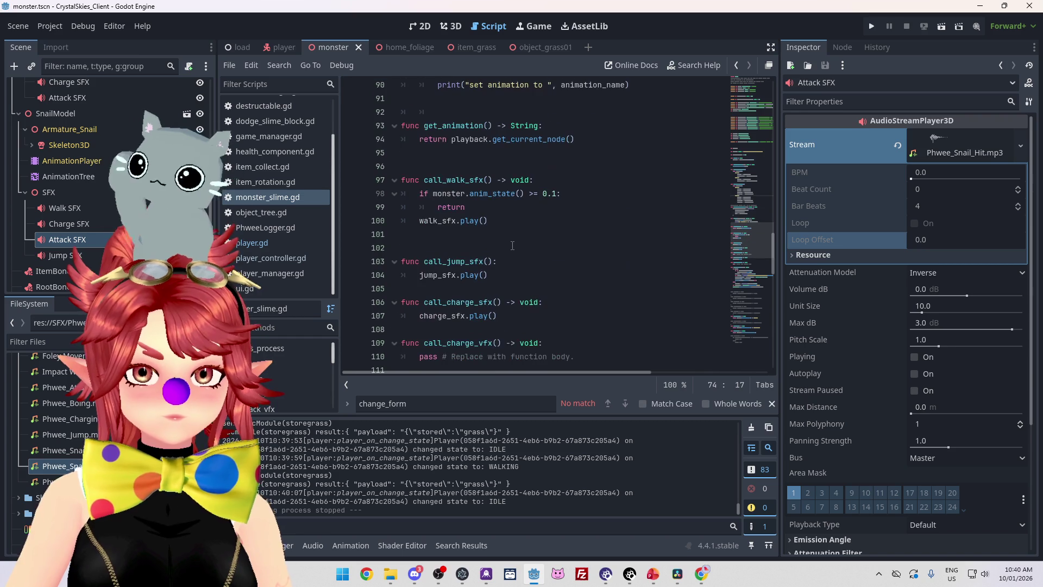
scroll(513, 246, "down", 2)
scroll(508, 242, "up", 3)
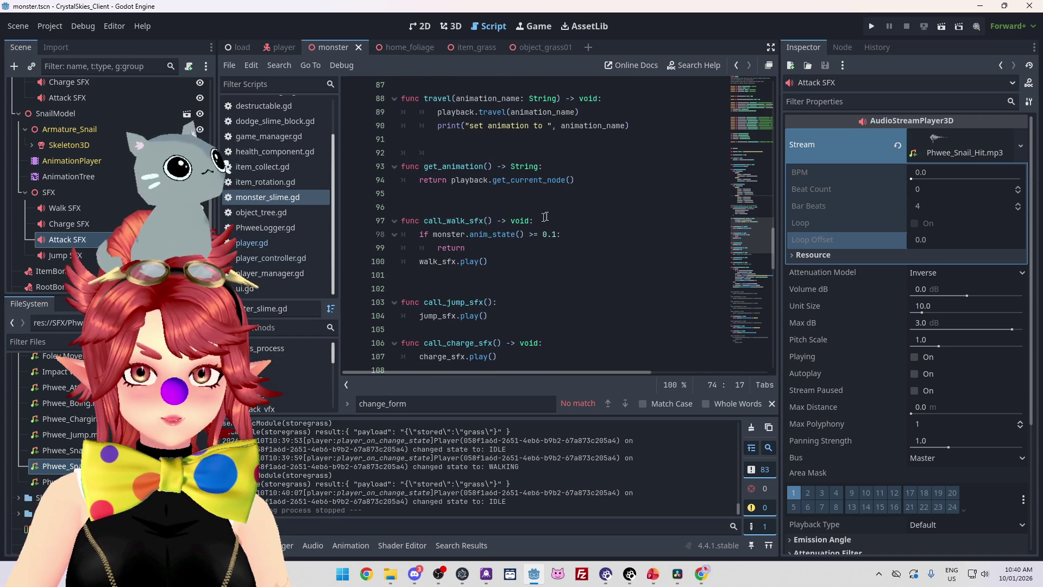
left_click(495, 264)
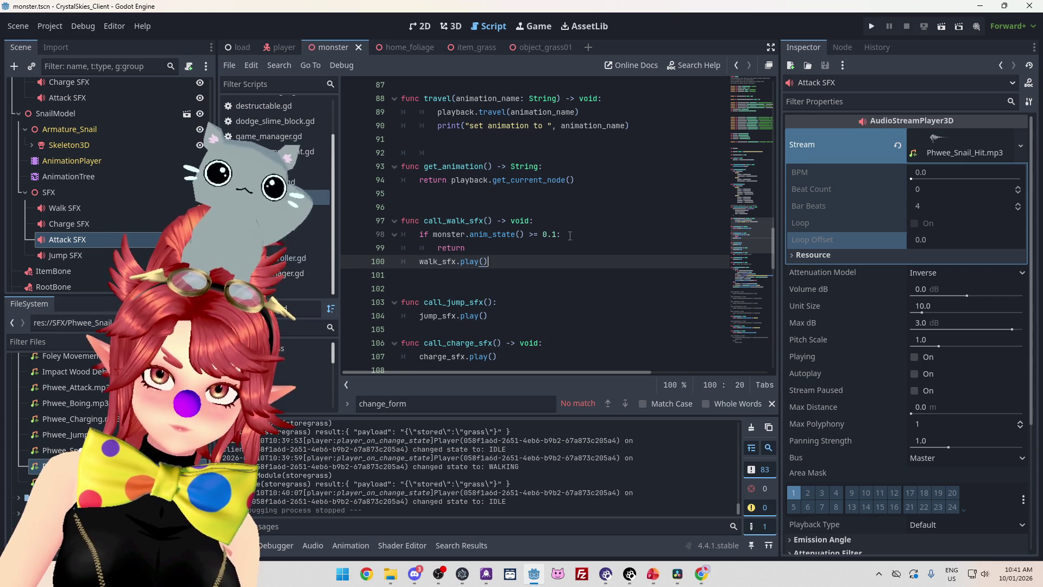
left_click(481, 247)
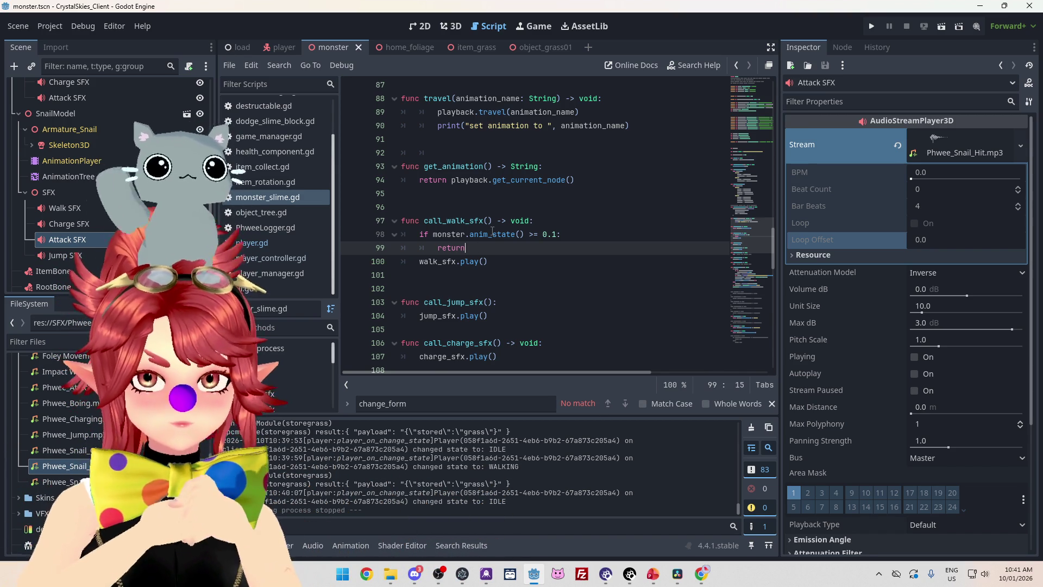
scroll(484, 276, "up", 2)
scroll(409, 240, "down", 2)
left_click(420, 235)
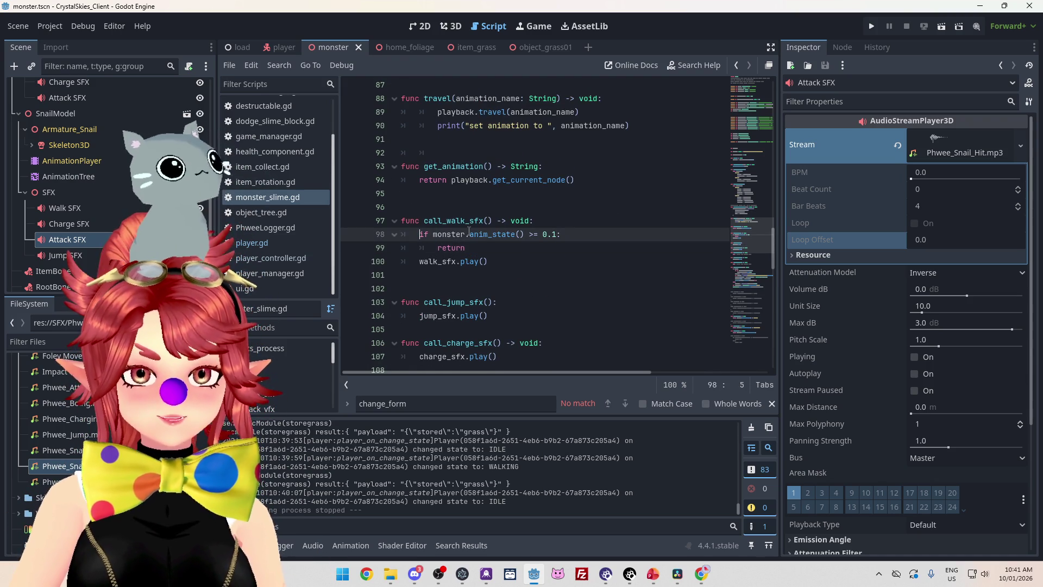
Insert a 'match player.form:' line above call_walk_sfx's if statement
key("Return")
key("Up")
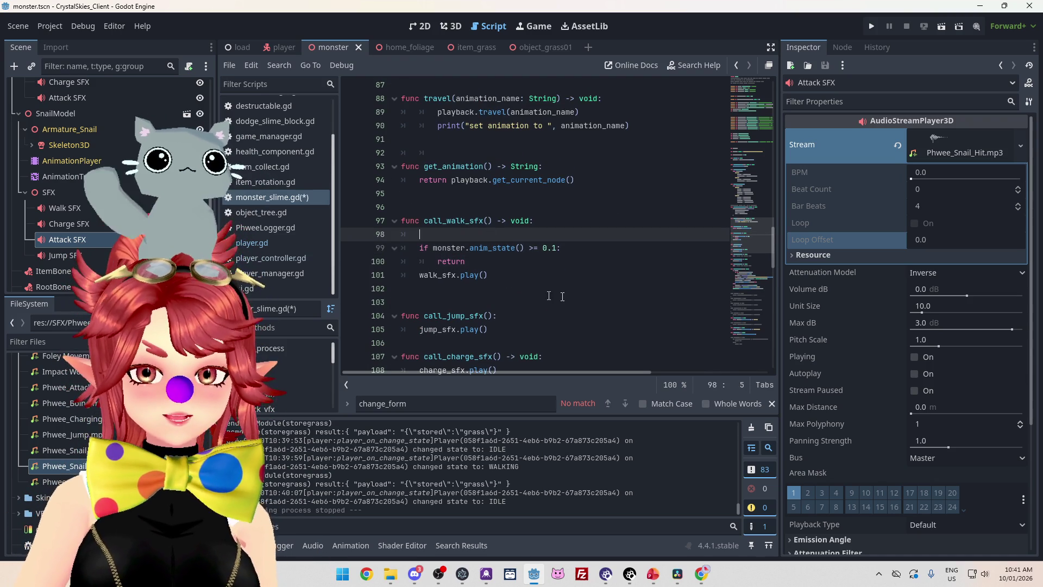
scroll(549, 295, "up", 4)
scroll(536, 312, "down", 3)
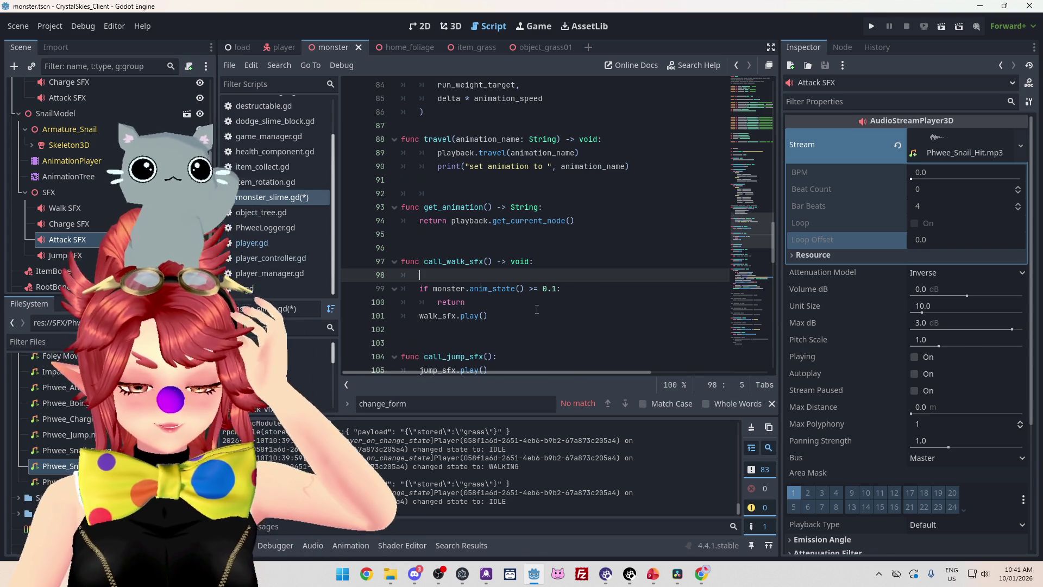
type("ifo")
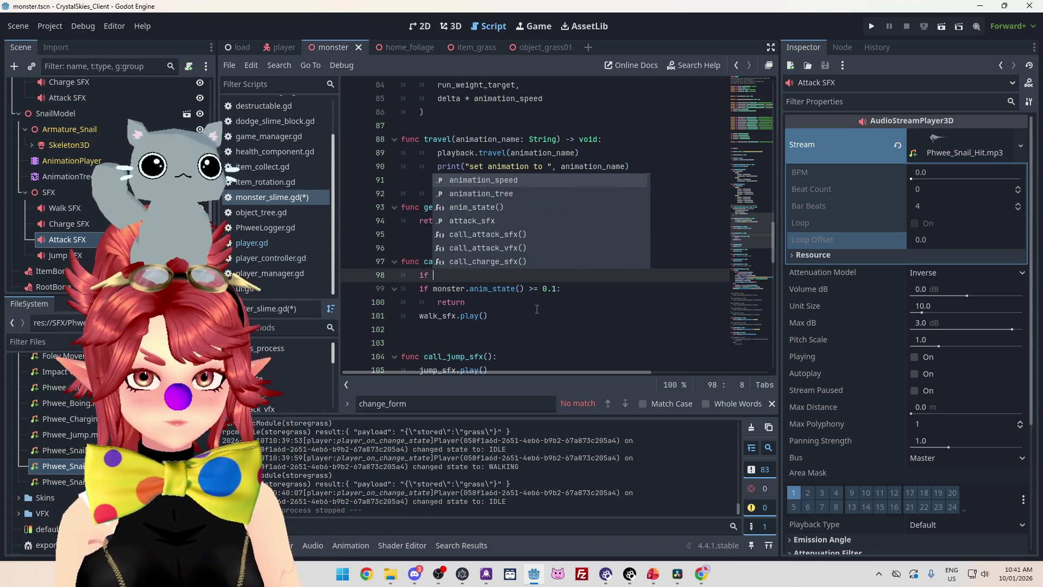
key("BackSpace")
key("BackSpace")
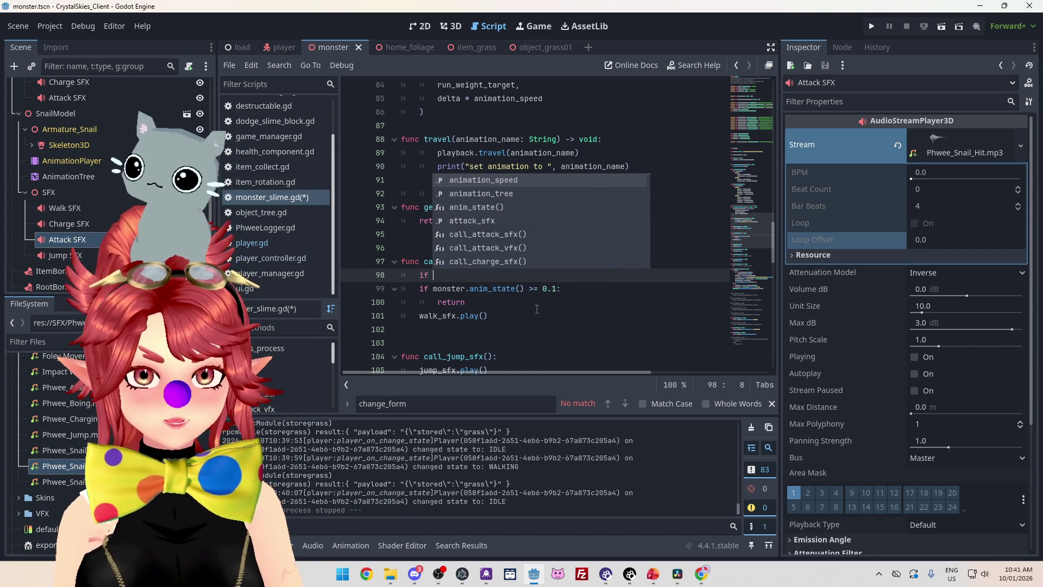
scroll(545, 295, "up", 8)
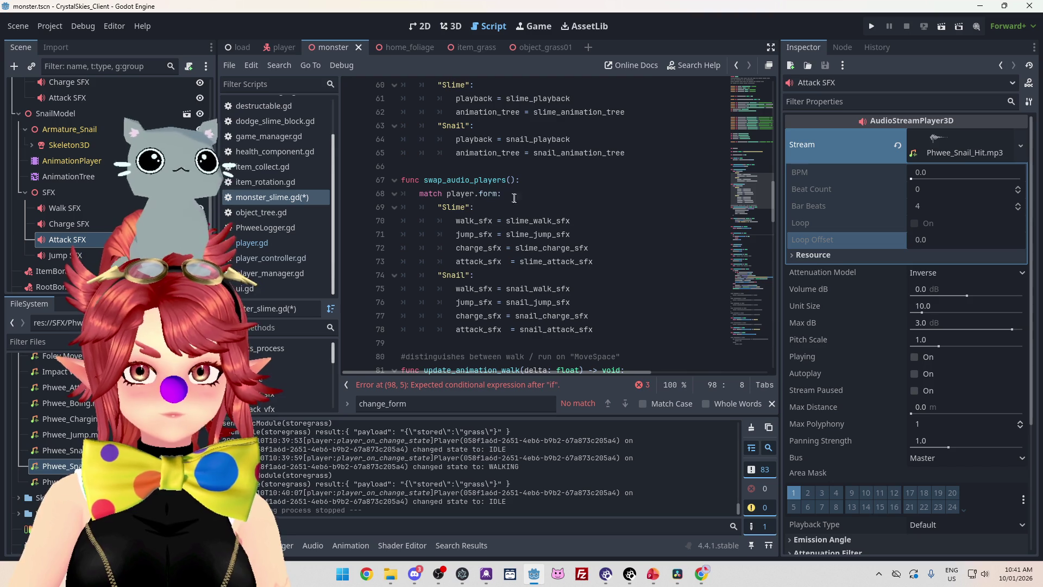
left_click_drag(514, 198, 451, 195)
scroll(523, 264, "down", 10)
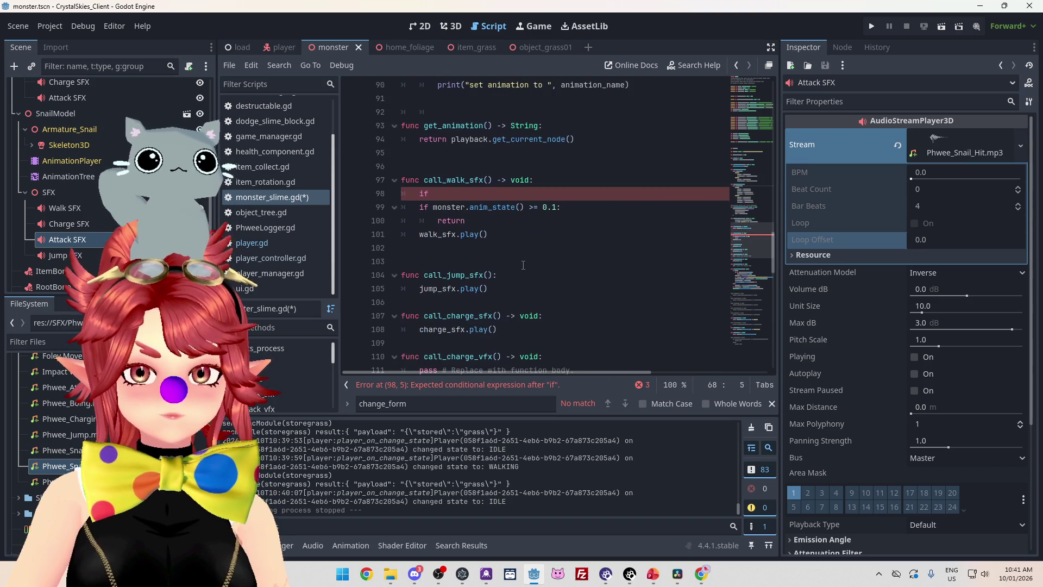
double_click(434, 194)
type("match player.form:")
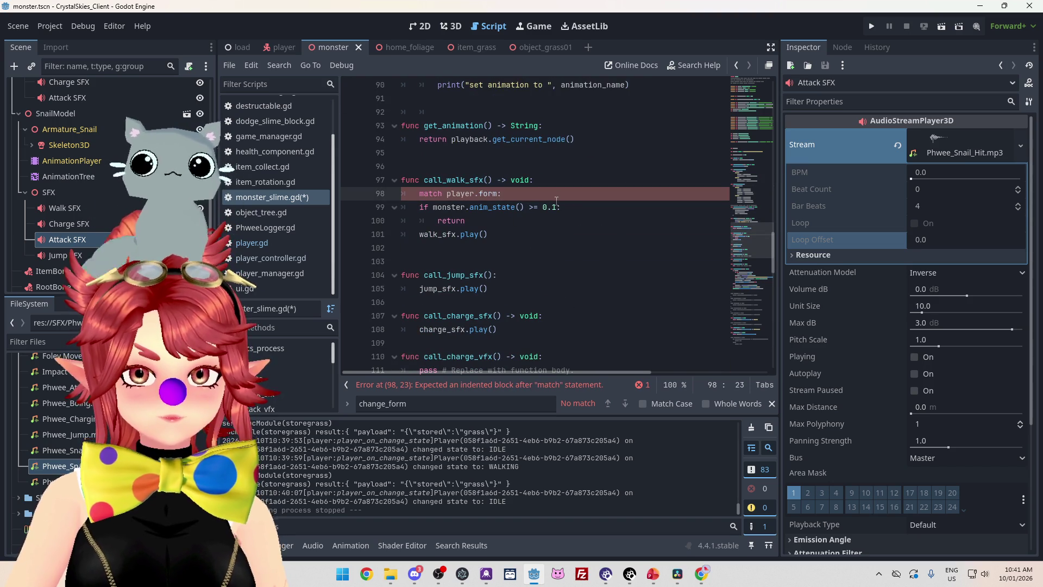
Add a "Slime": case under the match and select the if, return and walk_sfx.play() lines for indenting
scroll(557, 201, "up", 10)
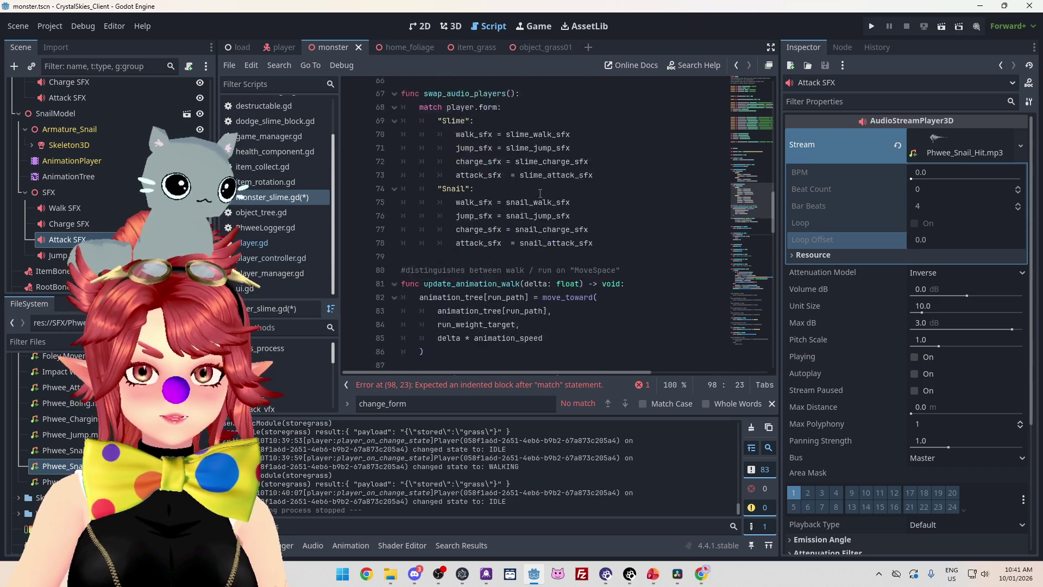
left_click_drag(473, 207, 437, 203)
key("ctrl+c")
key("shift+Tab")
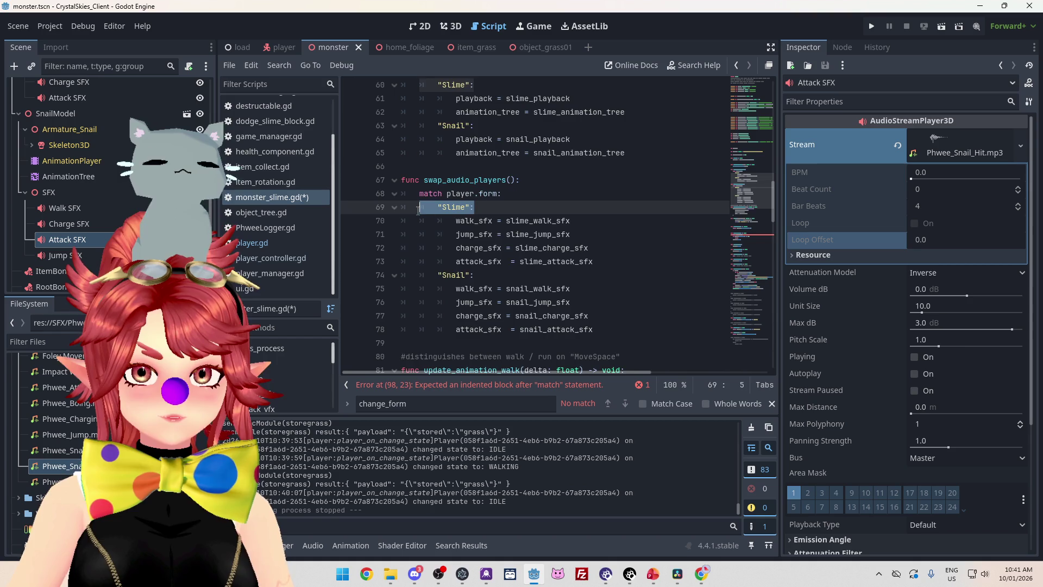
scroll(508, 175, "down", 12)
left_click(503, 112)
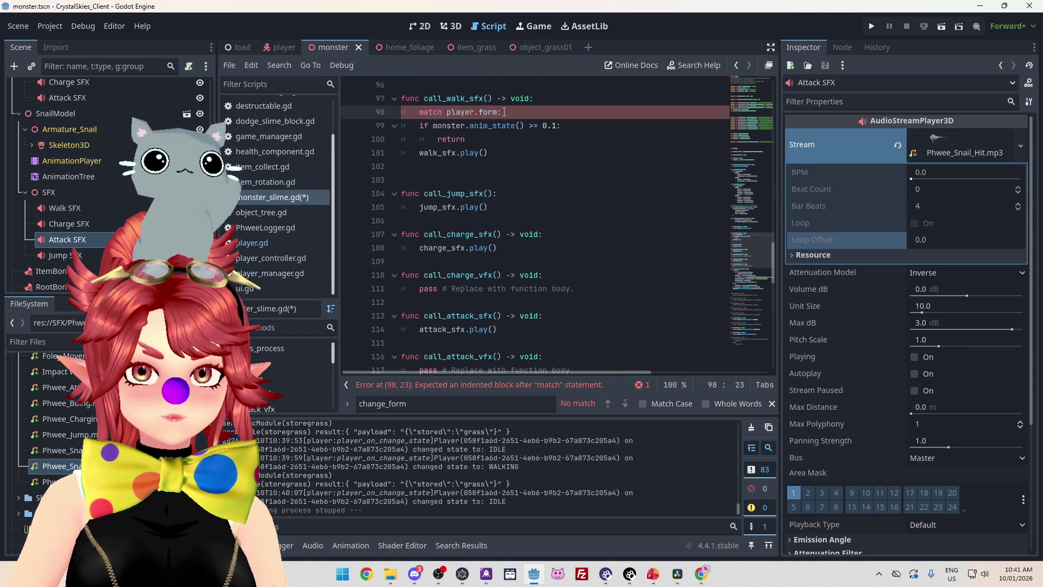
key("Return")
key("ctrl+v")
mouse_move(421, 139)
left_mouse_down()
mouse_move(562, 140)
mouse_move(453, 152)
mouse_move(489, 167)
left_mouse_up()
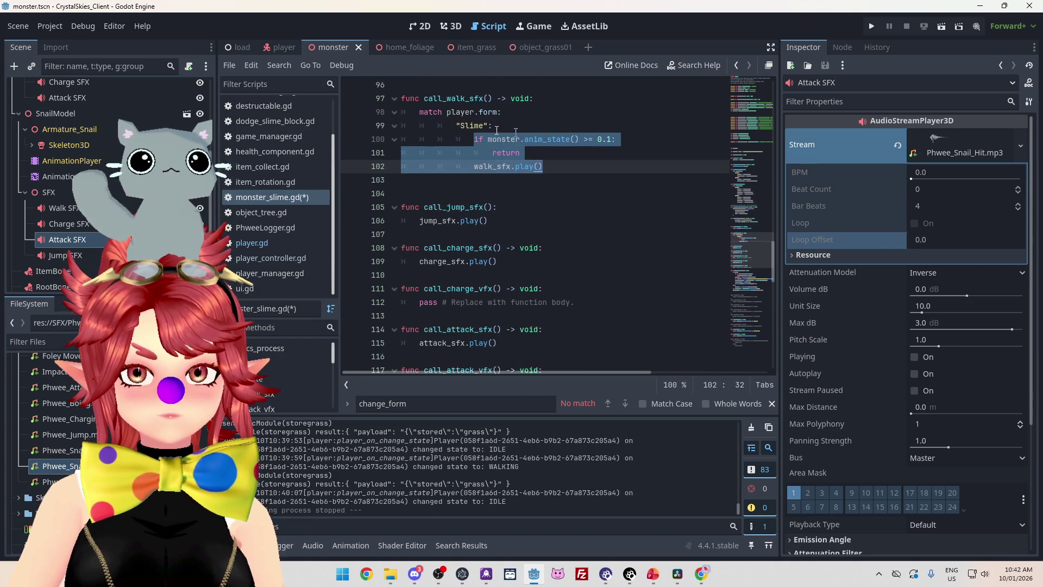
Add a "Snail": case below the Slime block with a new body line
left_click(557, 167)
key("Return")
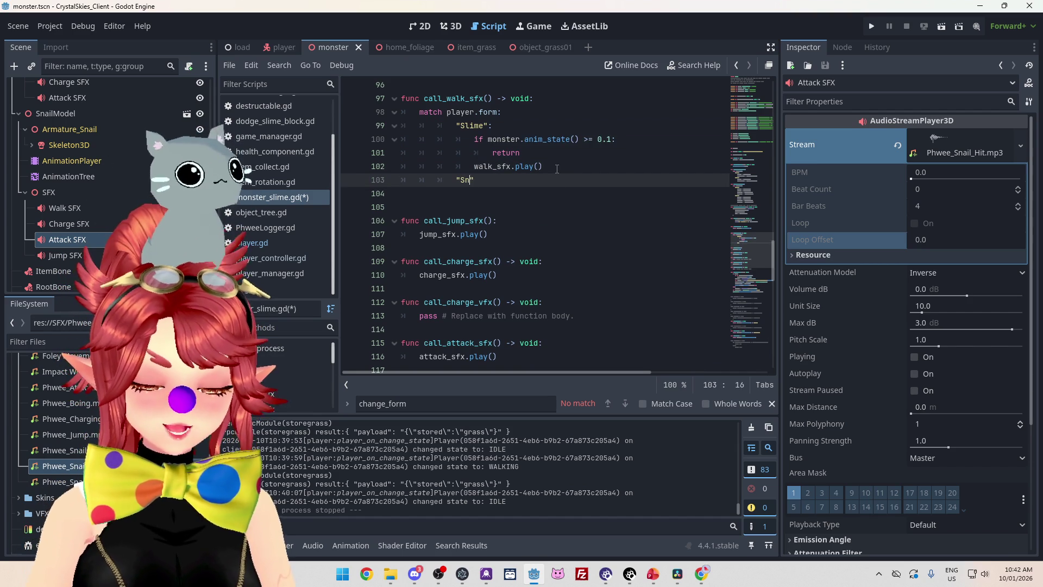
type(":")
key("Return")
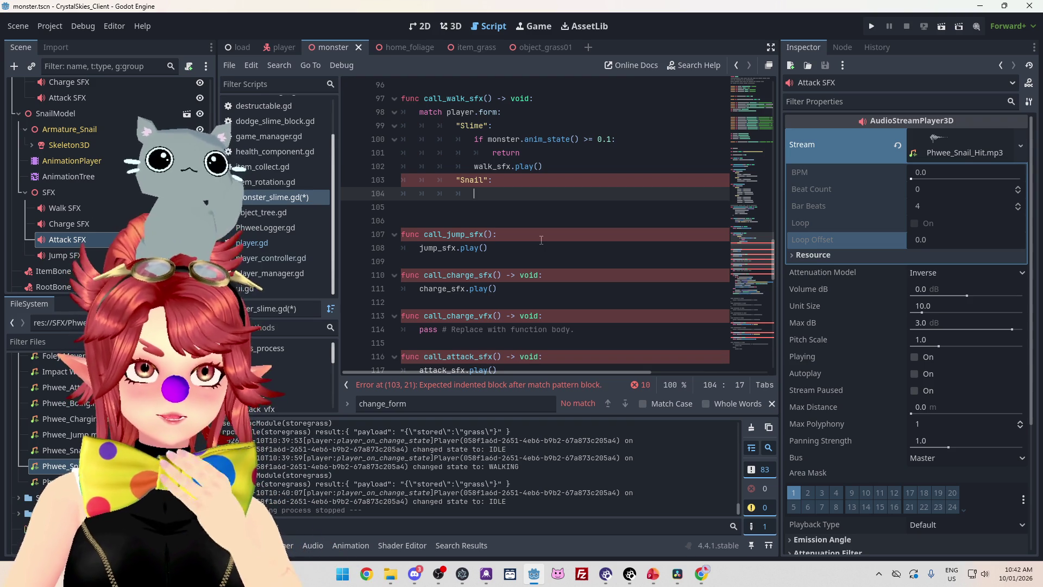
scroll(544, 250, "down", 2)
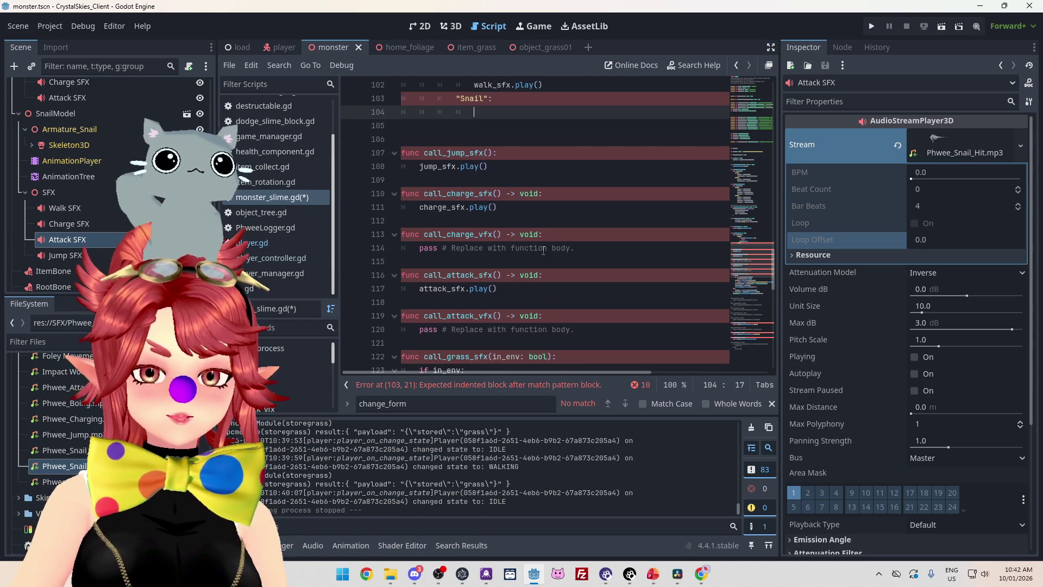
scroll(543, 249, "up", 3)
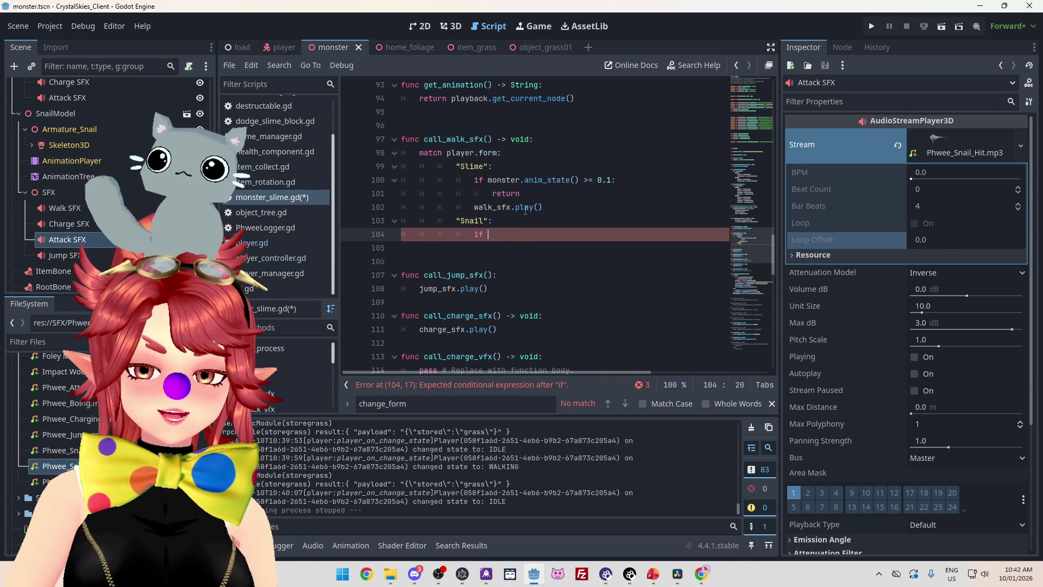
mouse_move(525, 210)
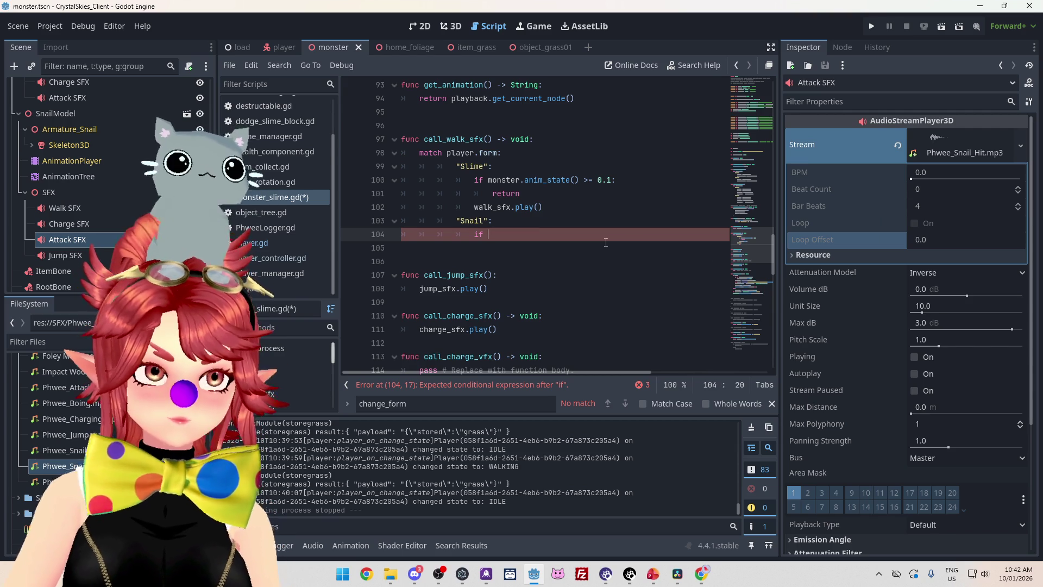
Check the Loop setting and reimport Phwee_Snail_Walk.mp3
left_click(912, 226)
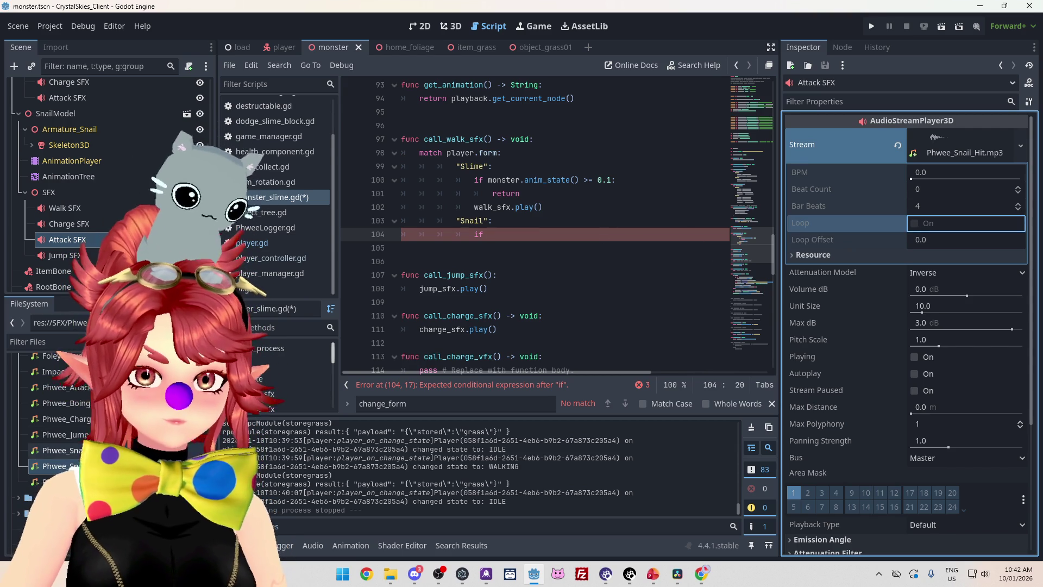
double_click(60, 482)
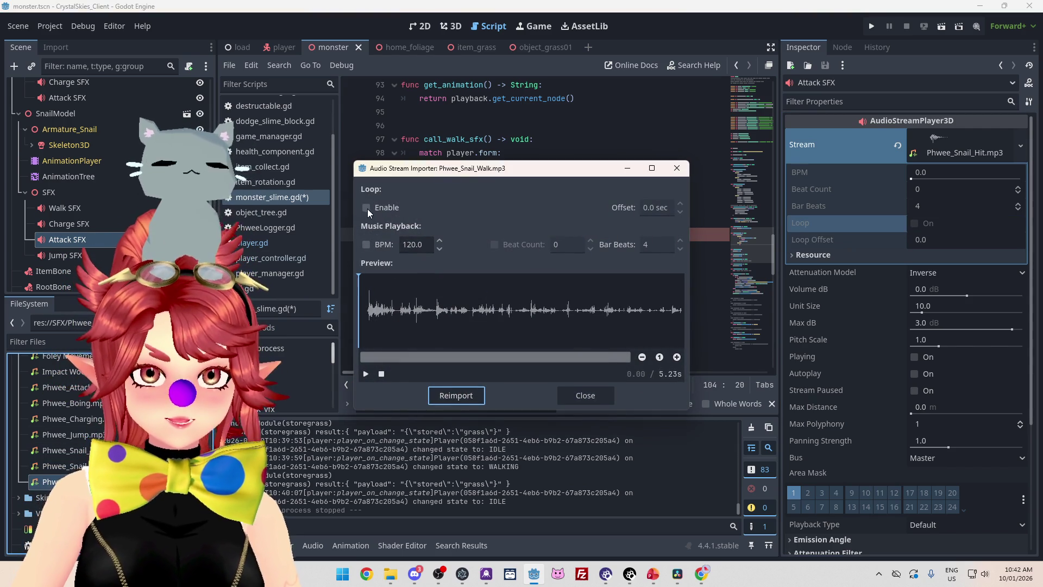
left_click(457, 400)
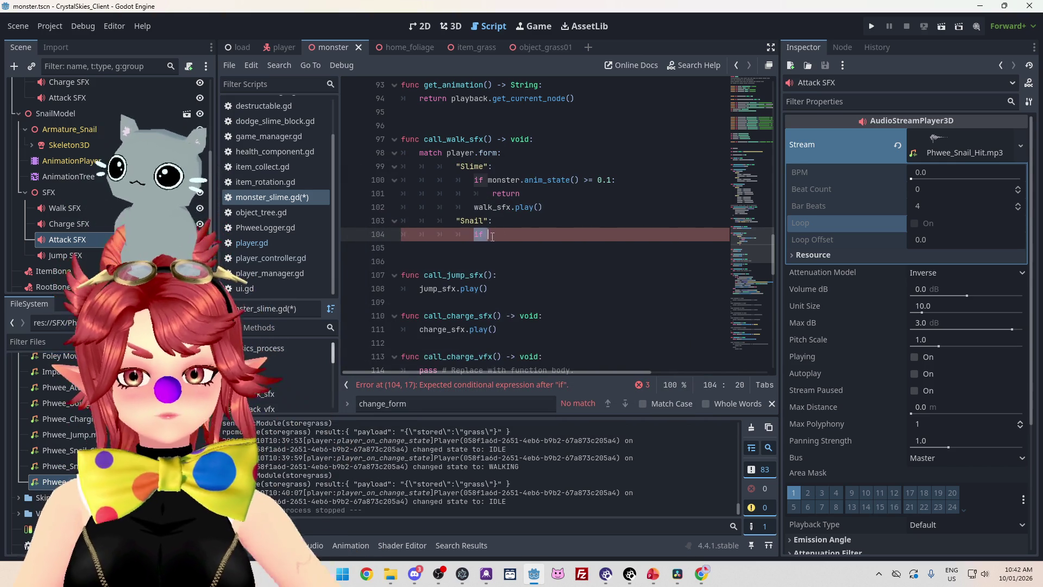
Copy walk_sfx.play() into the Snail branch, replacing the unfinished if
left_click_drag(545, 208, 482, 212)
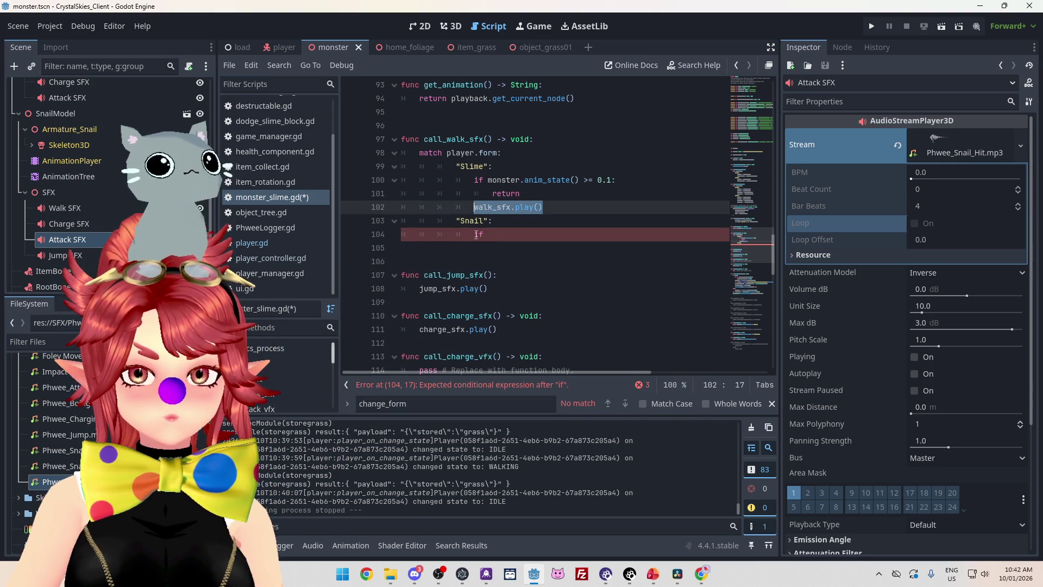
key("ctrl+c")
double_click(476, 235)
key("ctrl+v")
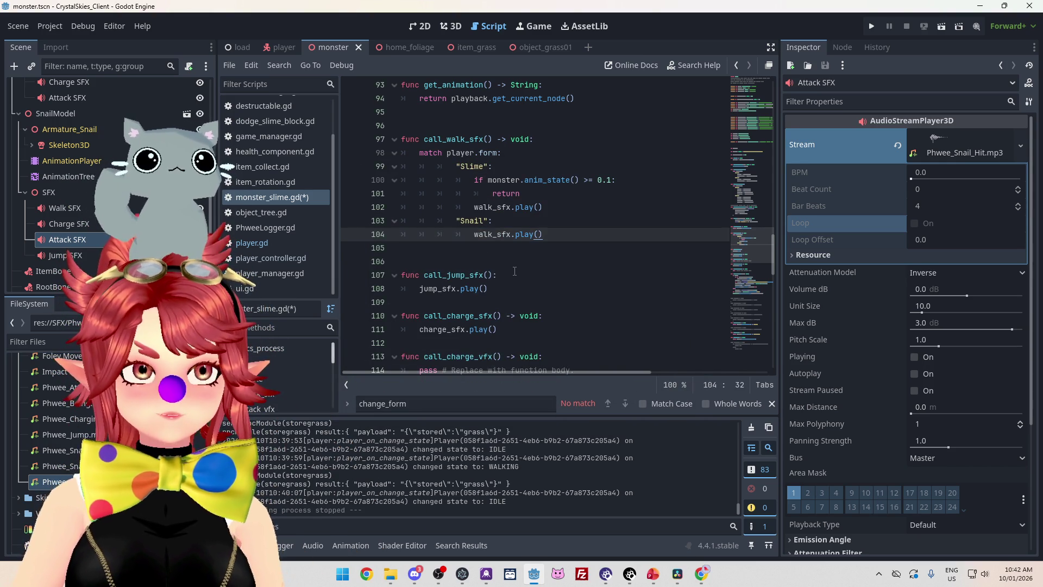
left_click(515, 258)
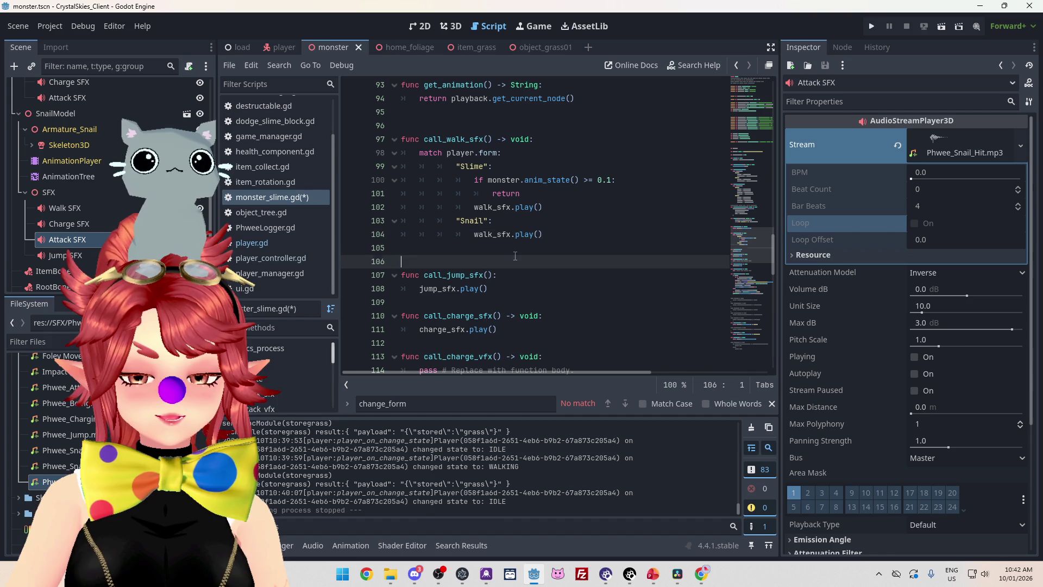
left_click(475, 235)
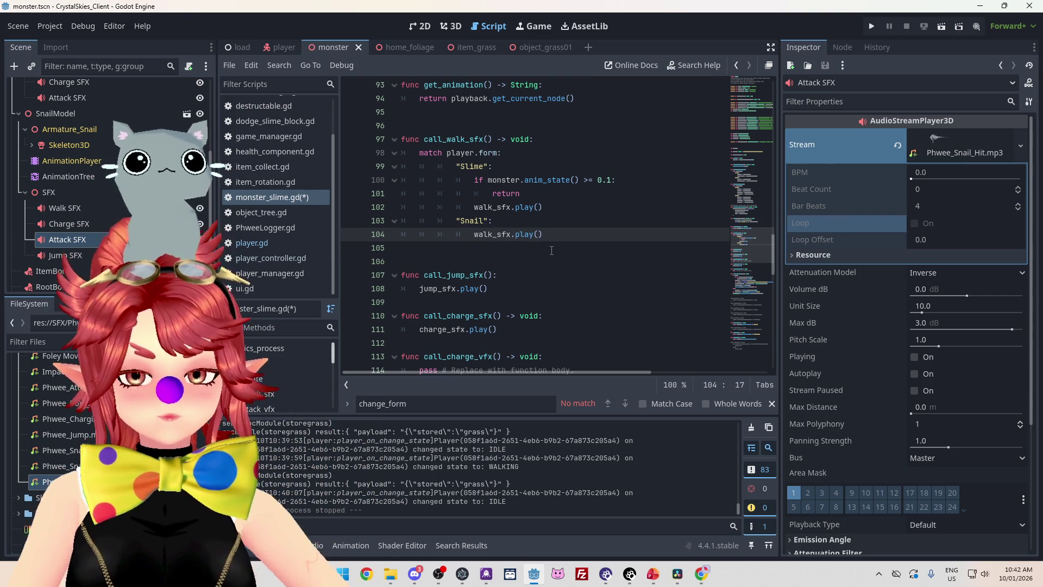
Start an 'if walk_sfx.is_play' line above it and open the play() documentation
key("Return")
key("Up")
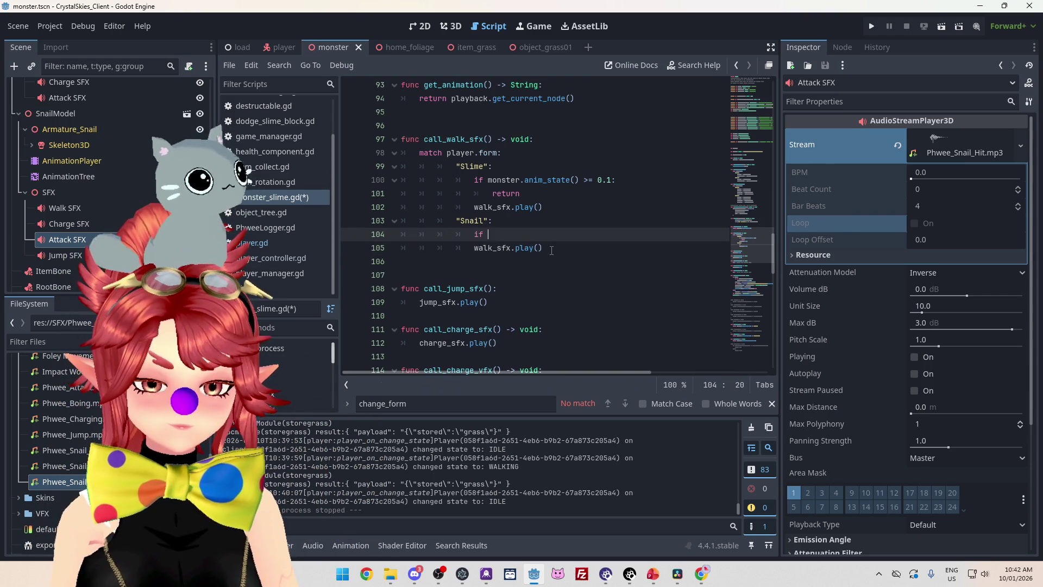
type("walk_sfx.")
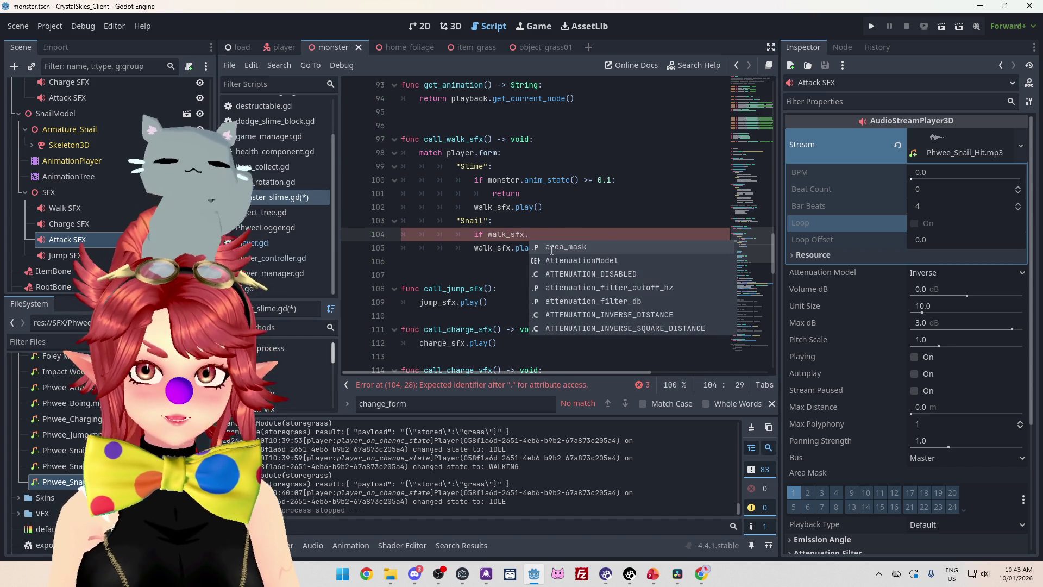
type("is_pla")
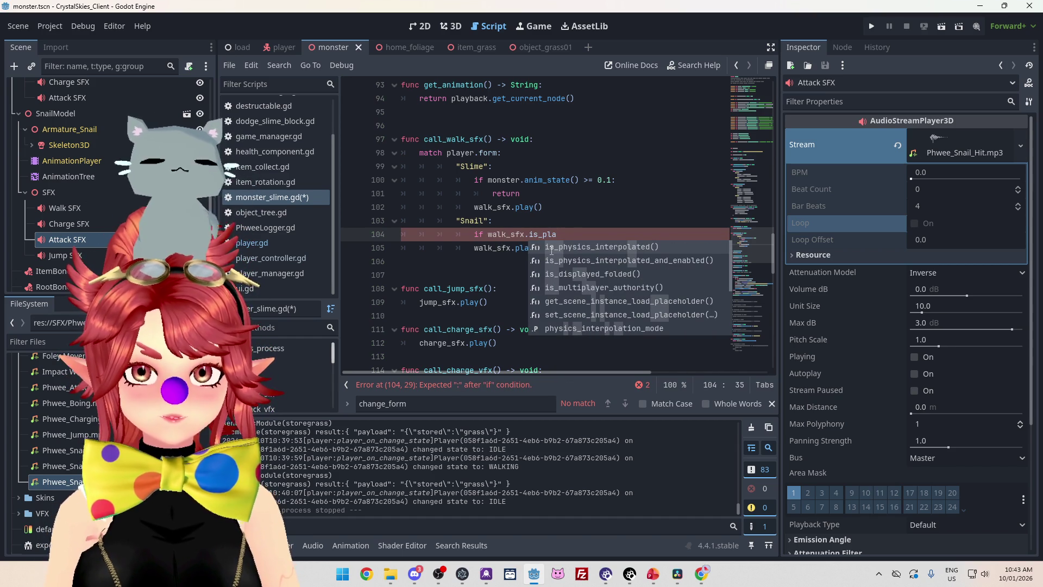
type("y")
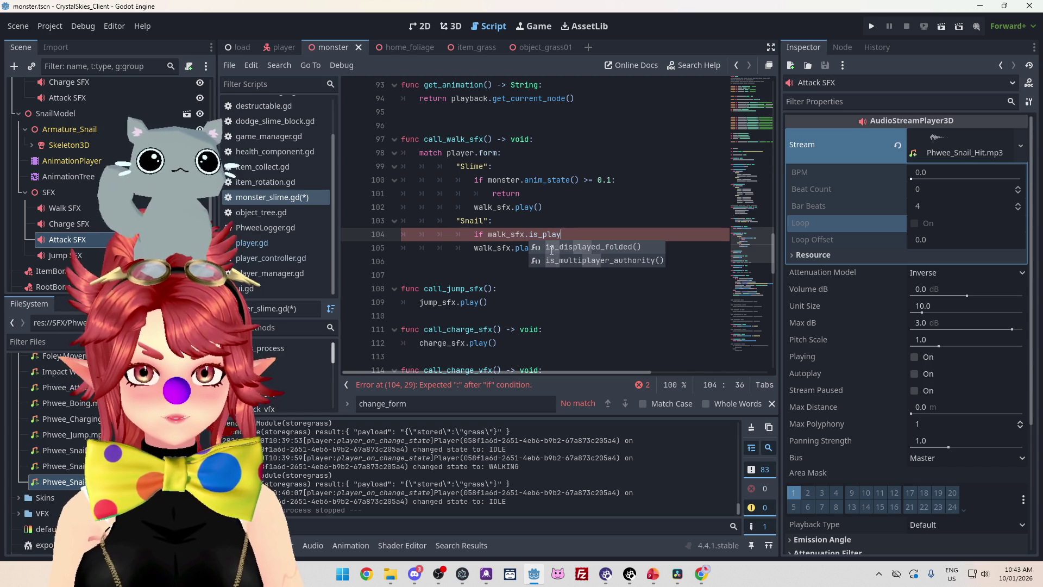
key("Escape")
left_click(510, 264)
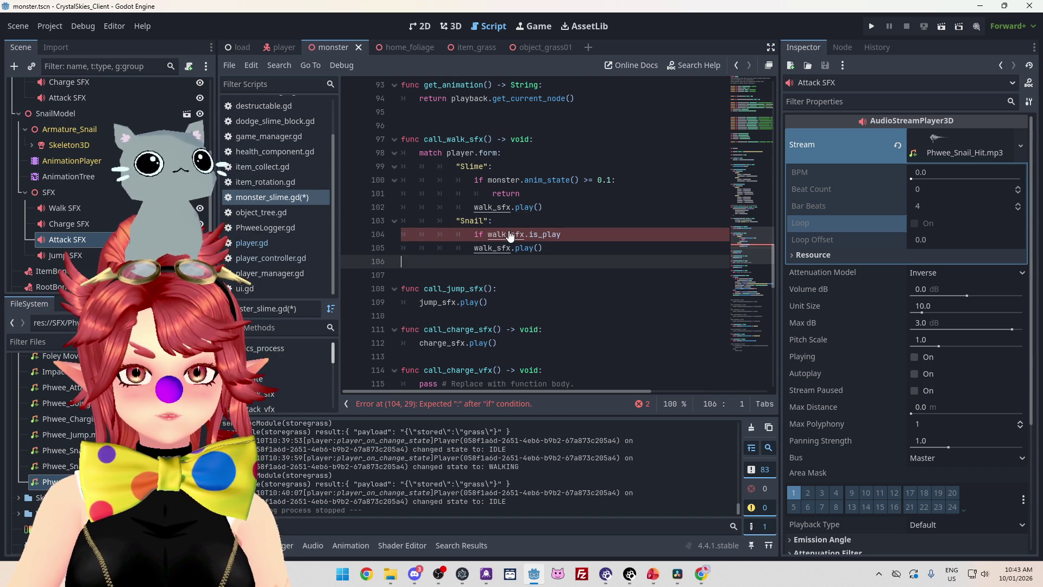
left_click(522, 253, "ctrl")
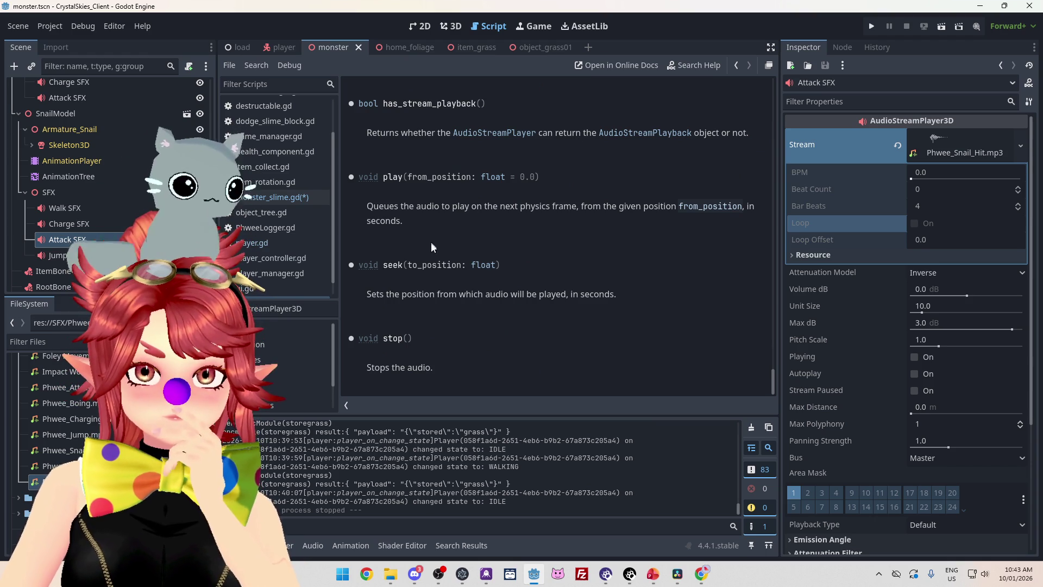
Read the AudioStreamPlayer3D play() and playing entries, then return to monster_slime.gd
scroll(497, 298, "up", 5)
scroll(444, 175, "down", 1)
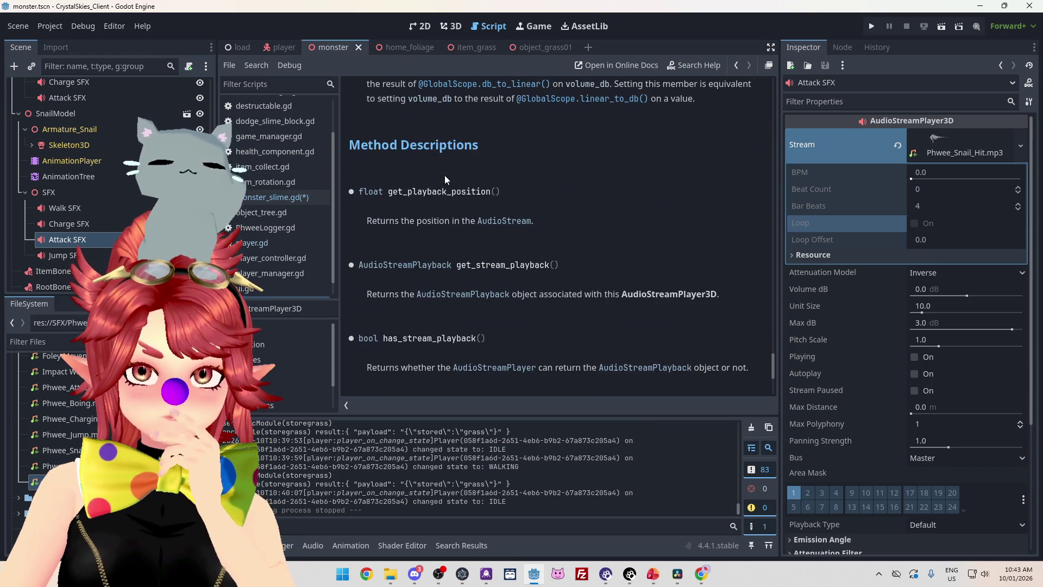
scroll(475, 190, "down", 1)
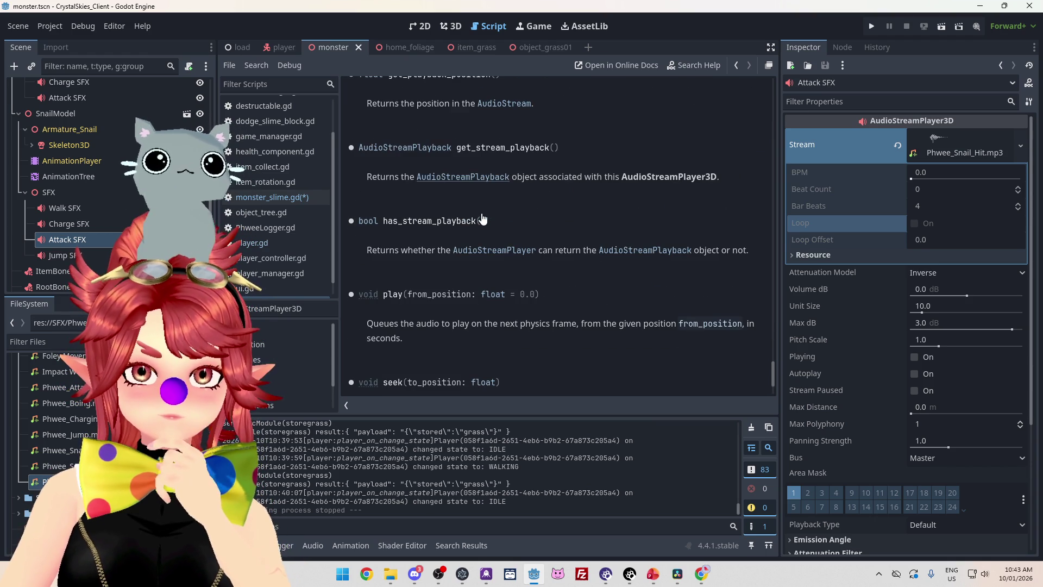
scroll(445, 261, "down", 1)
left_click_drag(416, 284, 664, 283)
scroll(450, 289, "down", 1)
scroll(449, 289, "down", 1)
scroll(413, 241, "up", 12)
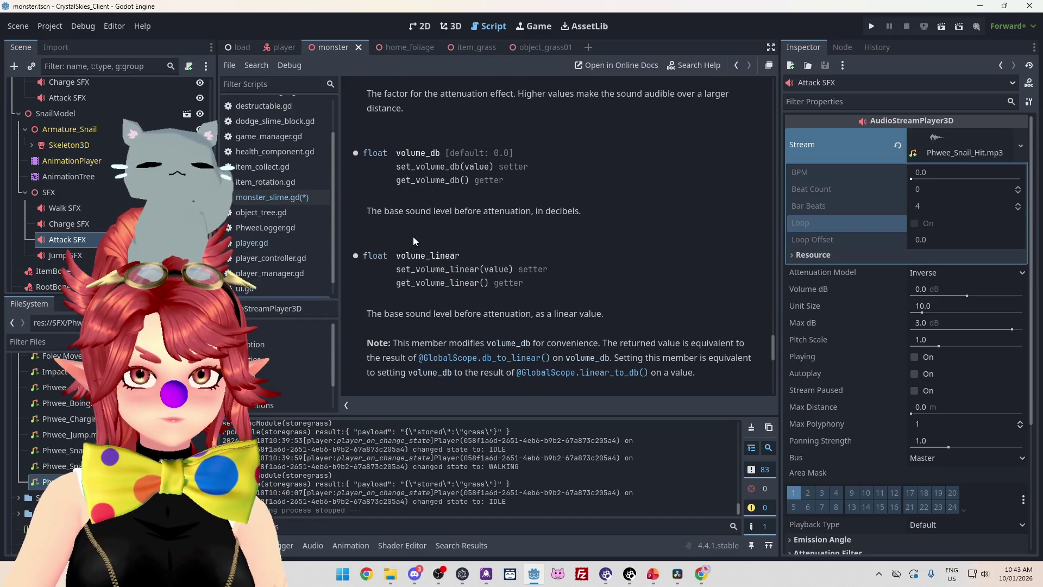
scroll(413, 241, "up", 1)
scroll(413, 237, "up", 3)
scroll(413, 234, "up", 10)
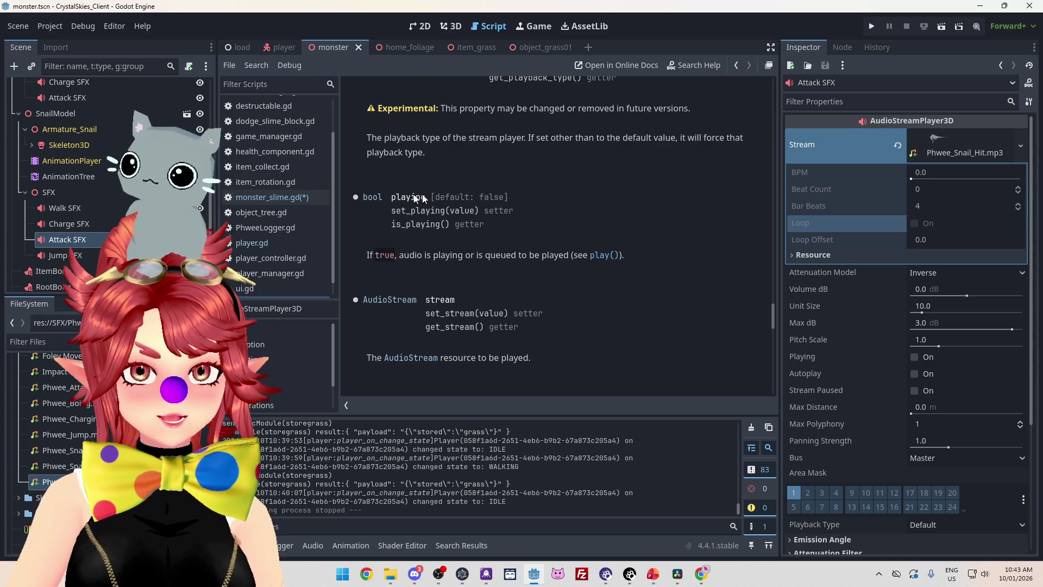
left_click(276, 196)
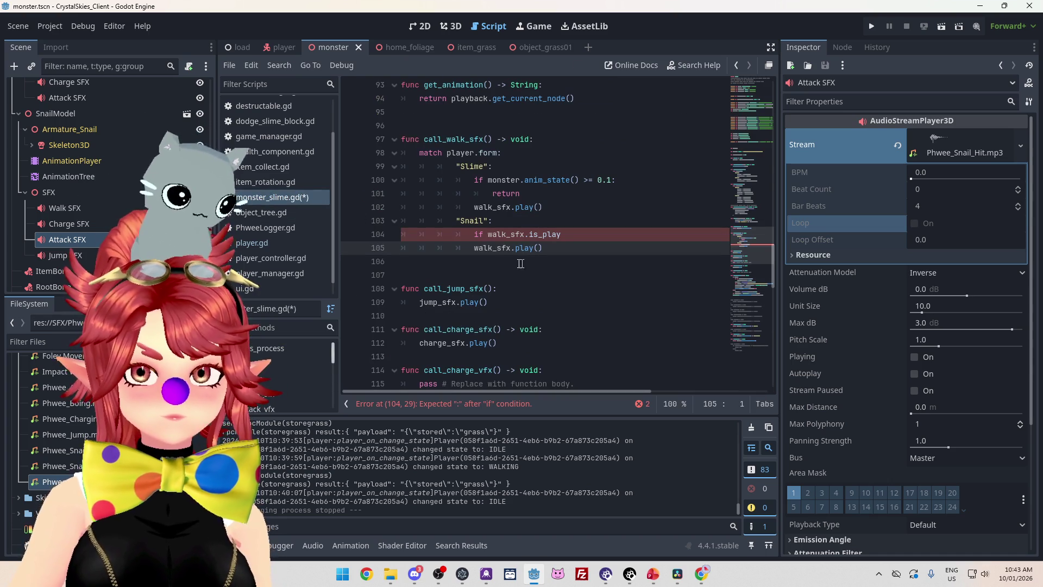
Change is_play to playing() on line 104, checking the AudioStreamPlayer3D docs
left_click(542, 234)
key("BackSpace")
key("BackSpace")
key("BackSpace")
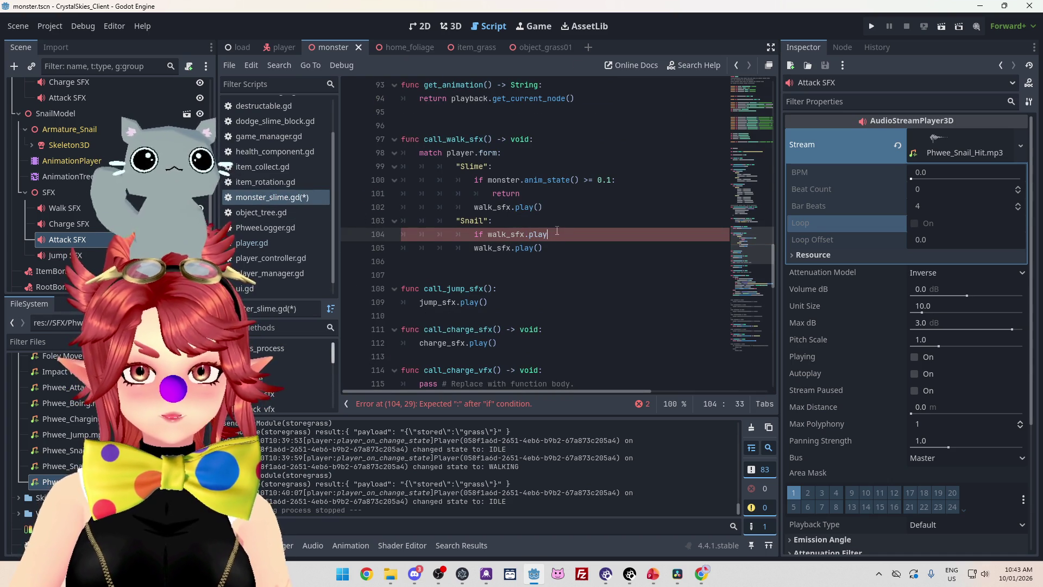
left_click(548, 234)
type("ing")
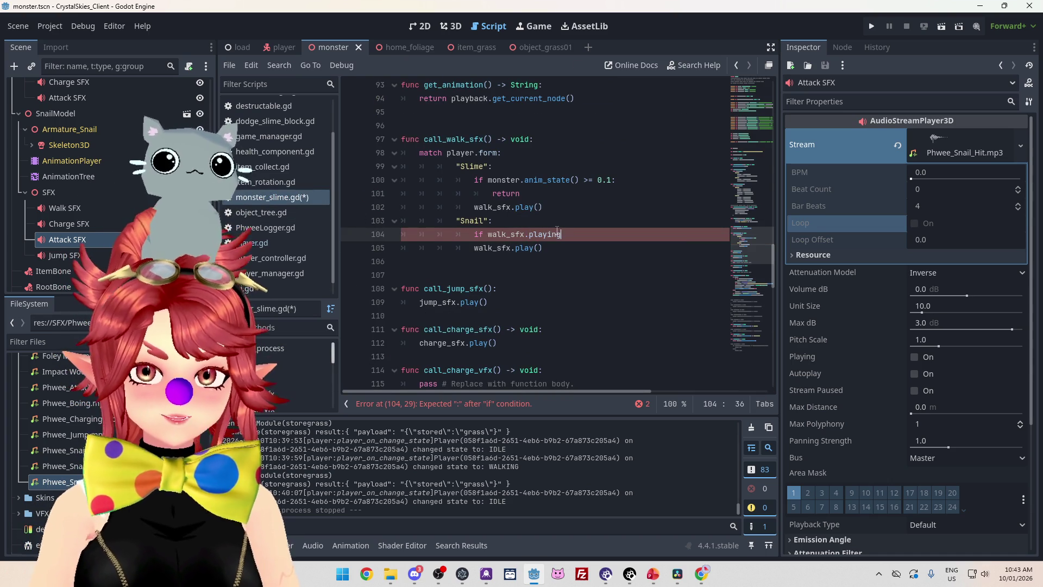
type("()")
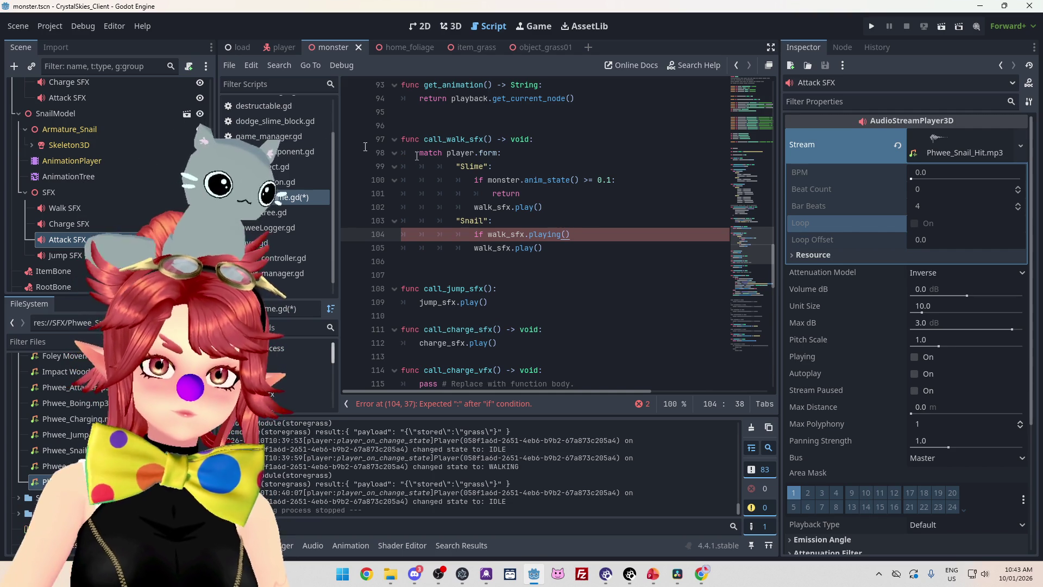
scroll(320, 132, "down", 1)
left_click(283, 293)
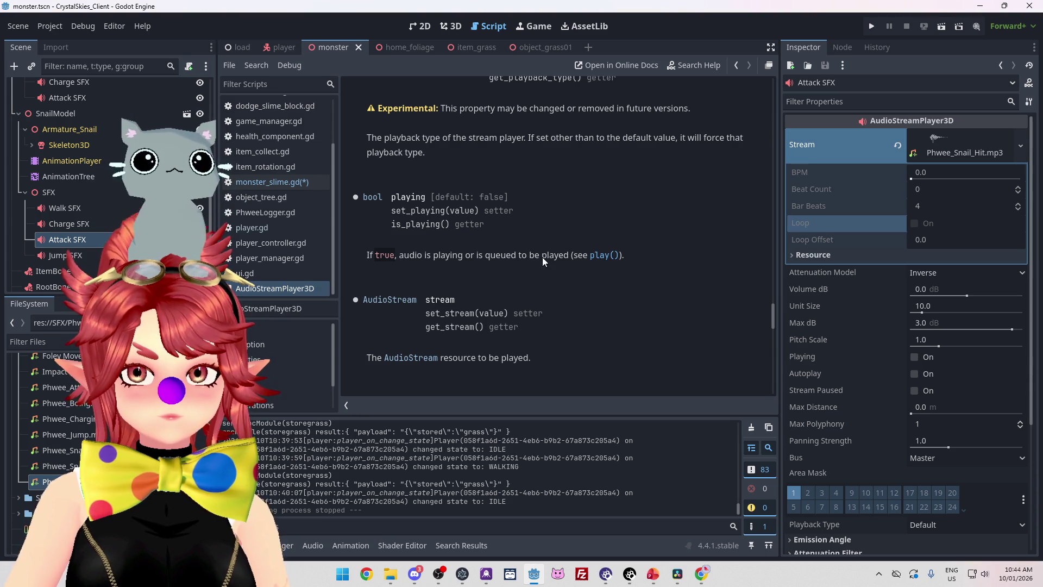
left_click(282, 182)
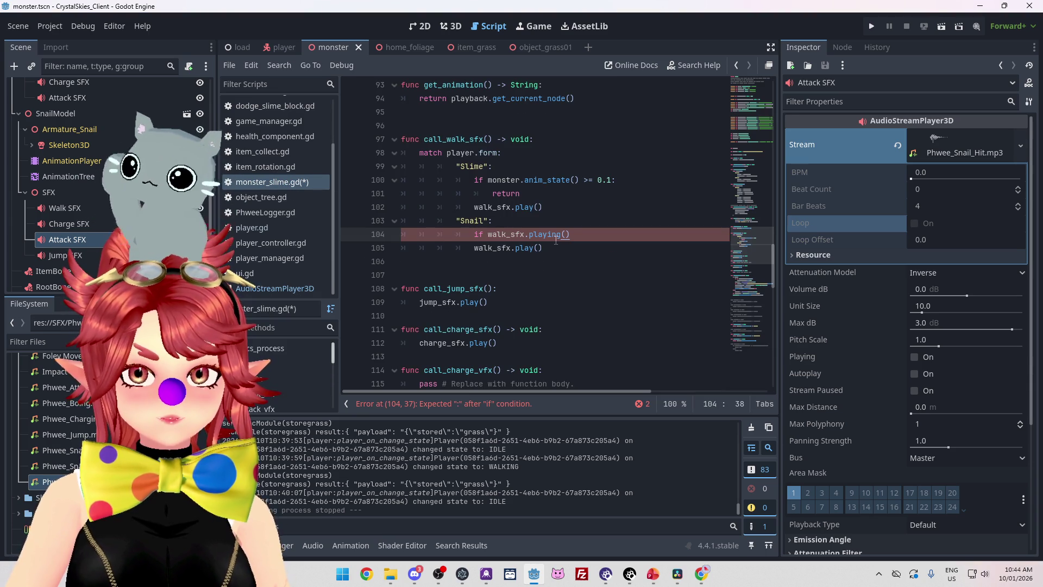
Finish the condition as 'walk_sfx.playing = true:' with an indented return below, and save
key("BackSpace")
key("BackSpace")
type("= ")
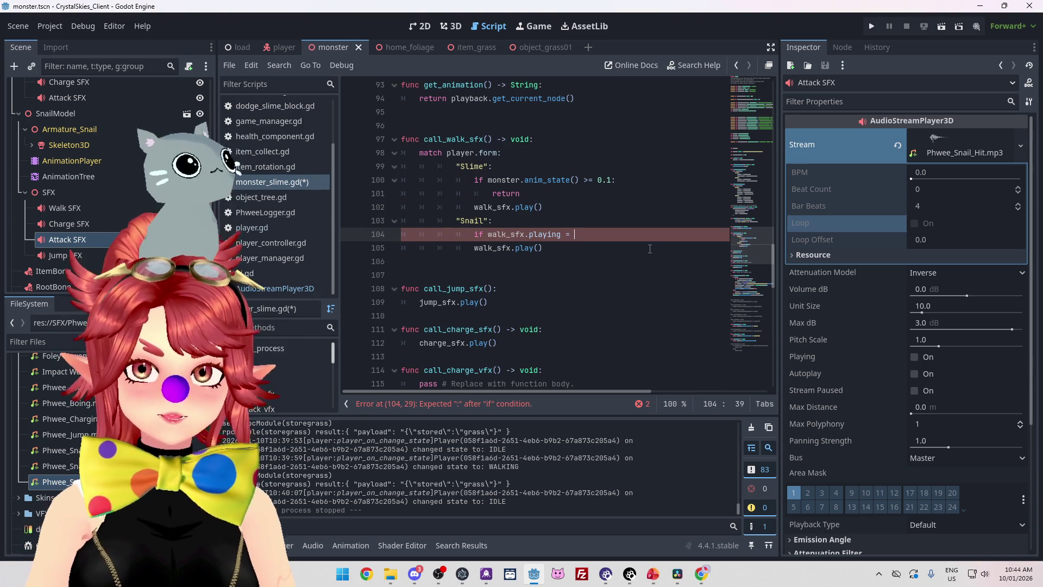
type("true")
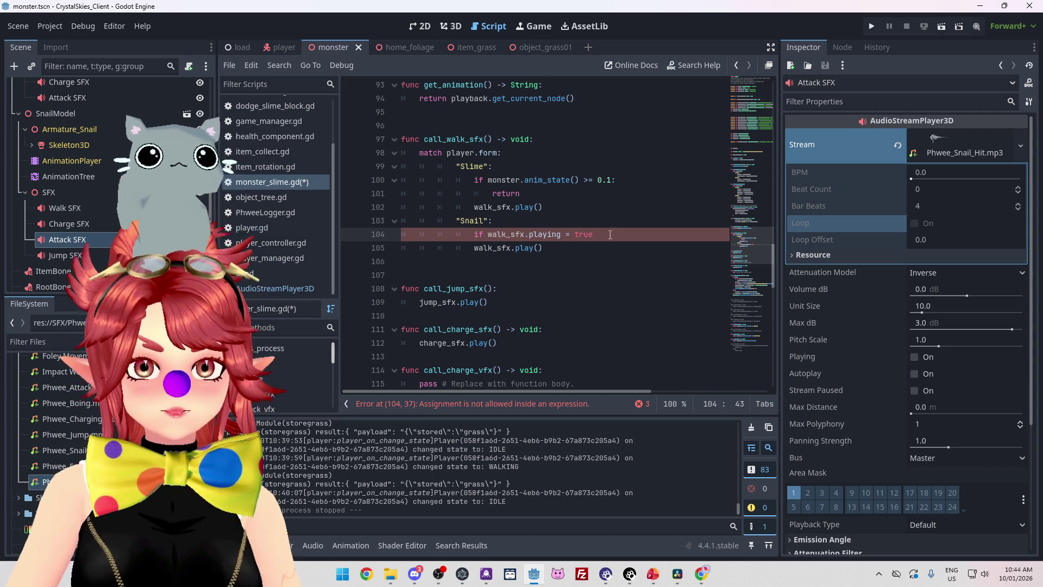
key("Return")
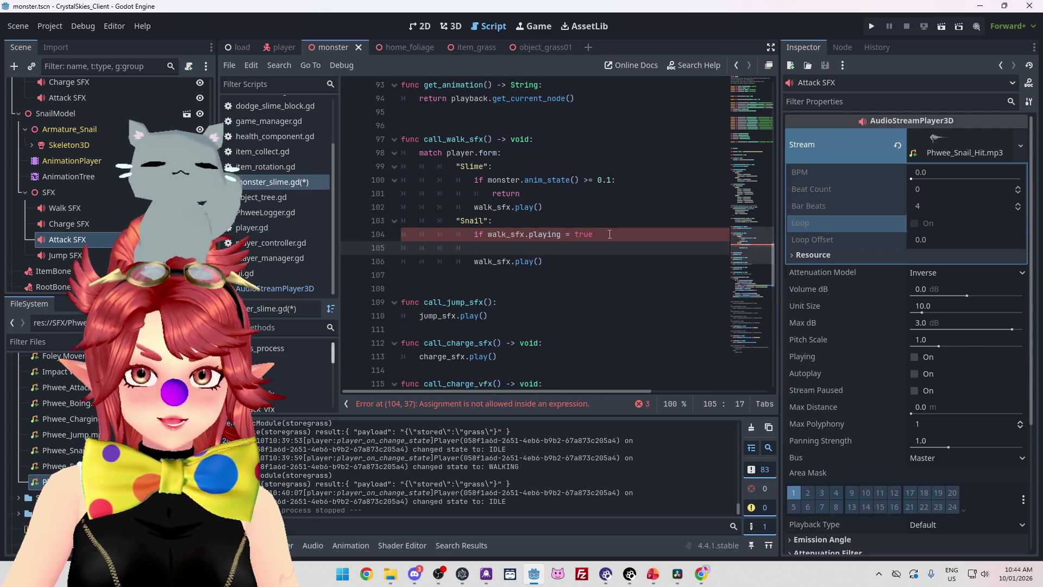
left_click(609, 234)
type(":")
key("Return")
type("return")
key("Return")
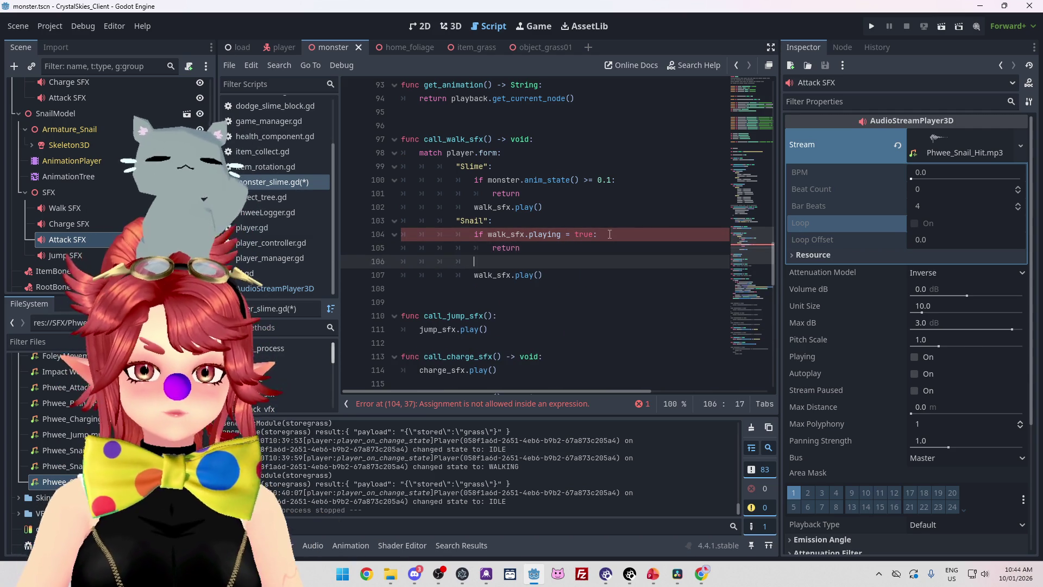
key("ctrl+z")
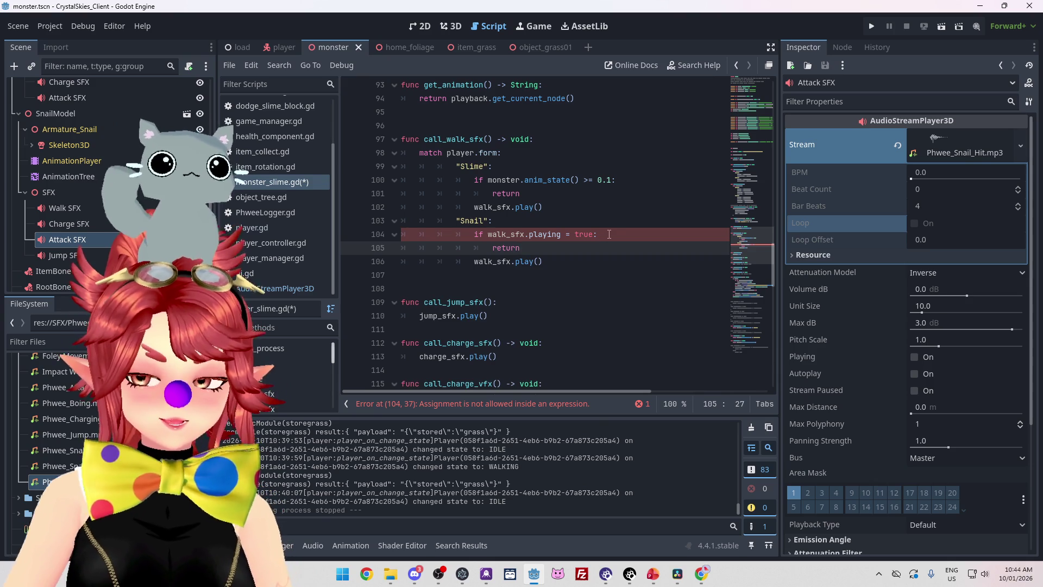
key("ctrl+s")
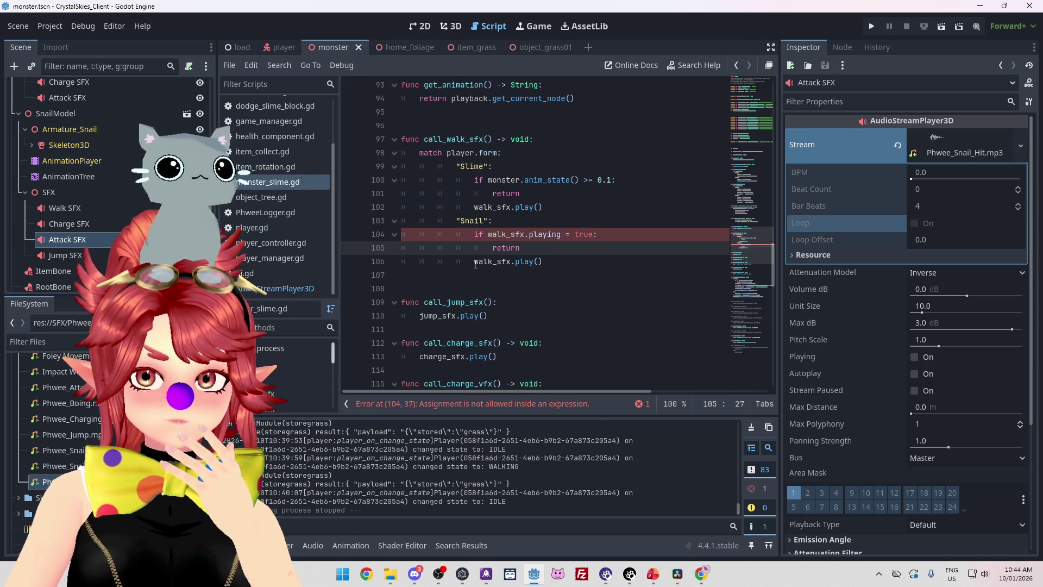
Fix the comparison on line 104 to '== true'
mouse_move(475, 264)
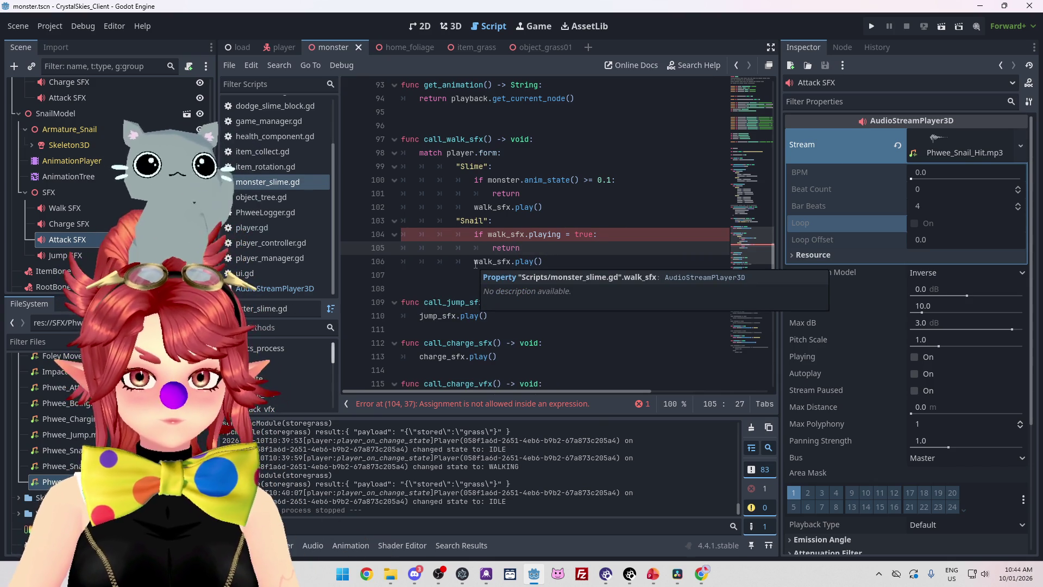
left_click(567, 234)
type("=")
left_click(535, 248)
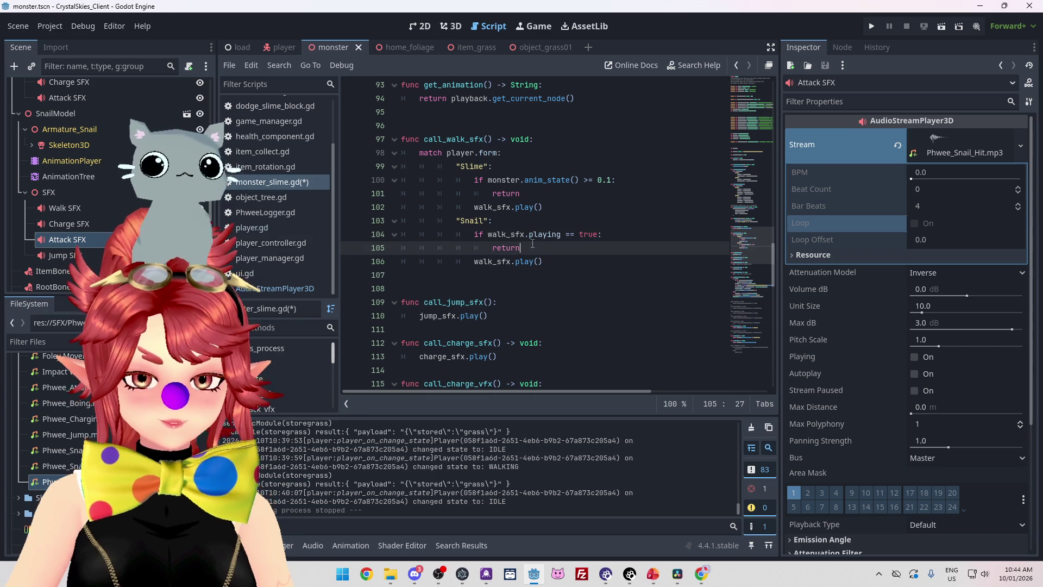
In player.gd, select the monster.call_walk_sfx() call on line 355 in the WALKING branch
scroll(464, 259, "up", 4)
scroll(464, 258, "down", 7)
scroll(461, 251, "up", 2)
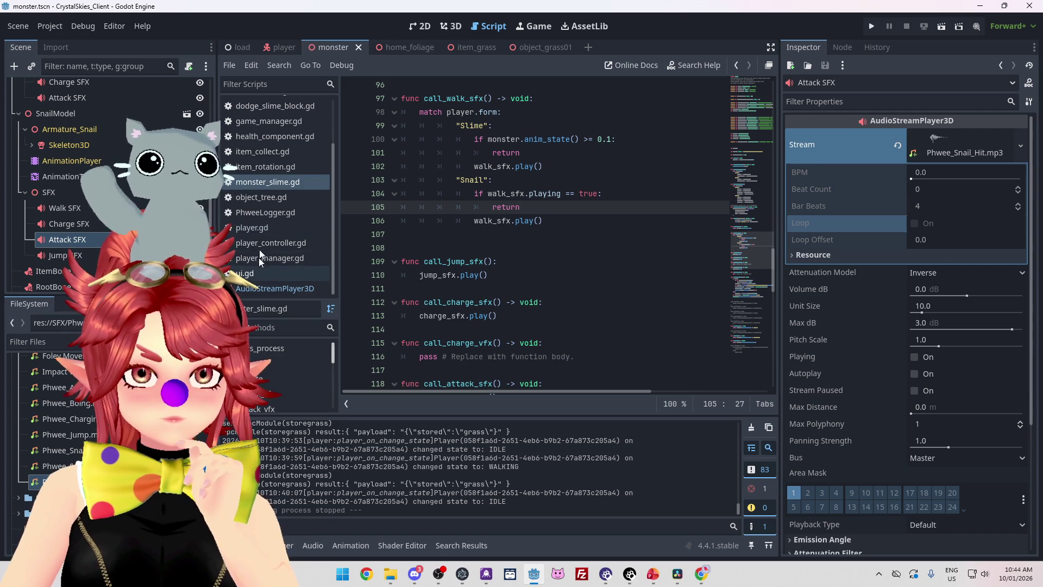
left_click(255, 228)
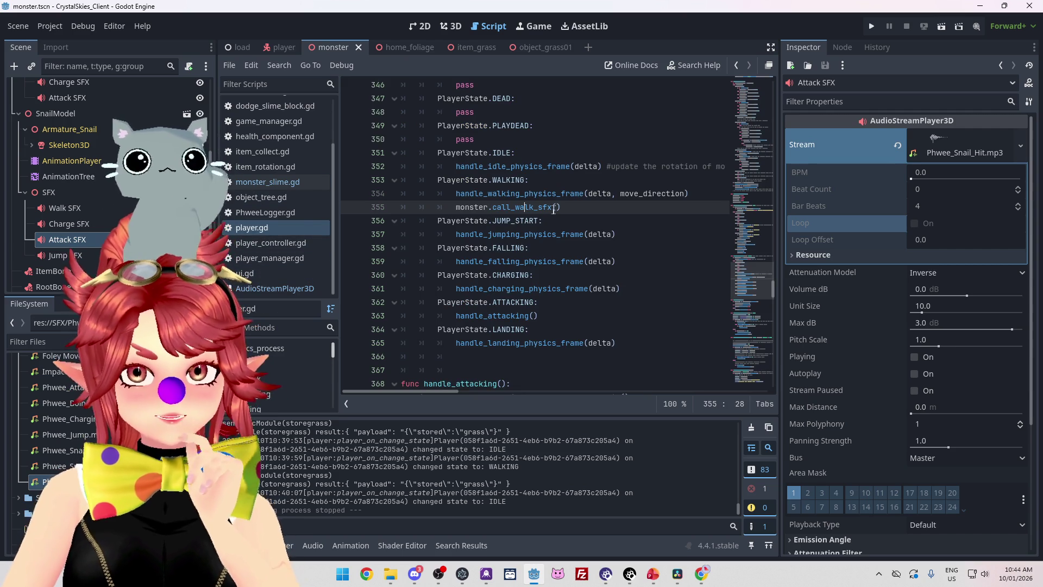
left_click_drag(566, 209, 456, 208)
key("ctrl+c")
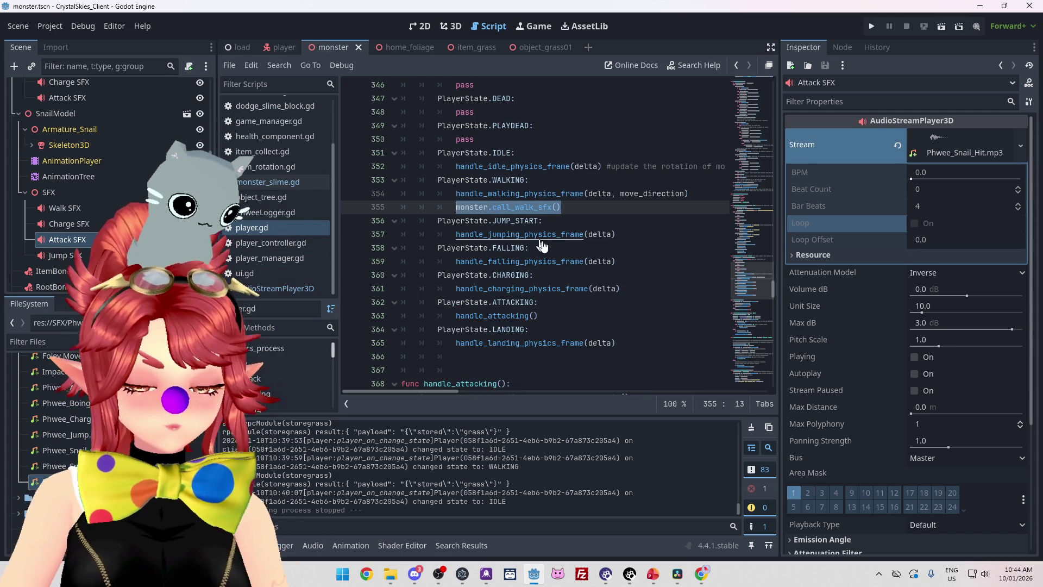
scroll(541, 246, "up", 3)
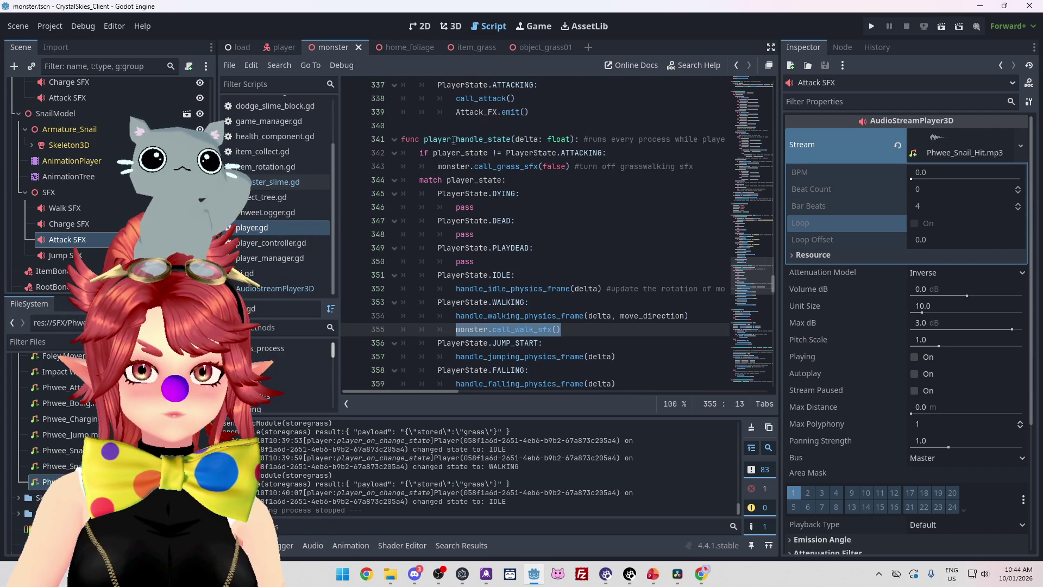
scroll(492, 260, "down", 1)
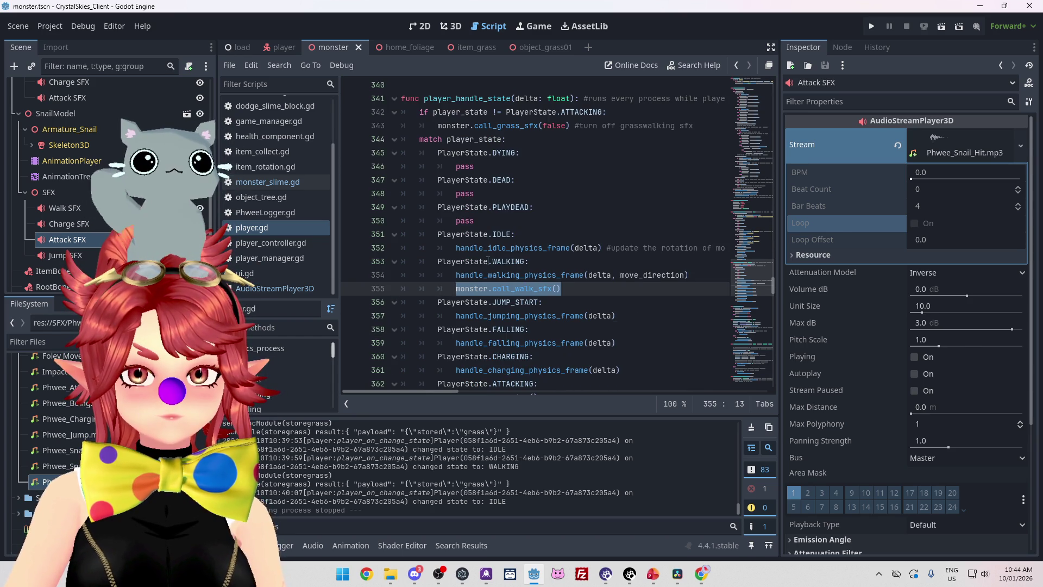
scroll(488, 261, "down", 1)
left_click(438, 223)
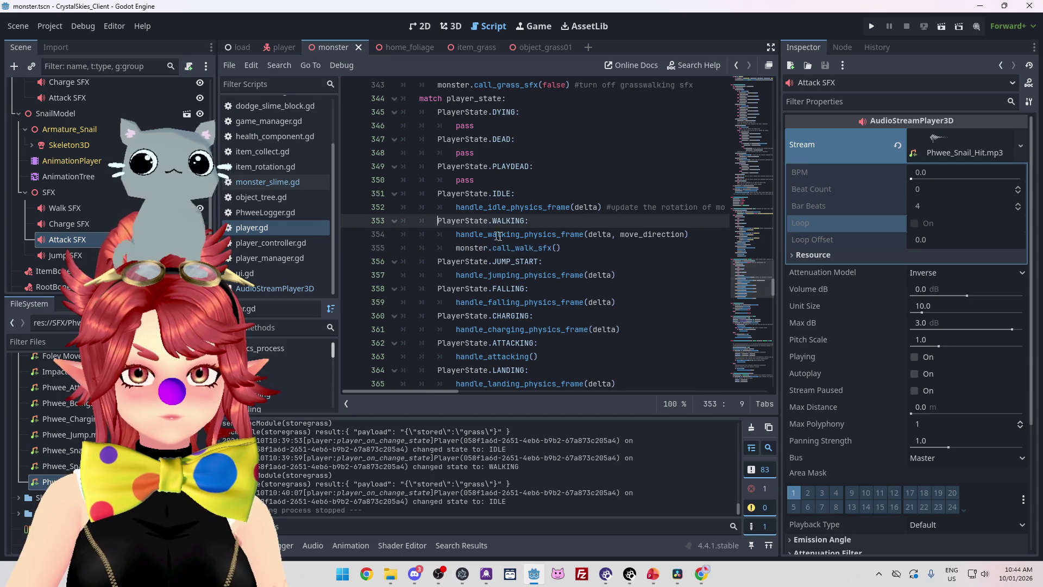
Start a new line in the IDLE branch below handle_idle_physics_frame(delta)
scroll(525, 237, "up", 4)
scroll(525, 238, "up", 5)
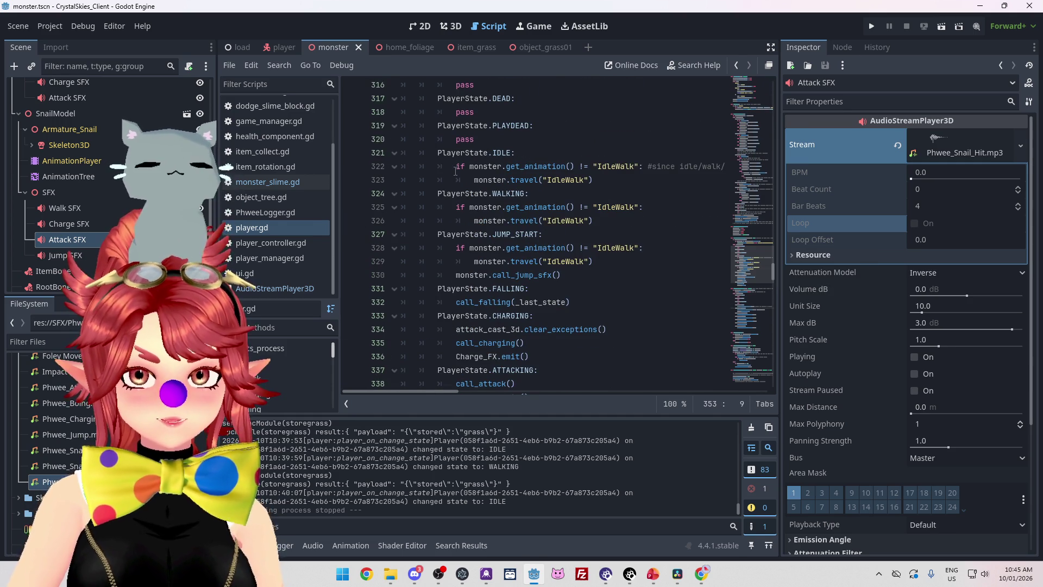
scroll(484, 184, "up", 5)
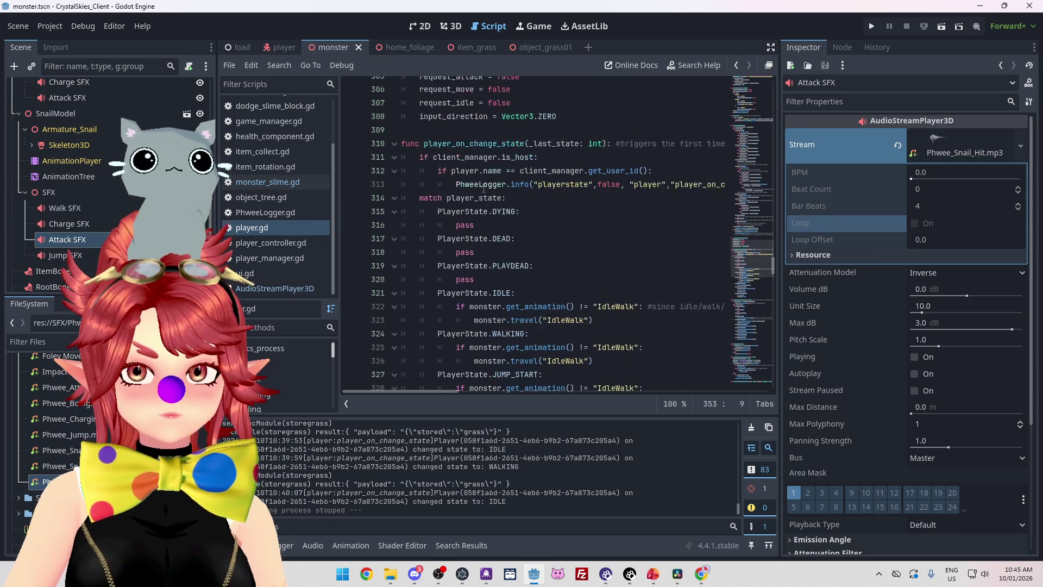
scroll(484, 190, "down", 9)
scroll(484, 193, "down", 6)
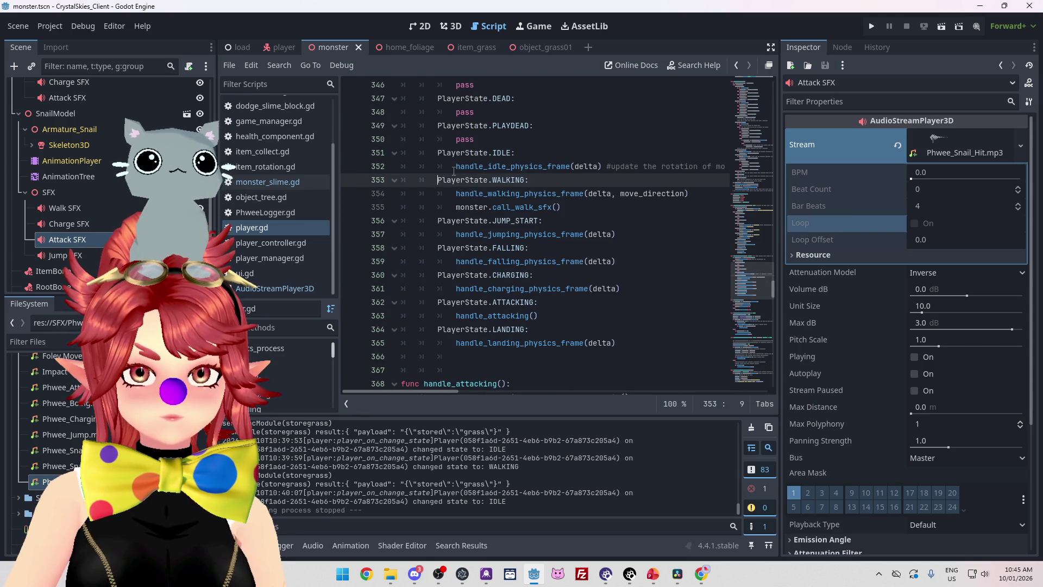
left_click(454, 167)
key("End")
key("Return")
Paste the call into the IDLE branch and rename it to monster.call_idle_sfx()
key("ctrl+v")
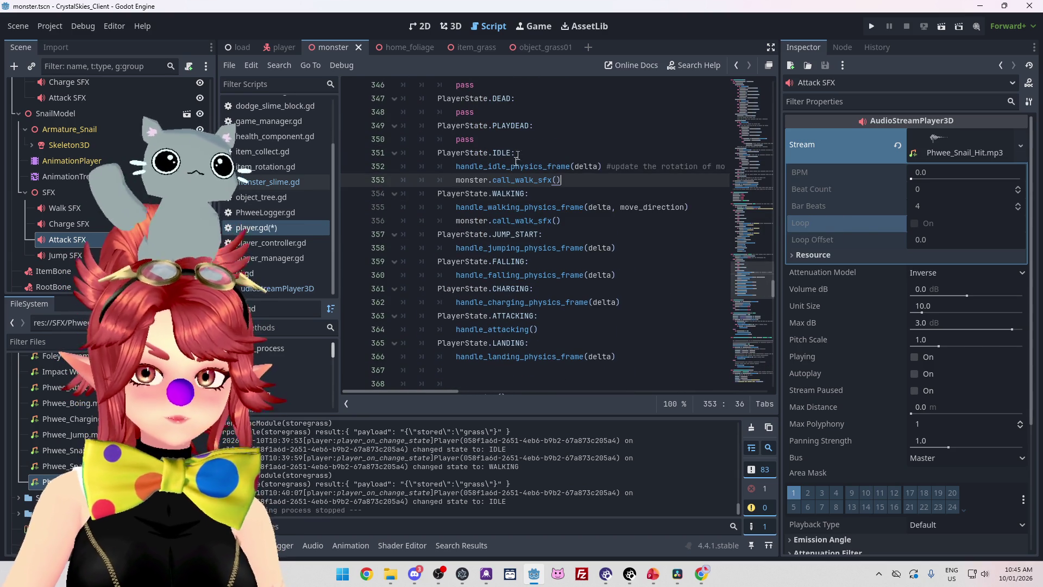
left_click_drag(515, 180, 533, 180)
type("idle")
left_click(517, 180)
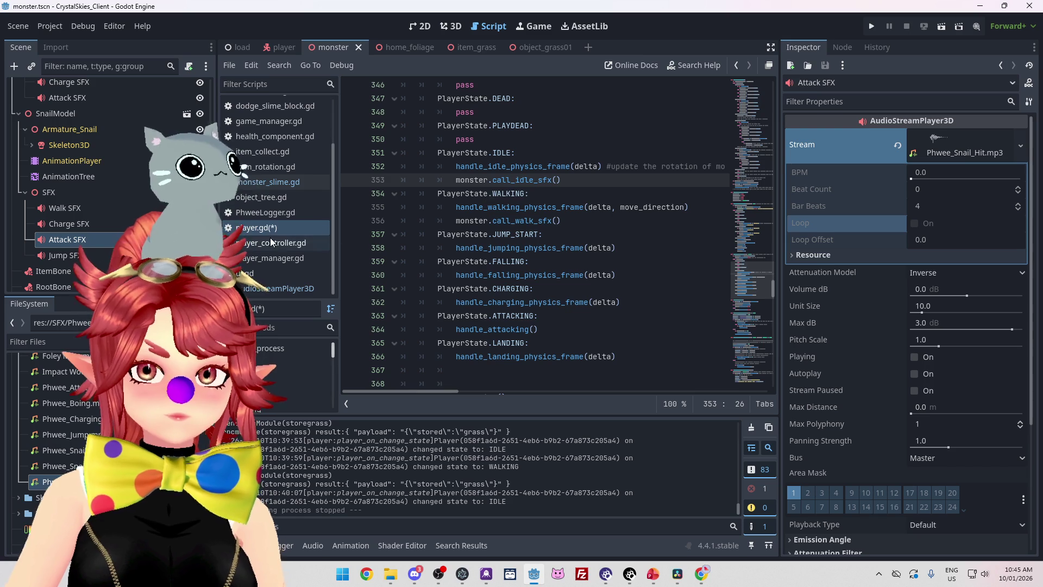
In monster_slime.gd, add a call_idle_sfx function header above call_walk_sfx
left_click(264, 183)
scroll(474, 241, "up", 2)
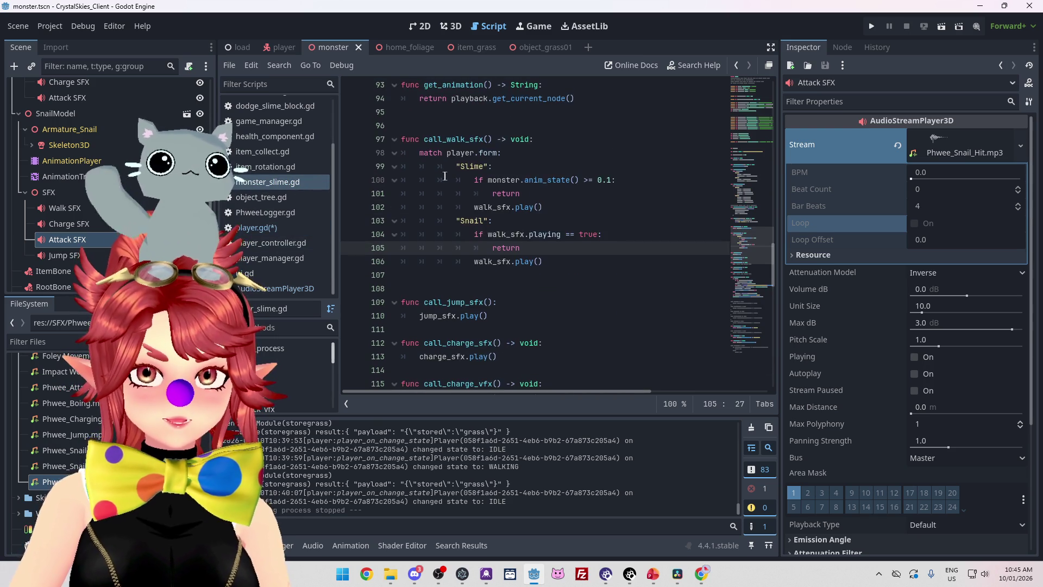
left_click_drag(534, 180, 397, 173)
key("ctrl+c")
left_click(452, 159)
key("Return")
key("Return")
key("ctrl+v")
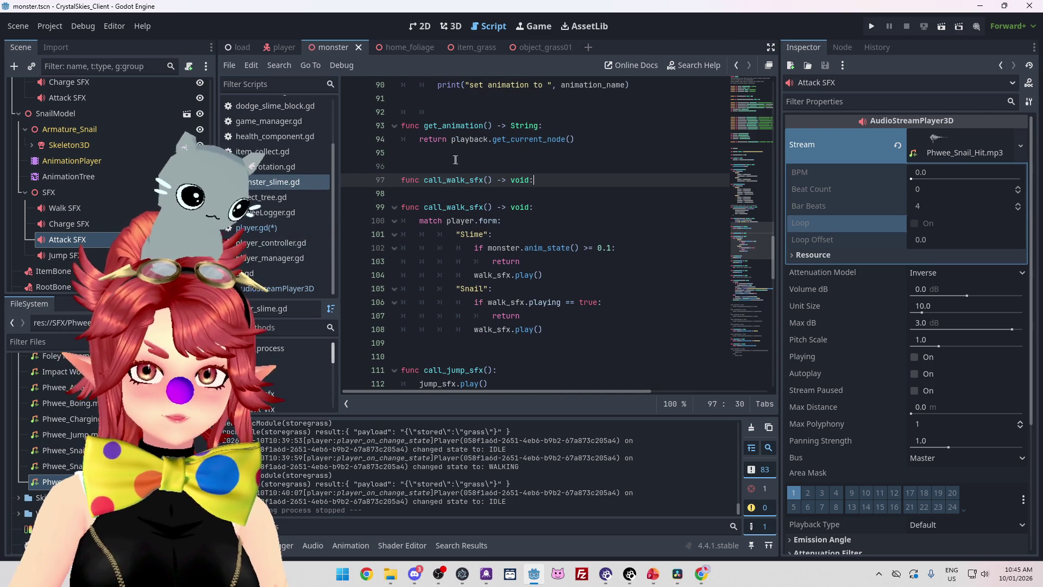
left_click_drag(446, 180, 461, 180)
type("idle")
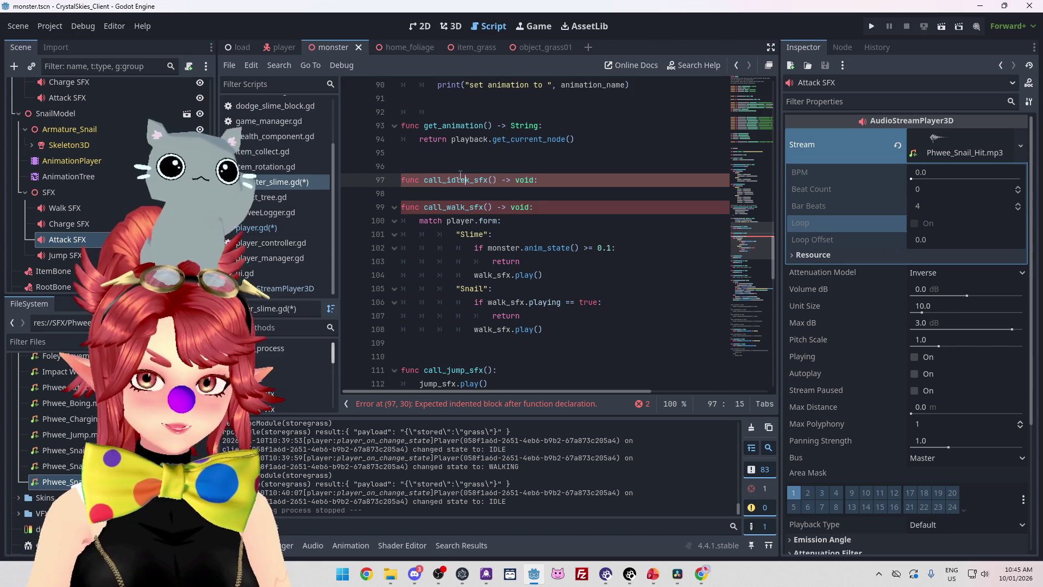
key("Delete")
left_click(557, 180)
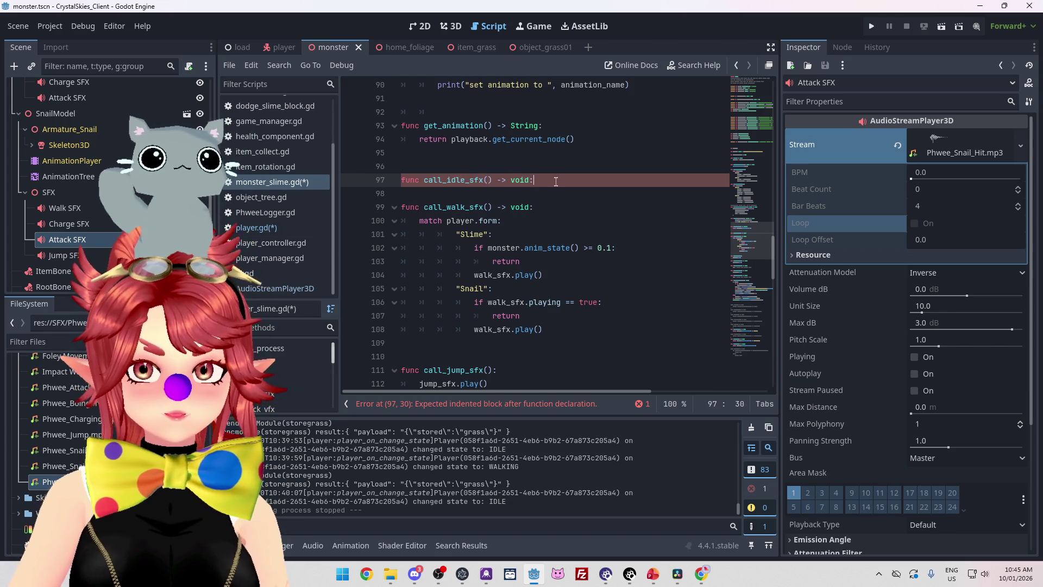
key("Return")
type(".")
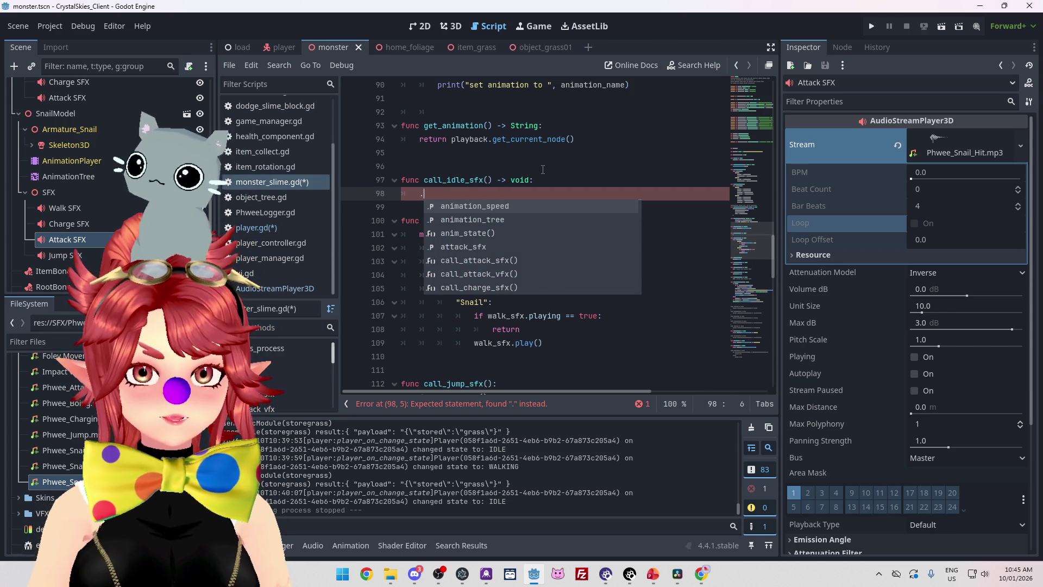
key("BackSpace")
Copy the match player.form line into the body of call_idle_sfx
left_click(438, 234)
key("shift+End")
key("ctrl+c")
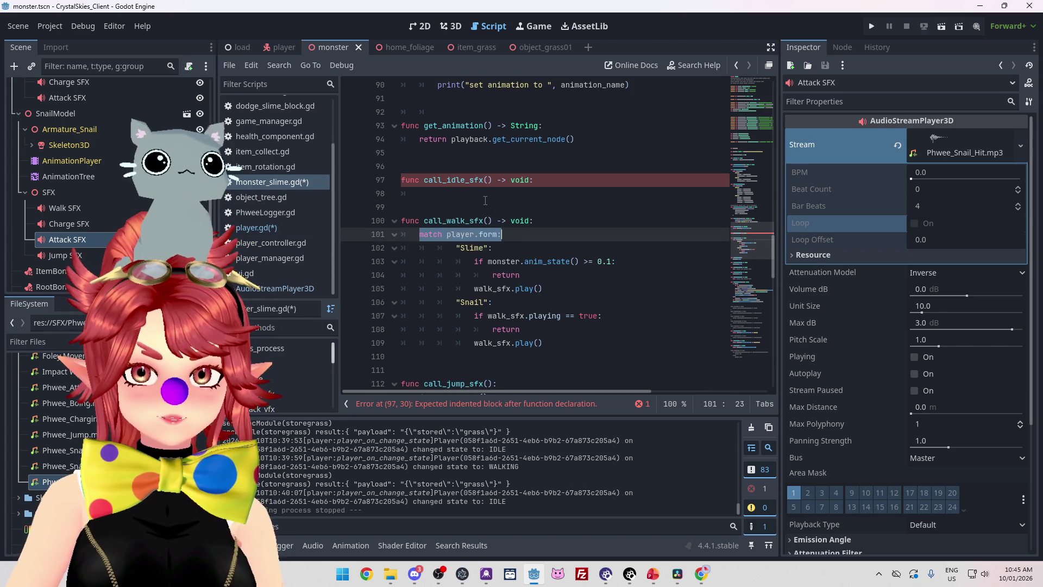
left_click(487, 193)
key("ctrl+v")
key("Return")
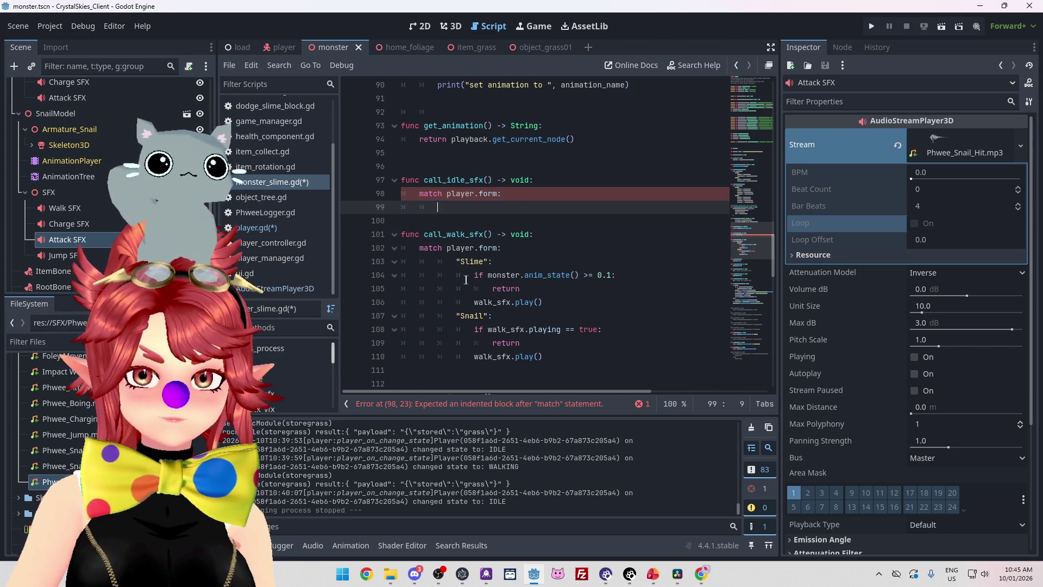
Copy the Slime and Snail cases into call_idle_sfx and clear their bodies
left_click_drag(450, 260, 511, 356)
key("shift+Tab")
left_click_drag(477, 261, 440, 261)
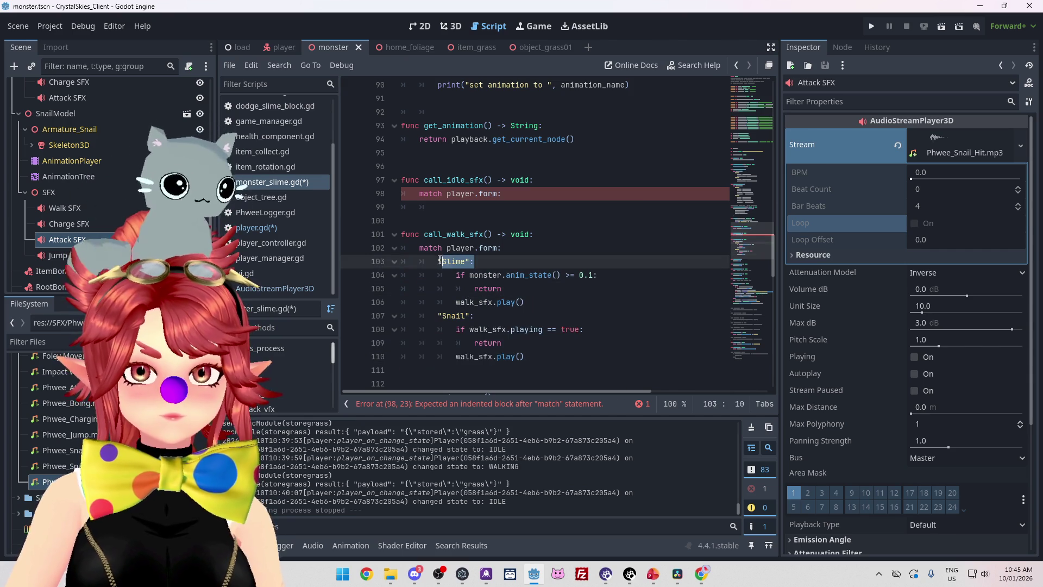
left_click(550, 357, "shift")
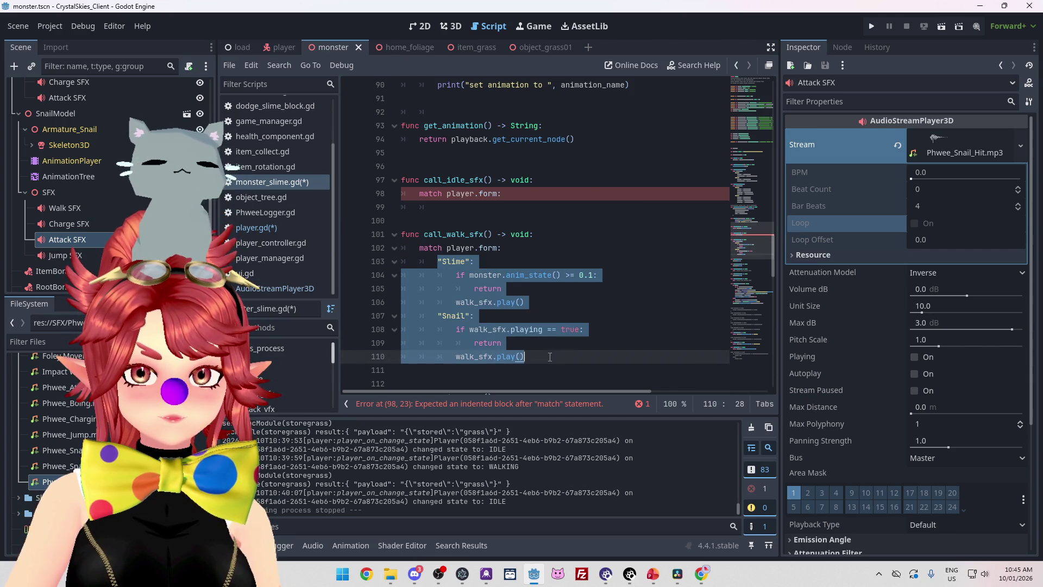
key("ctrl+c")
left_click(458, 209)
key("ctrl+v")
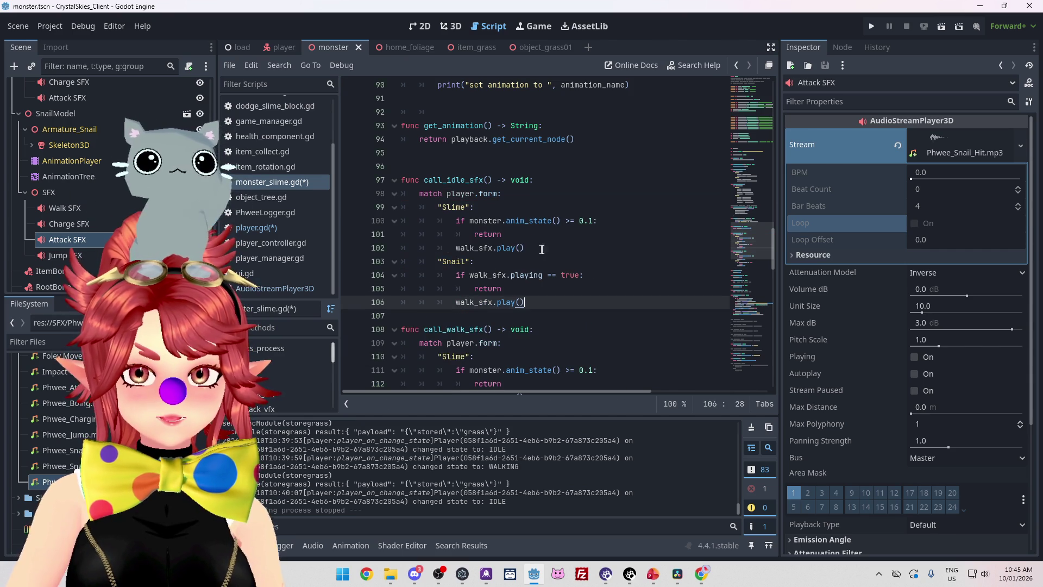
left_click_drag(542, 248, 402, 220)
key("Delete")
left_click_drag(525, 275, 347, 247)
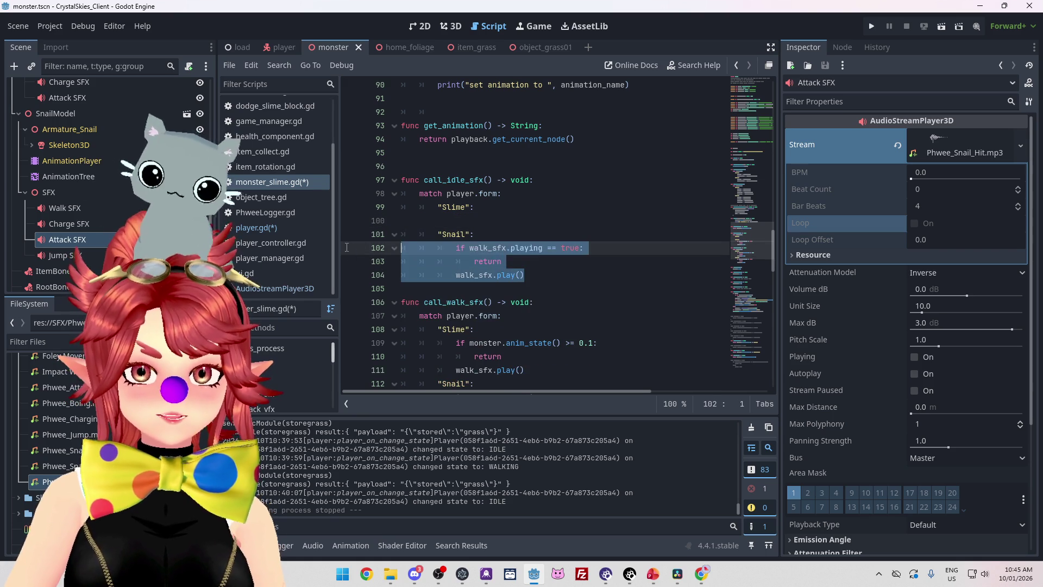
key("Delete")
left_click(481, 219)
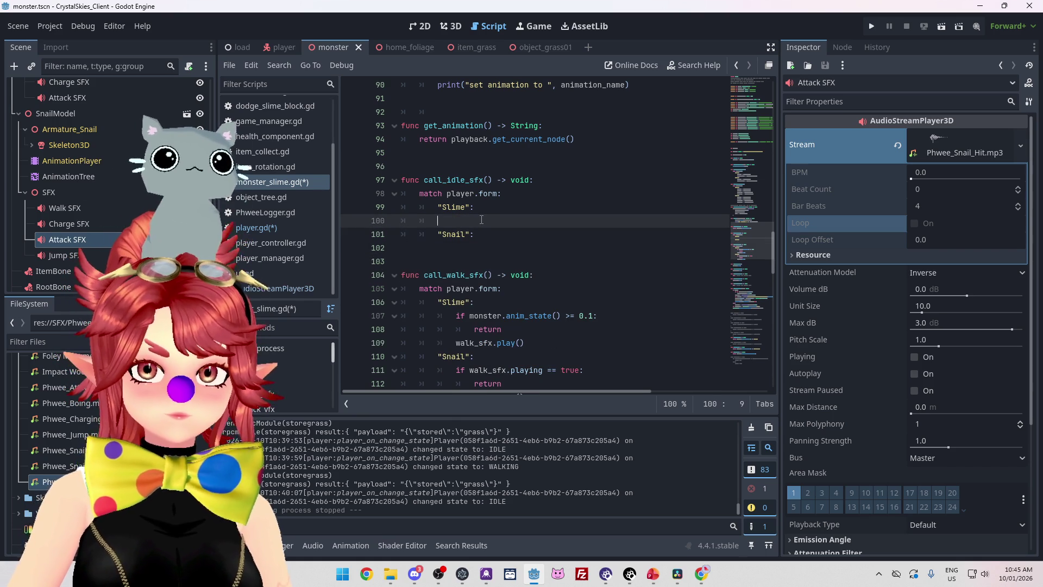
type("return")
left_click(492, 249)
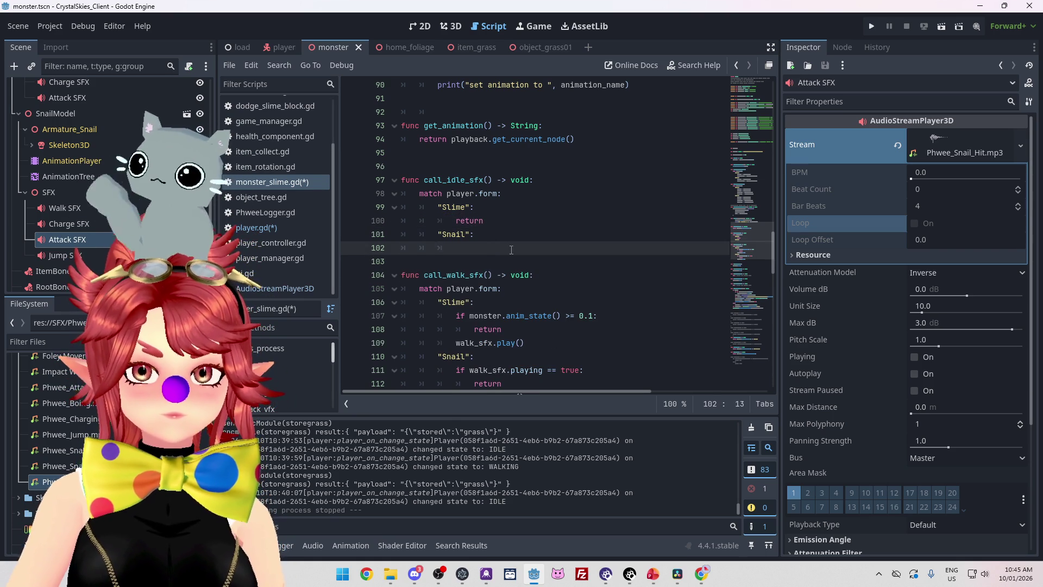
Have the Snail case stop walk_sfx and the Slime case return, then save and run
scroll(512, 249, "down", 3)
left_click_drag(531, 277, 448, 275)
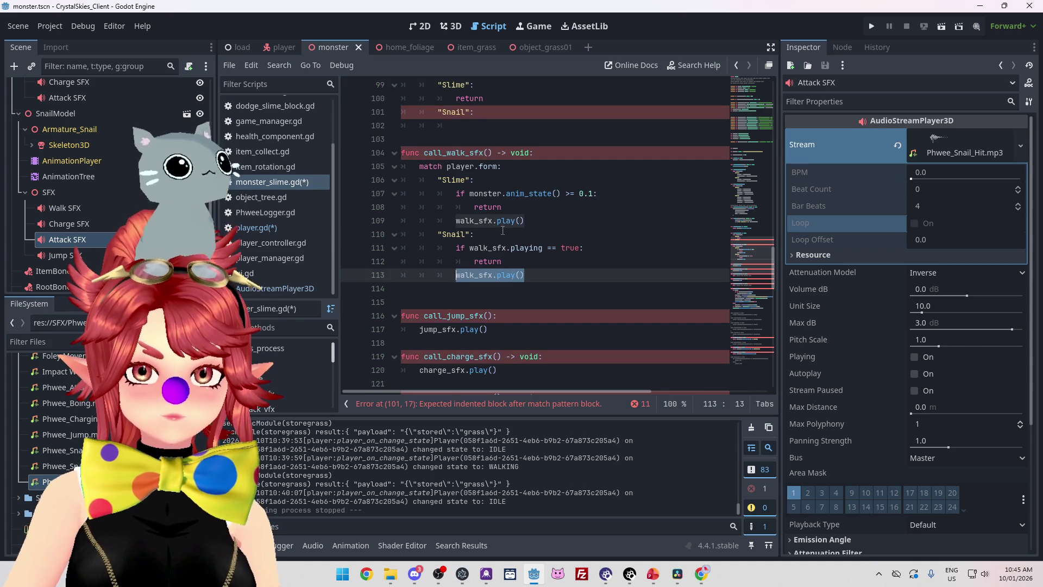
key("ctrl+c")
scroll(503, 230, "up", 3)
left_click(541, 249)
key("ctrl+v")
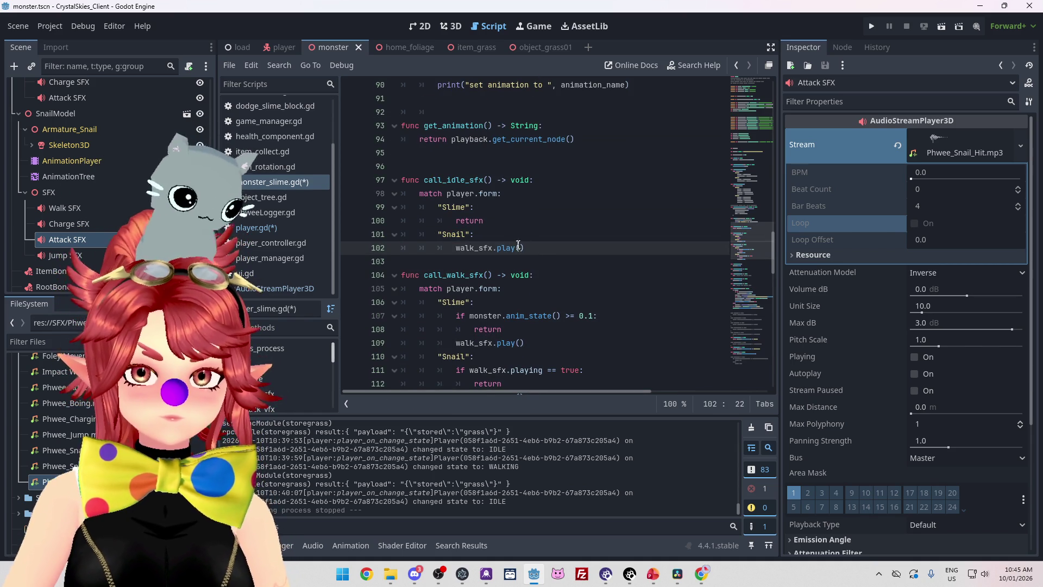
scroll(518, 244, "down", 1)
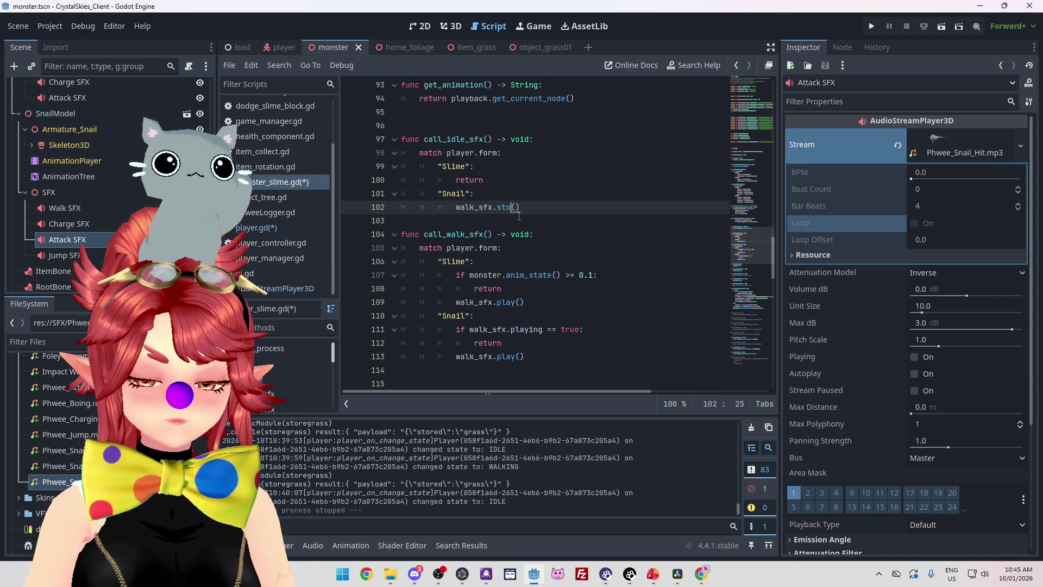
type("p")
left_click(516, 180)
key("ctrl+s")
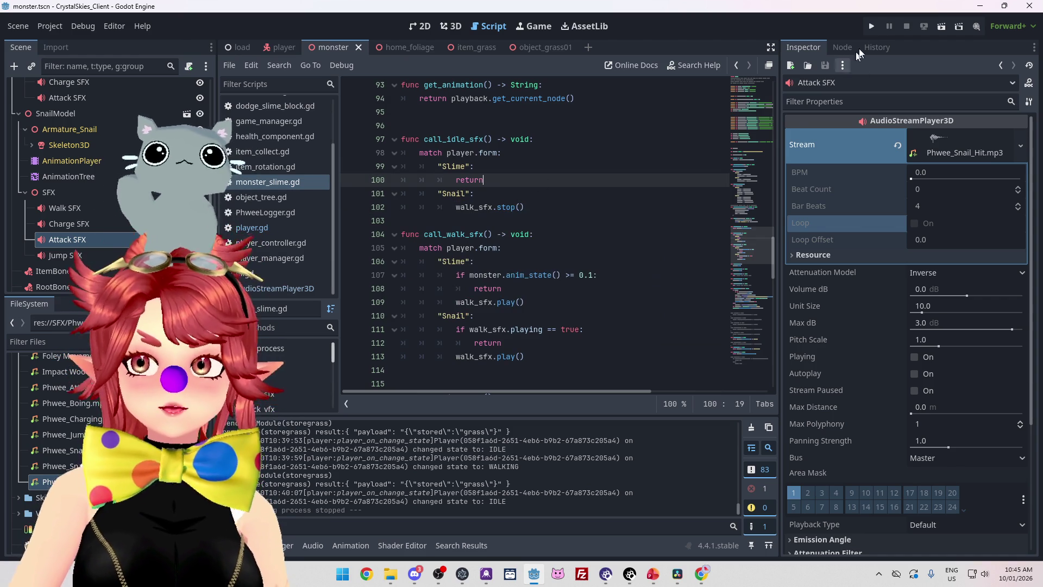
left_click(871, 26)
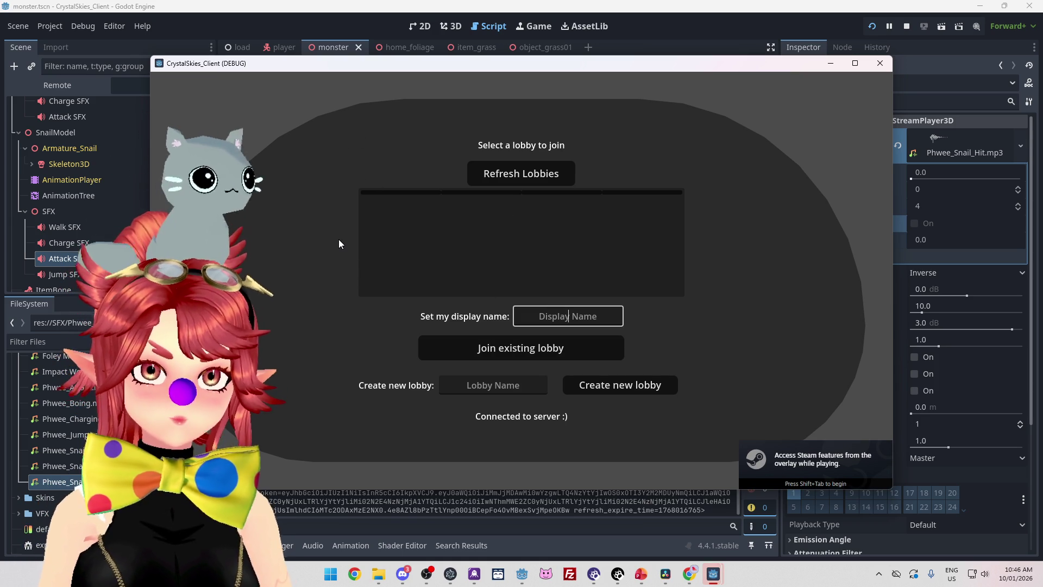
Enter a display name and create a new lobby, which breaks on a Nil error at line 129
type("Phwee")
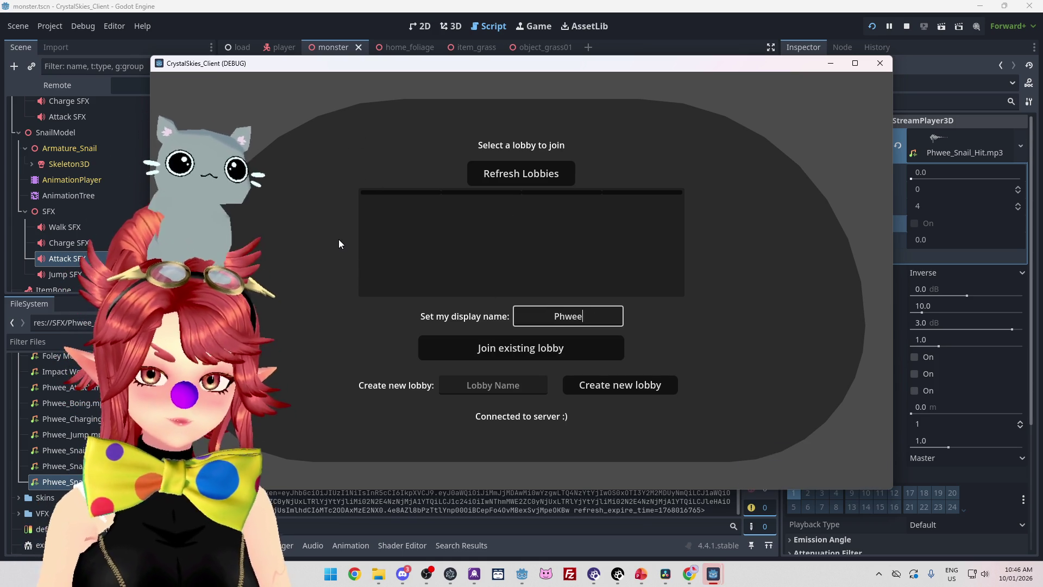
key("Tab")
key("Tab")
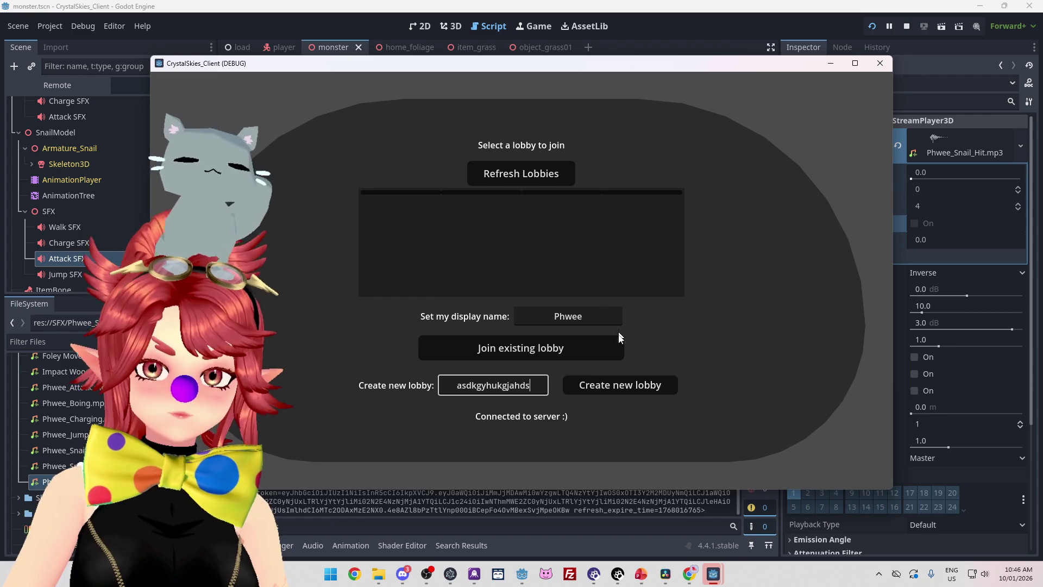
left_click(618, 384)
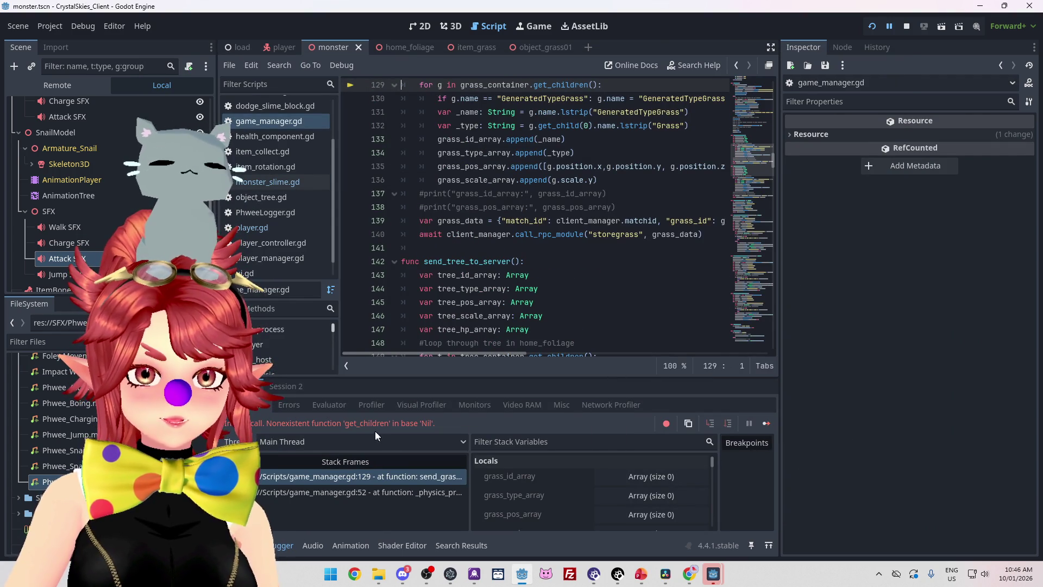
scroll(440, 323, "up", 3)
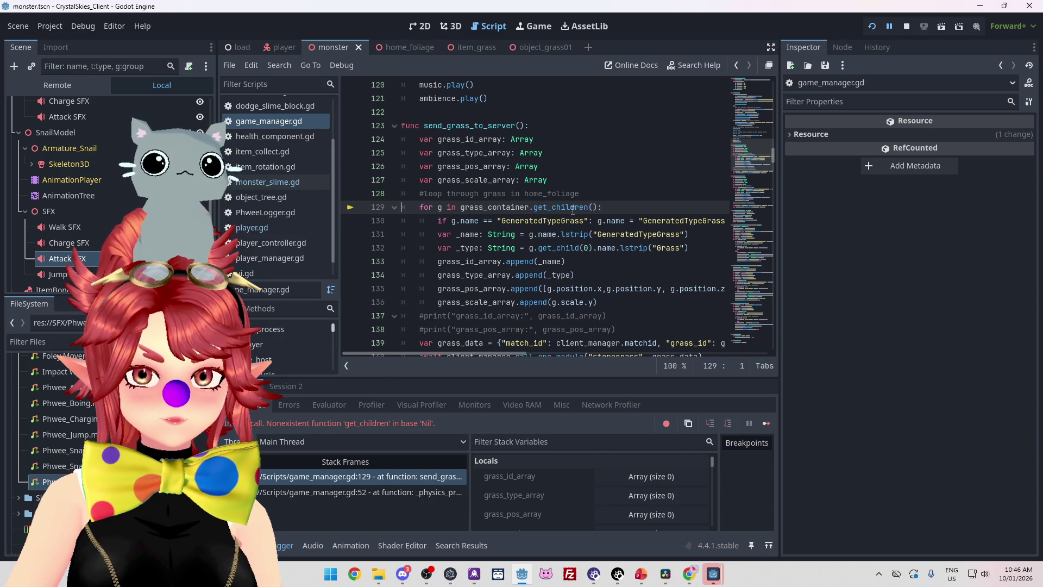
mouse_move(505, 209)
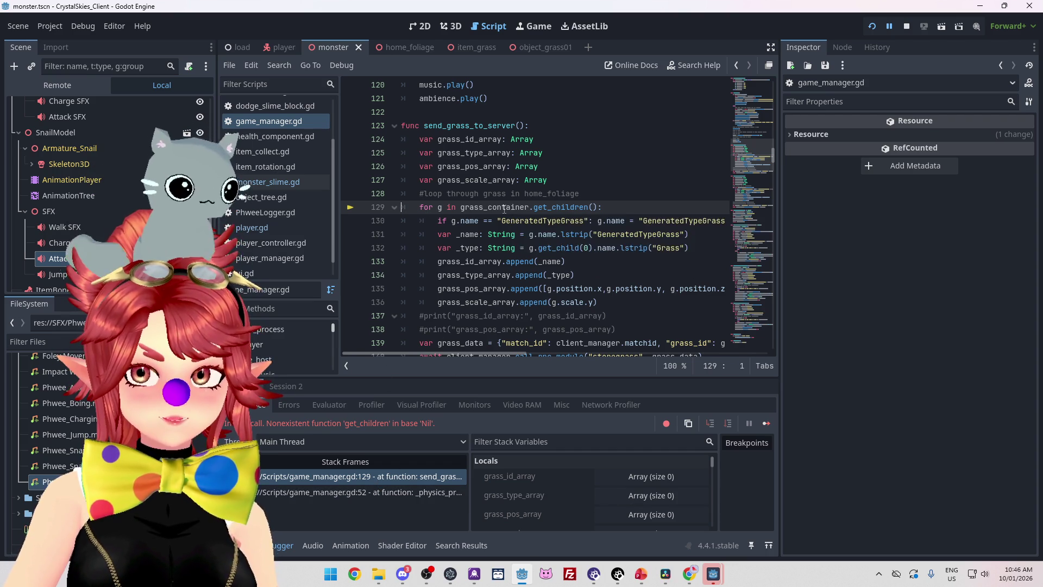
scroll(497, 223, "up", 2)
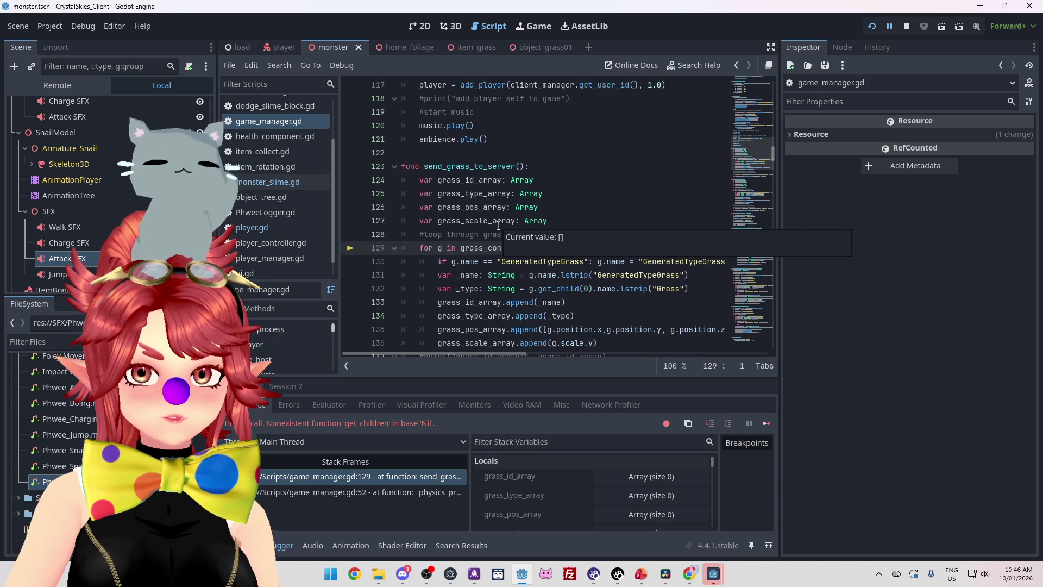
scroll(489, 213, "down", 2)
scroll(487, 211, "up", 2)
scroll(489, 214, "up", 4)
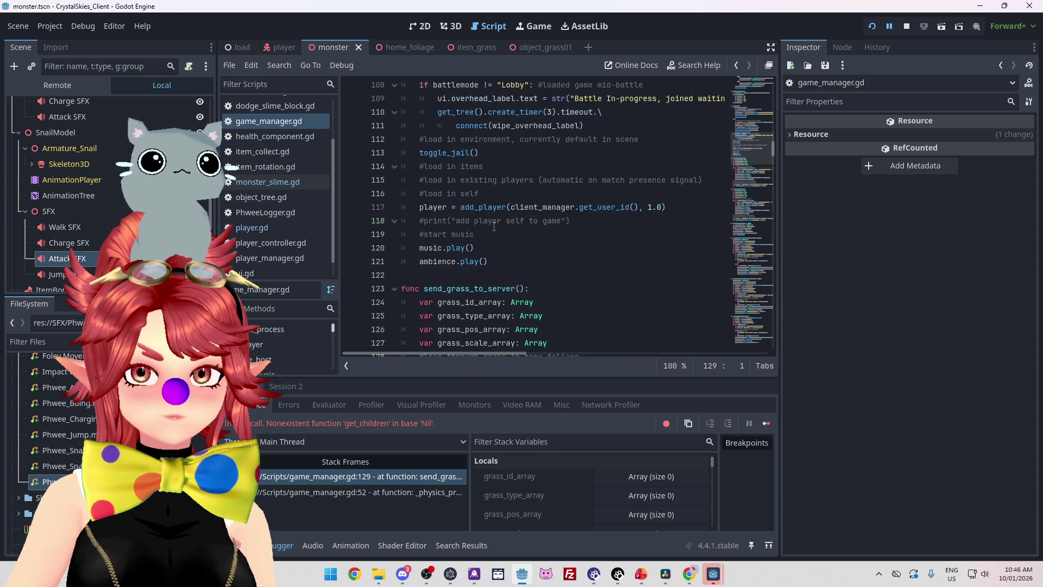
scroll(492, 225, "down", 4)
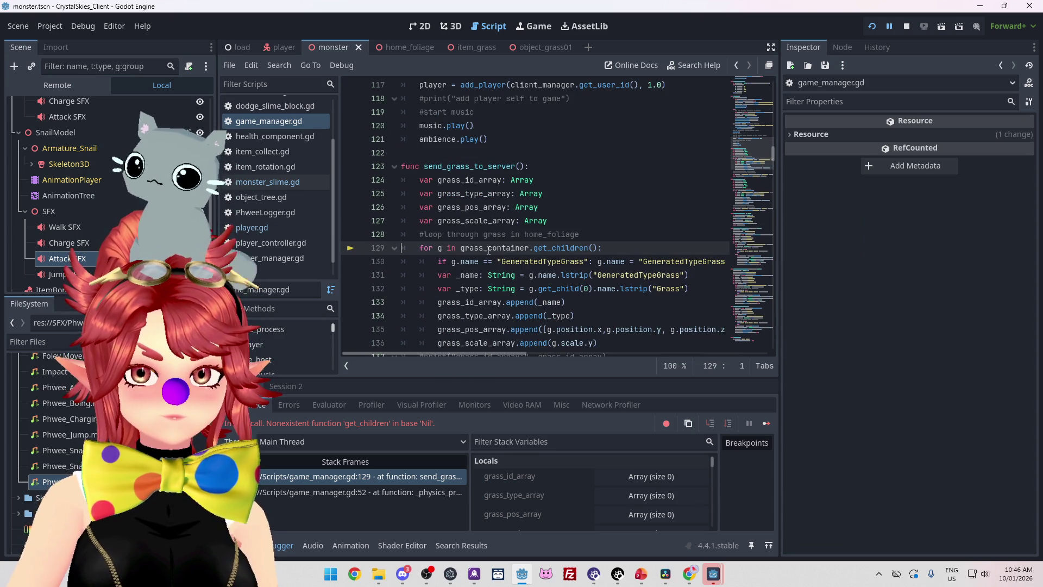
mouse_move(488, 251)
left_click(906, 26)
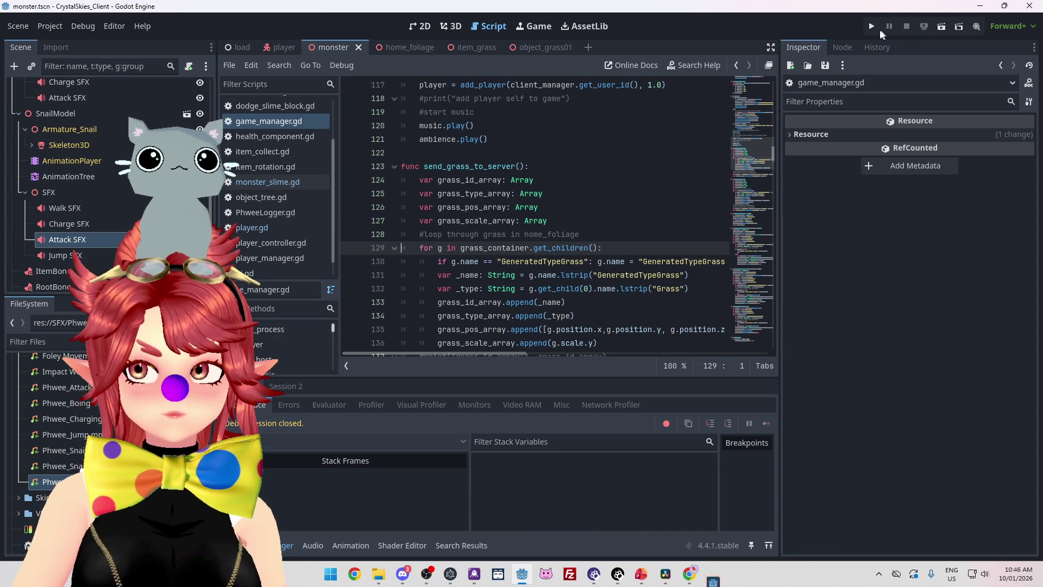
Launch the game, create a lobby, walk the slime and snail around with W, then stop it
left_click(873, 27)
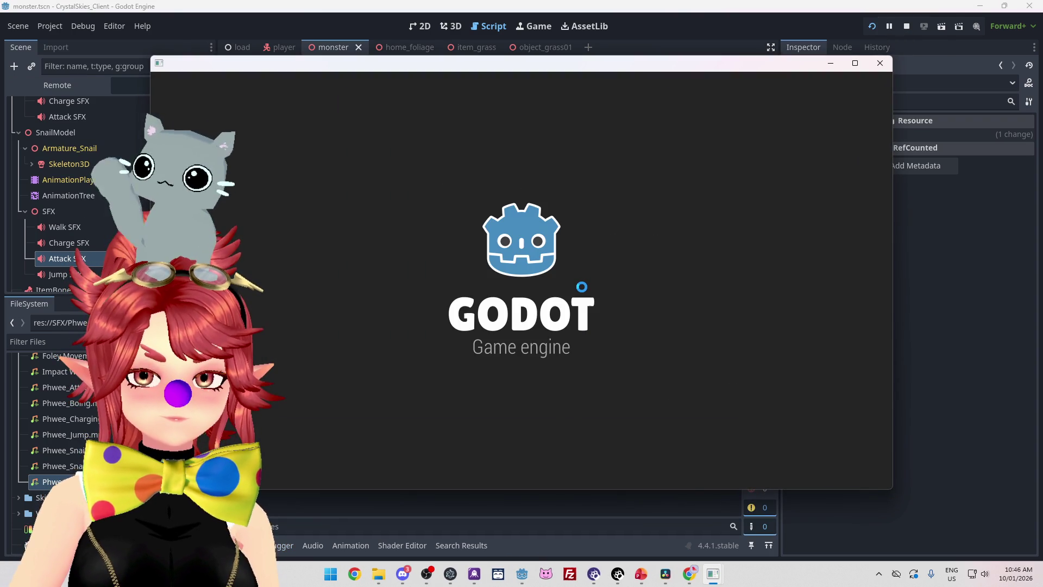
left_click(573, 313)
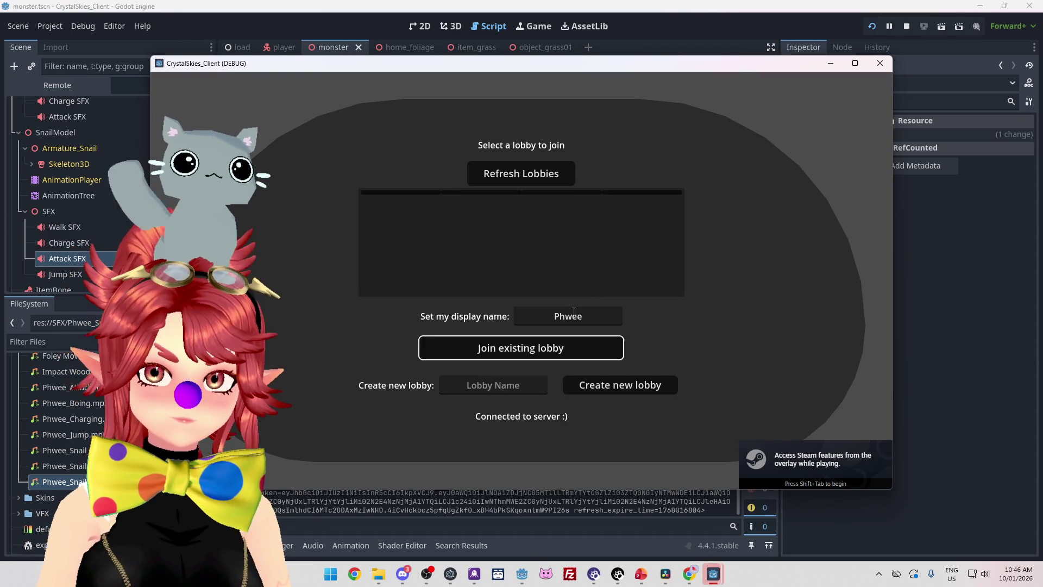
type("sdfdsf")
left_click(606, 388)
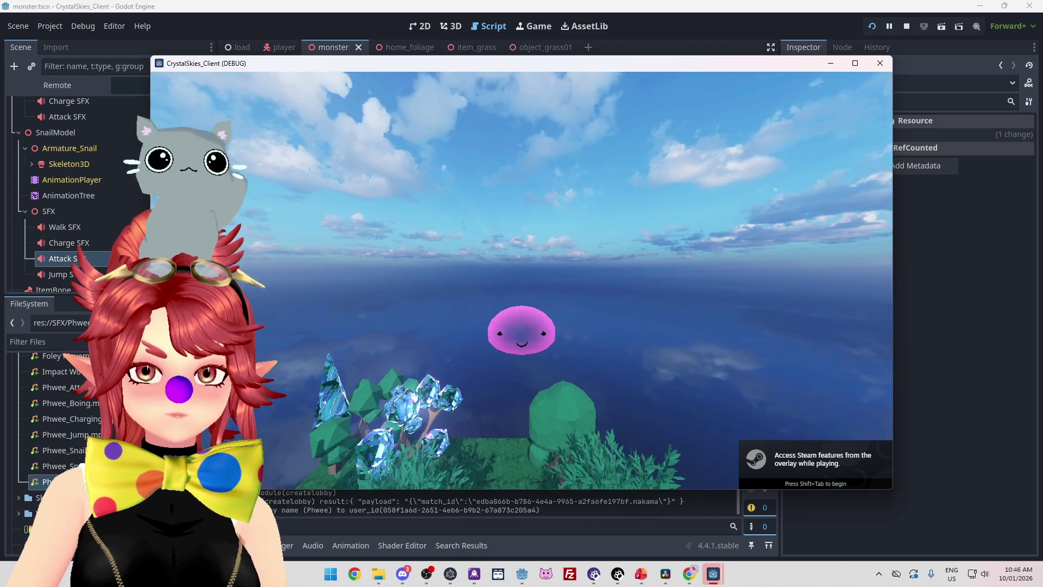
key("w")
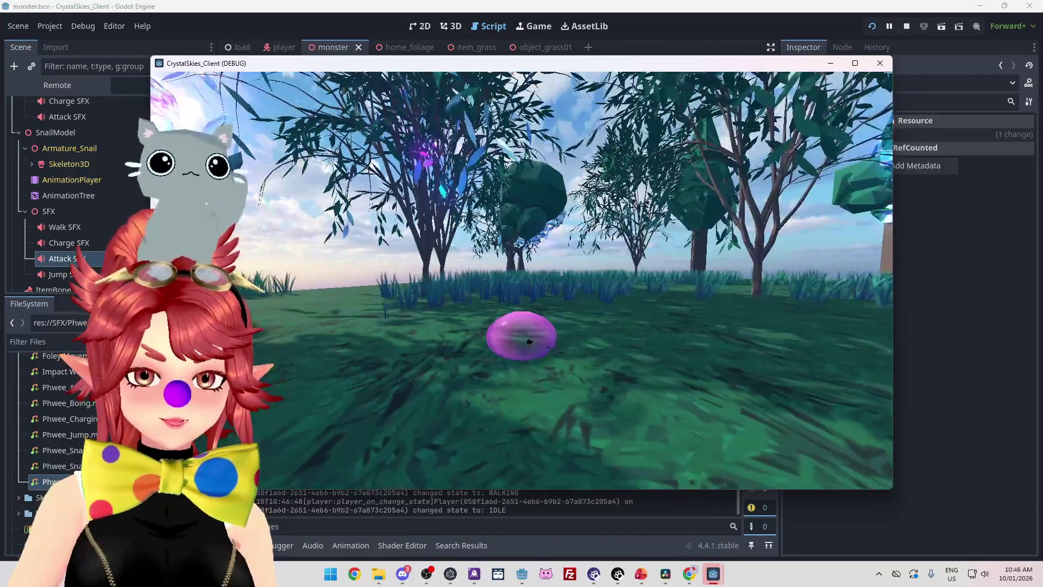
key("w")
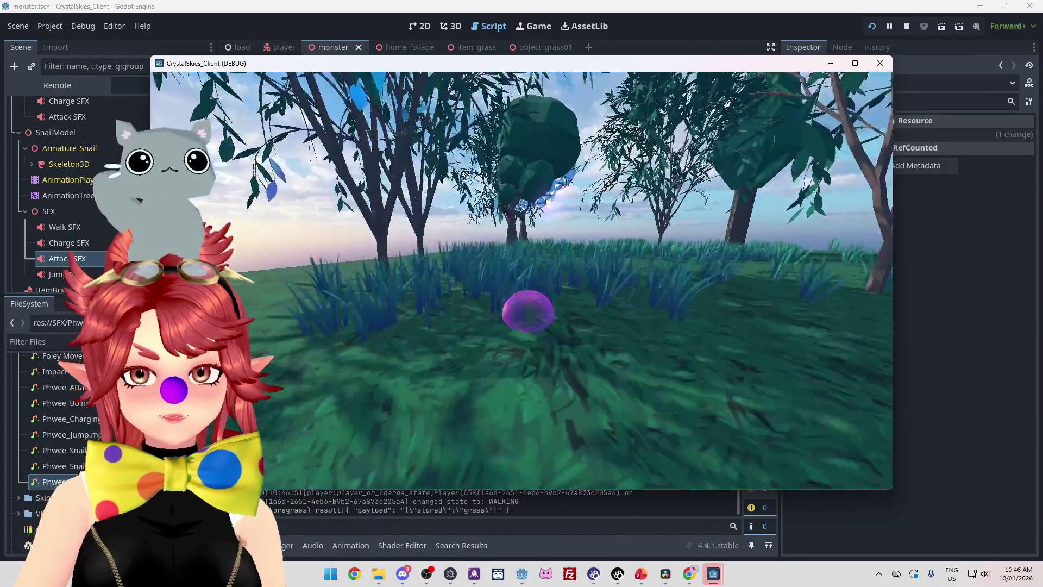
key("w")
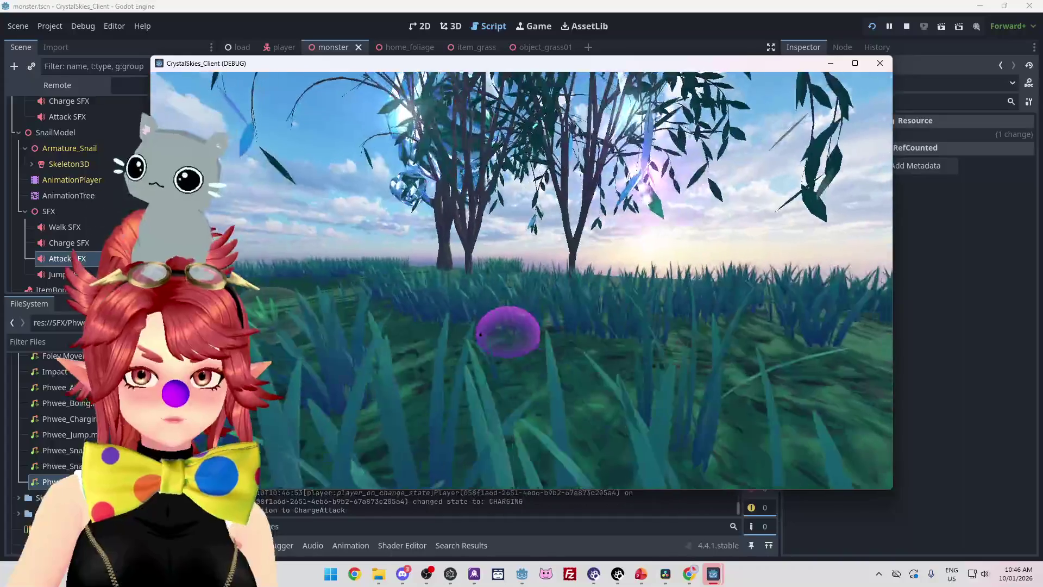
key("w")
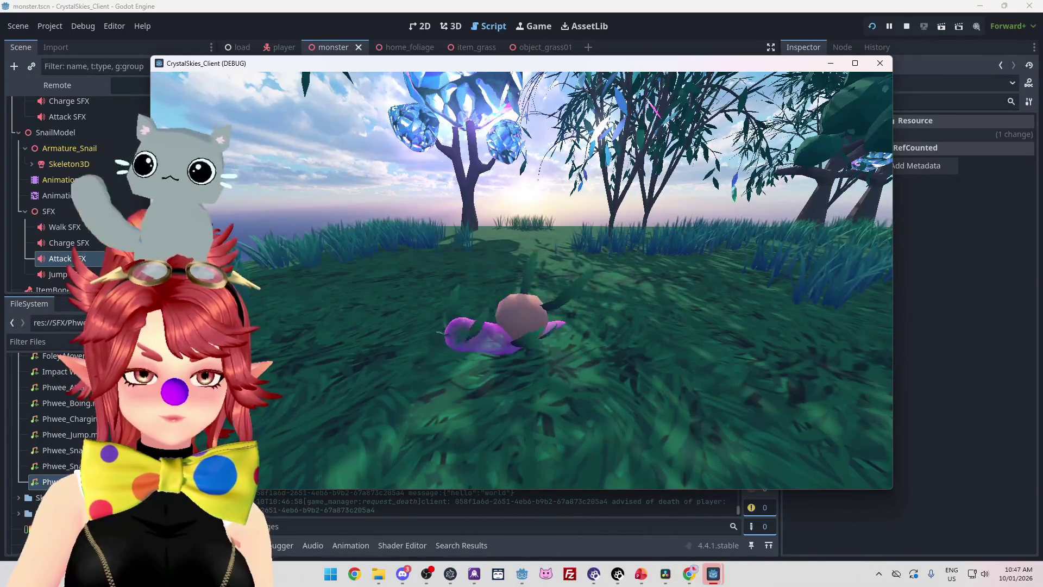
key("w")
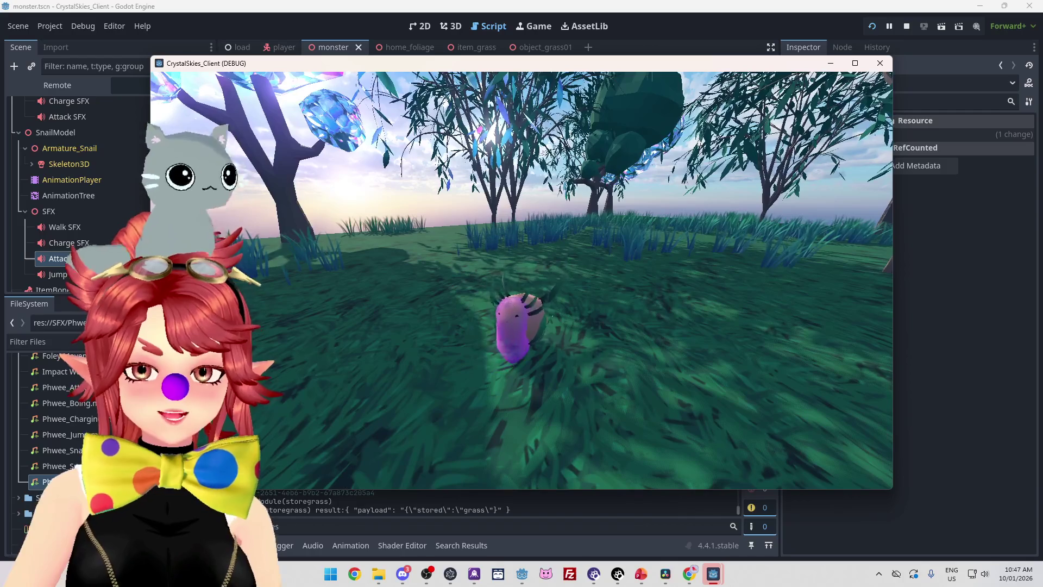
key("Escape")
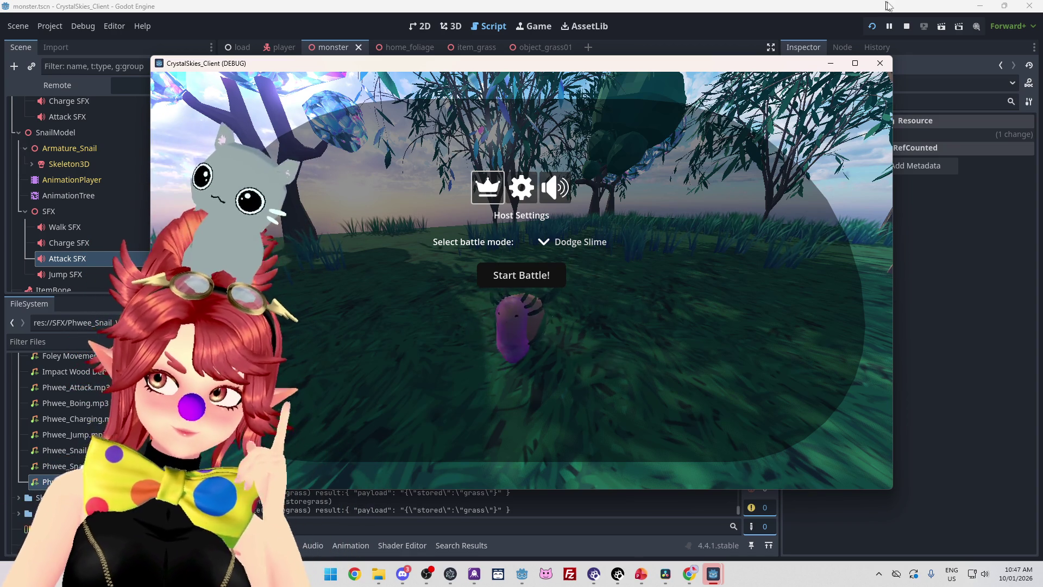
left_click(908, 26)
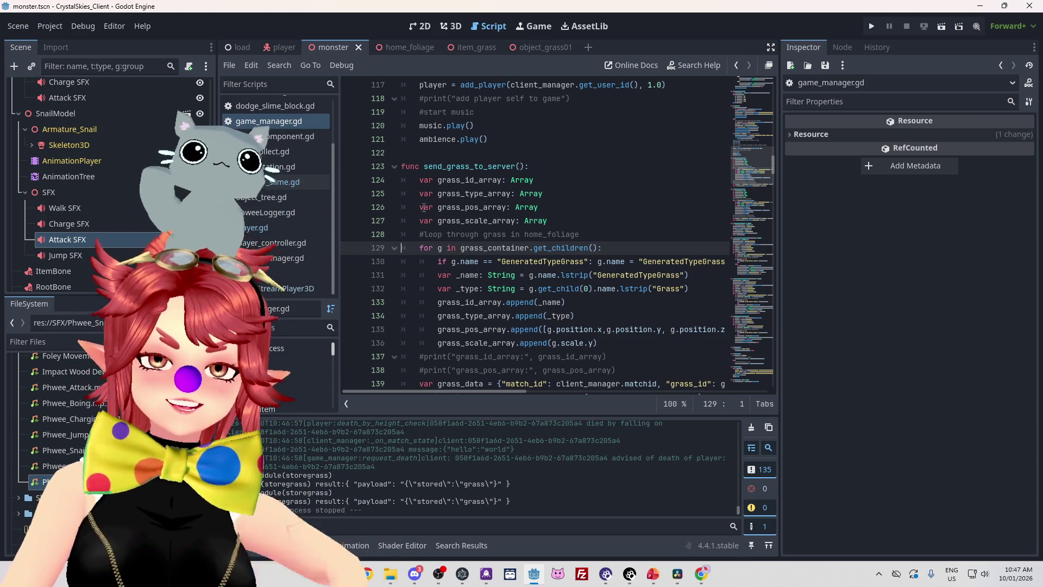
Return to player.gd's player_on_change_state and mark the FALLING label on line 331
key("alt+Left")
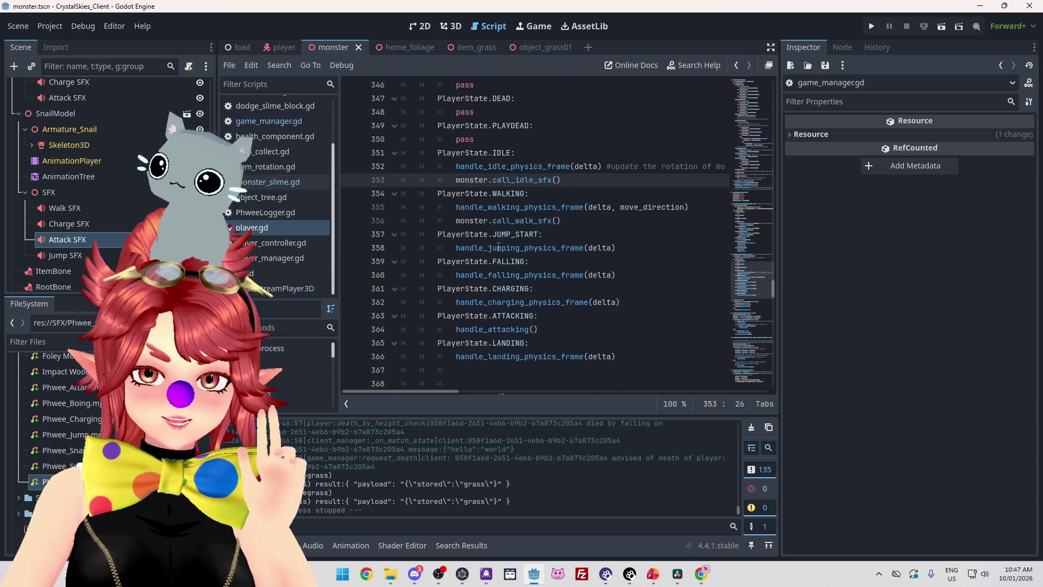
scroll(434, 220, "up", 10)
scroll(508, 241, "up", 3)
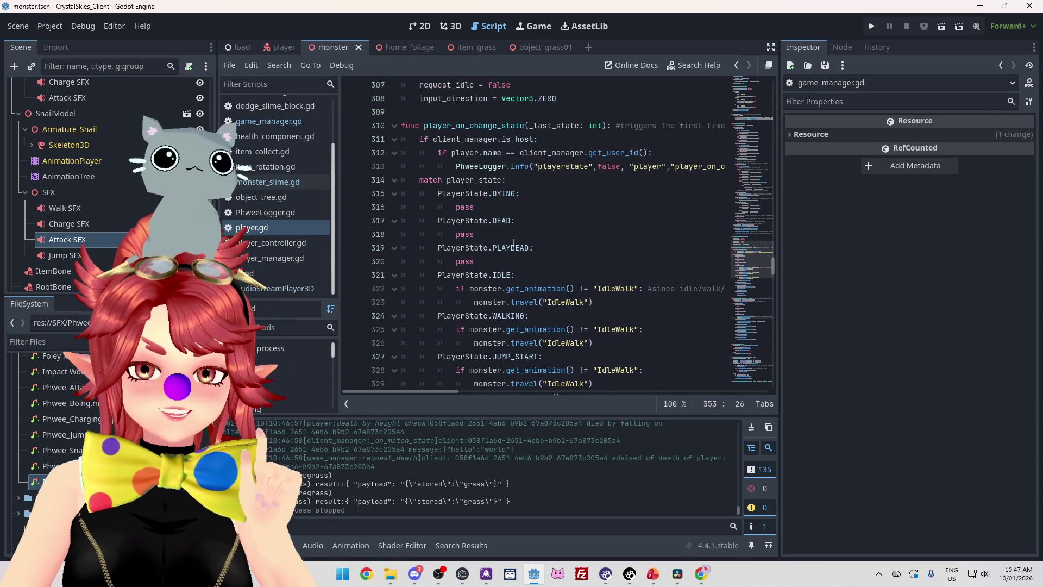
scroll(545, 161, "down", 1)
scroll(545, 161, "down", 2)
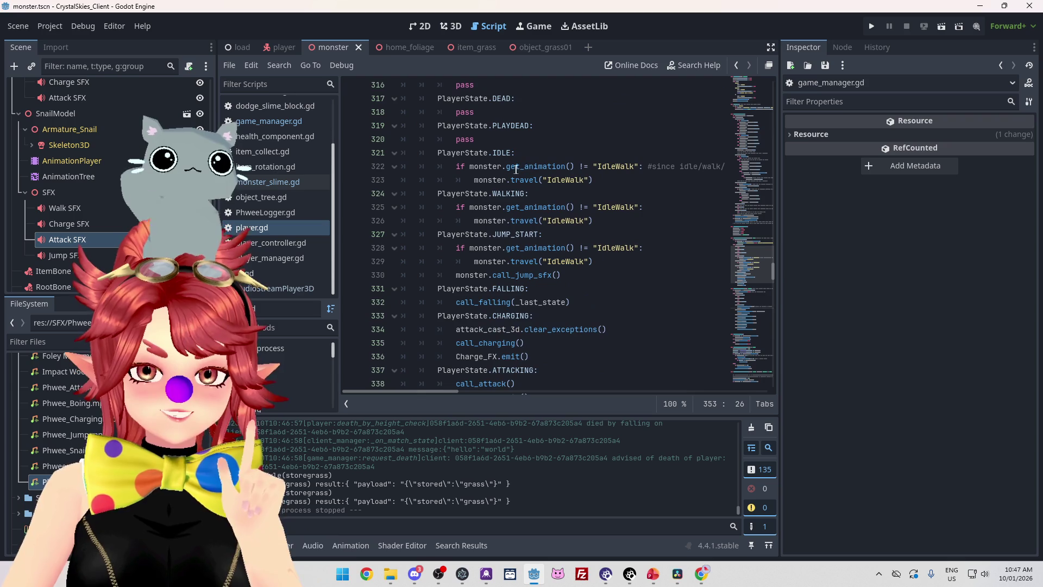
mouse_move(493, 249)
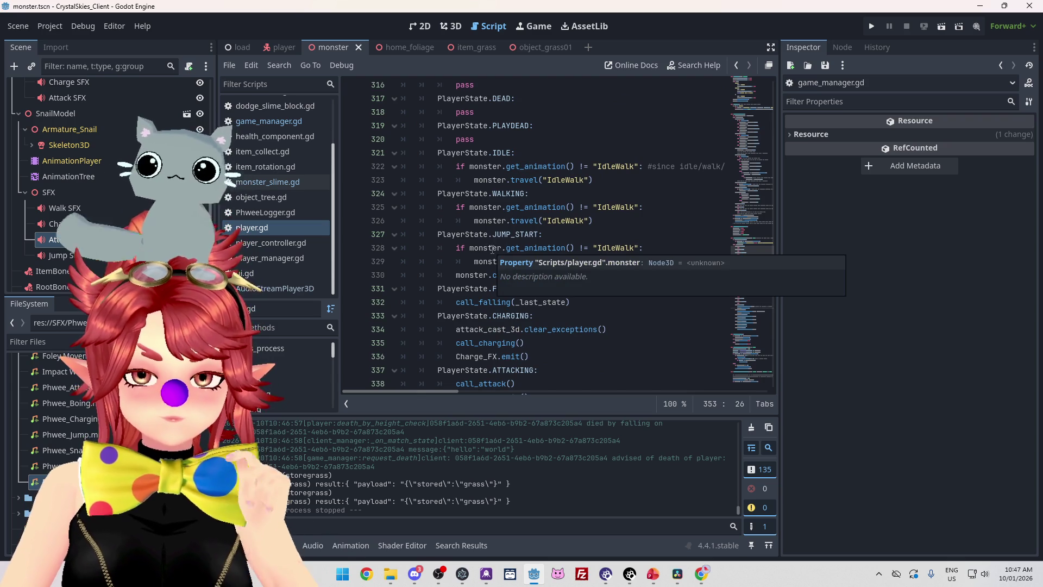
mouse_move(490, 173)
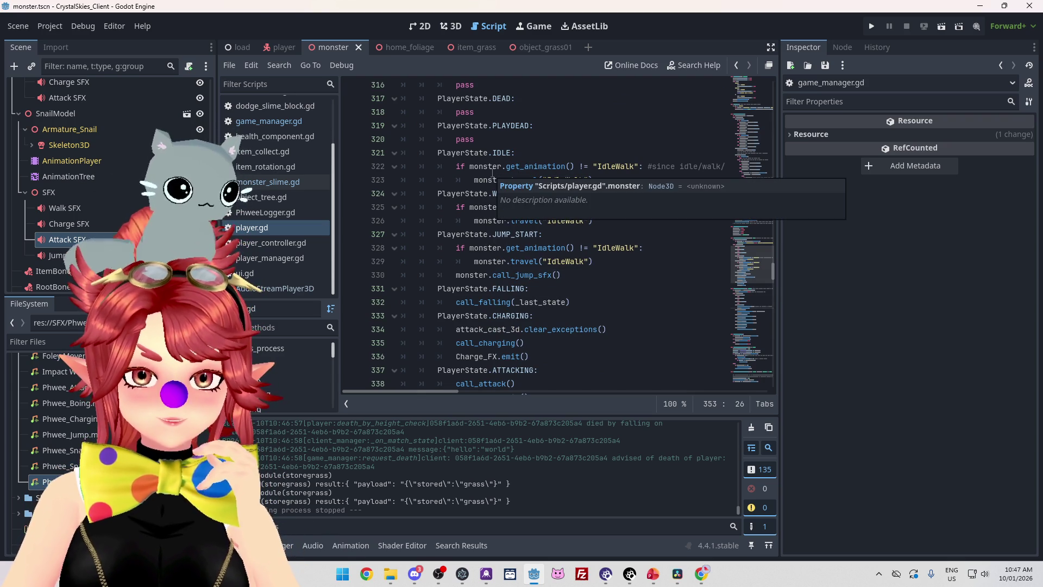
left_click_drag(501, 288, 535, 287)
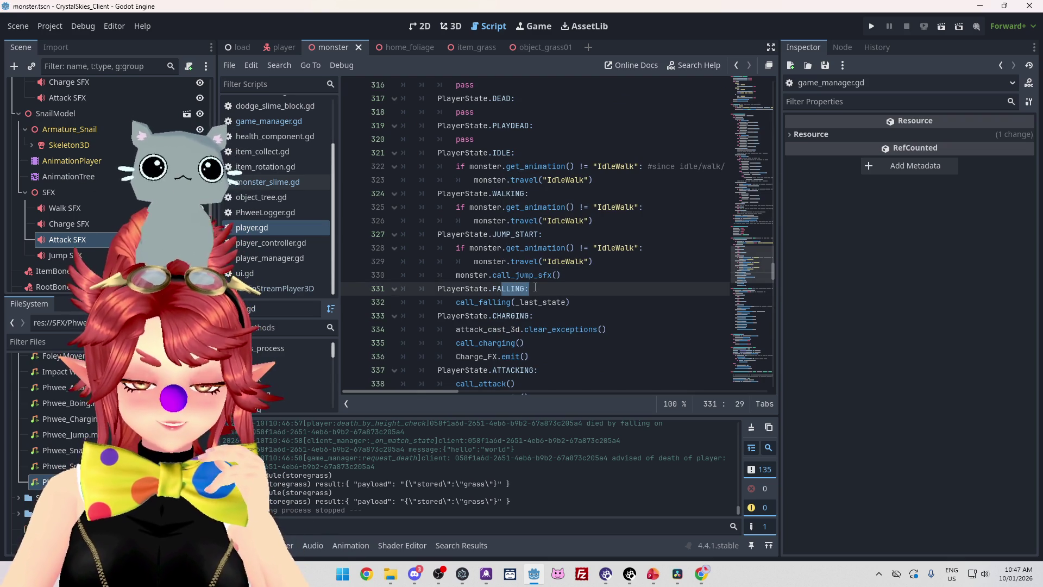
scroll(442, 496, "up", 4)
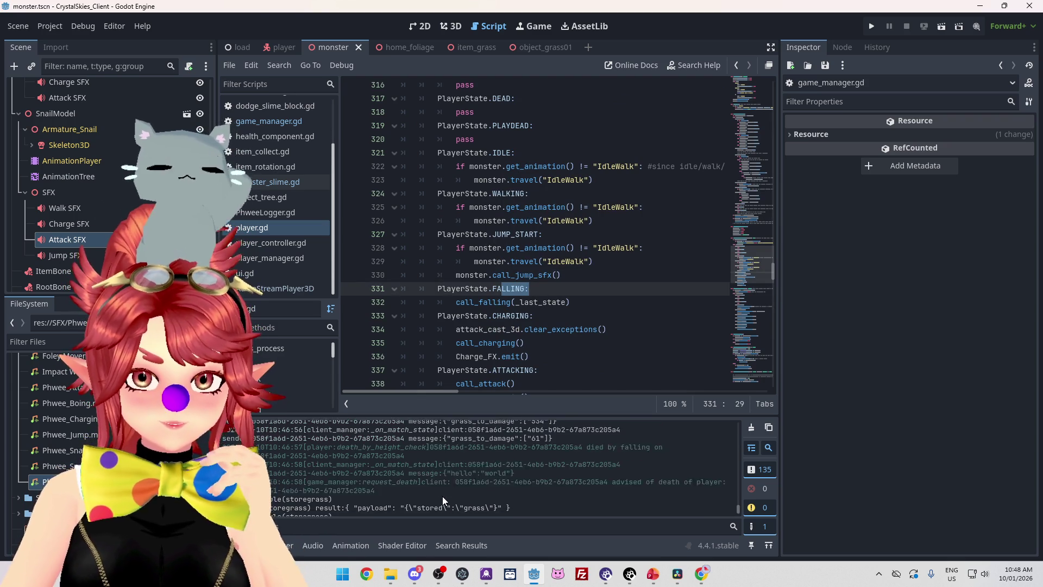
scroll(510, 475, "up", 6)
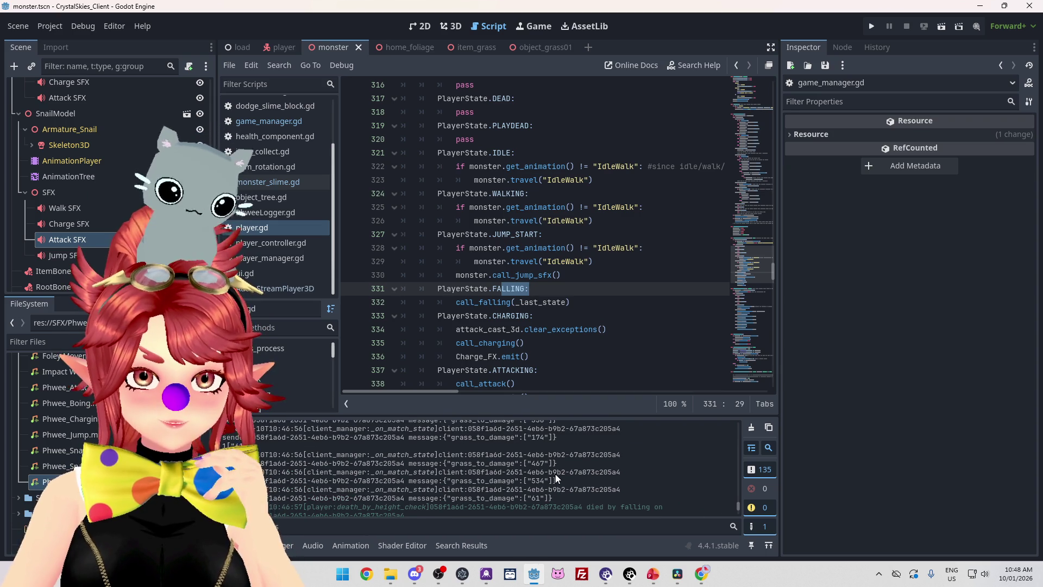
scroll(454, 461, "up", 3)
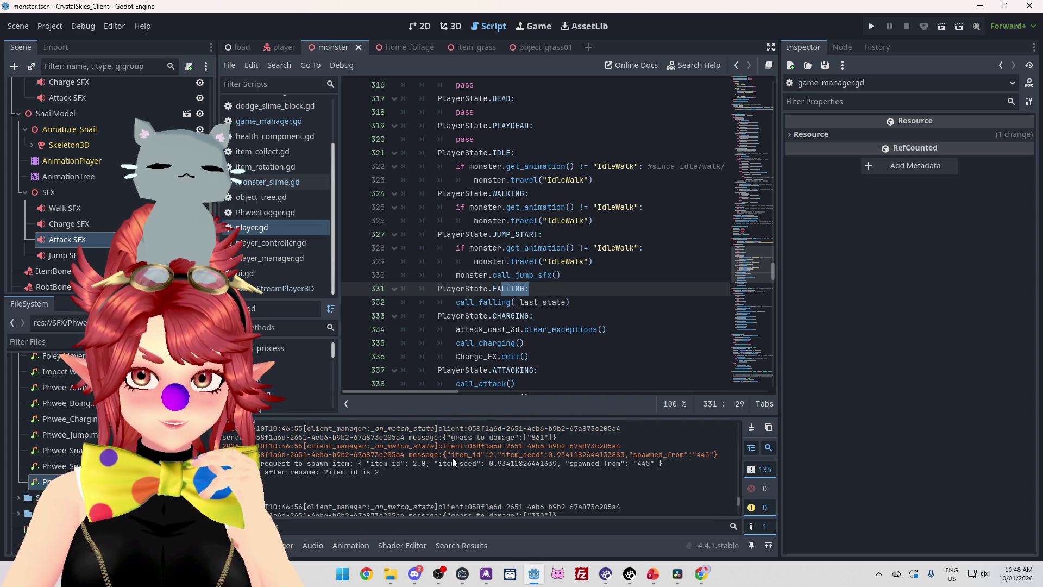
scroll(452, 457, "up", 3)
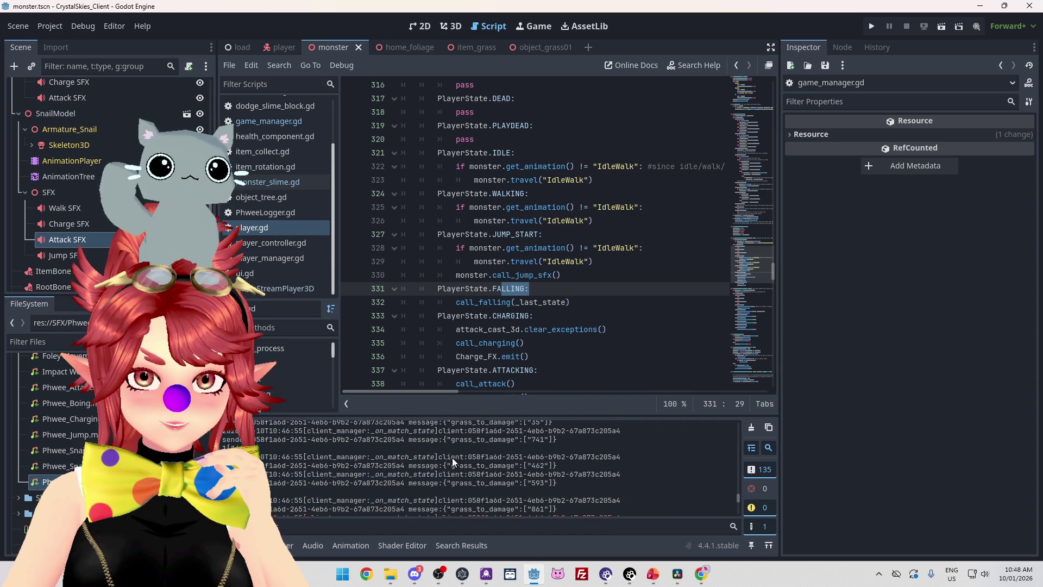
scroll(452, 458, "up", 4)
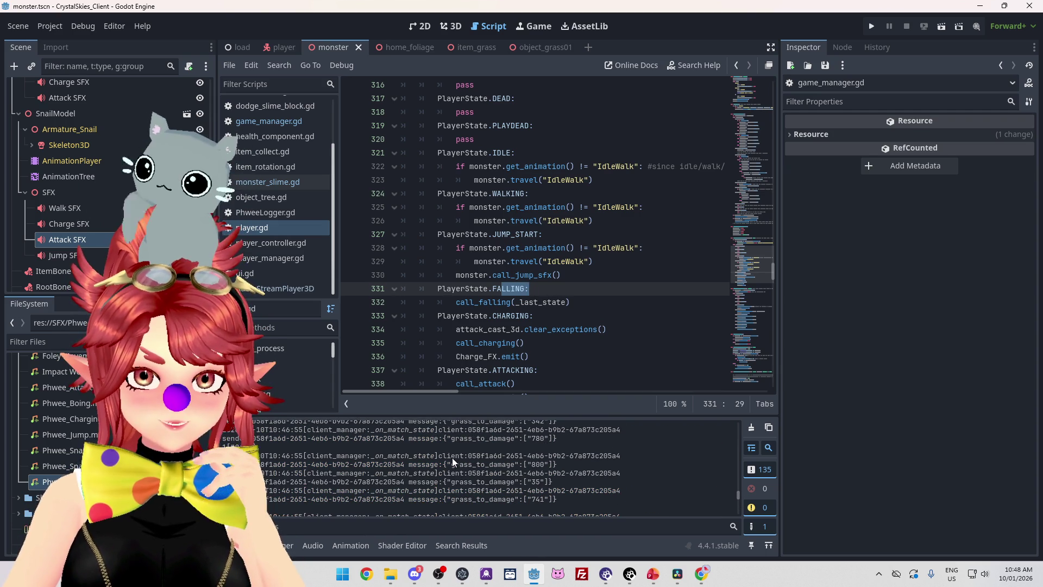
scroll(542, 471, "down", 5)
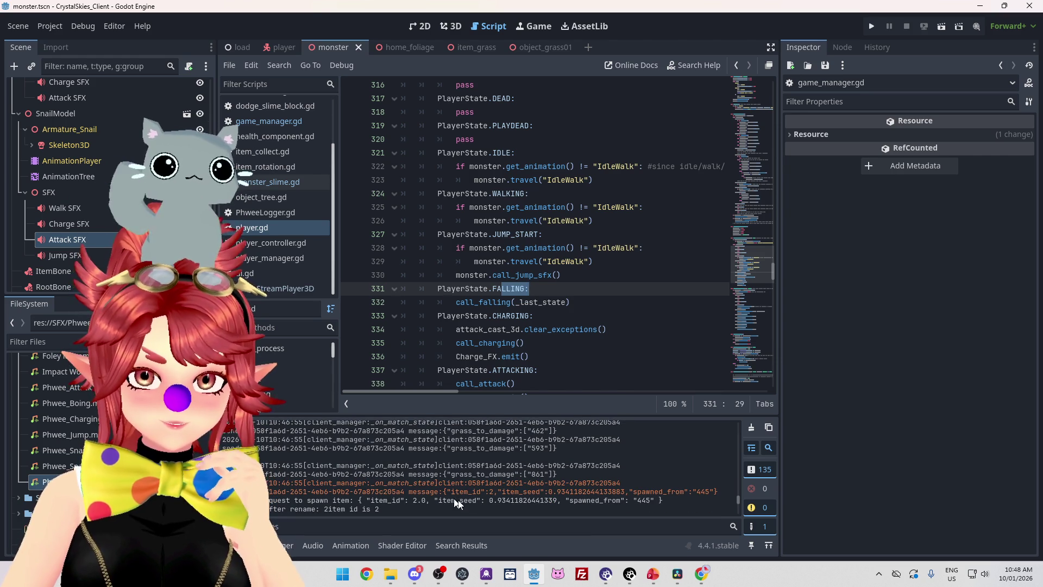
scroll(409, 466, "down", 2)
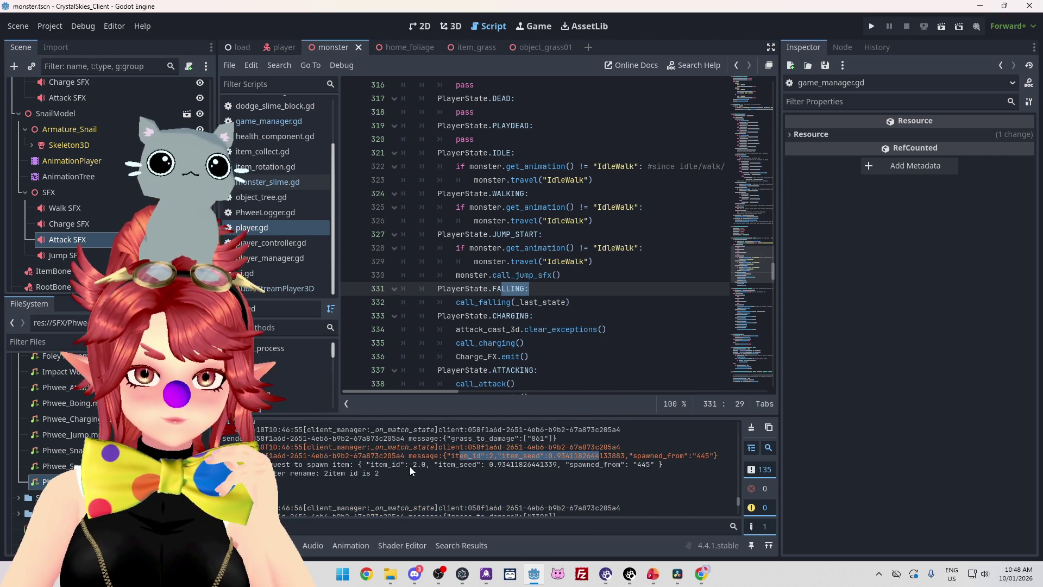
scroll(418, 467, "down", 2)
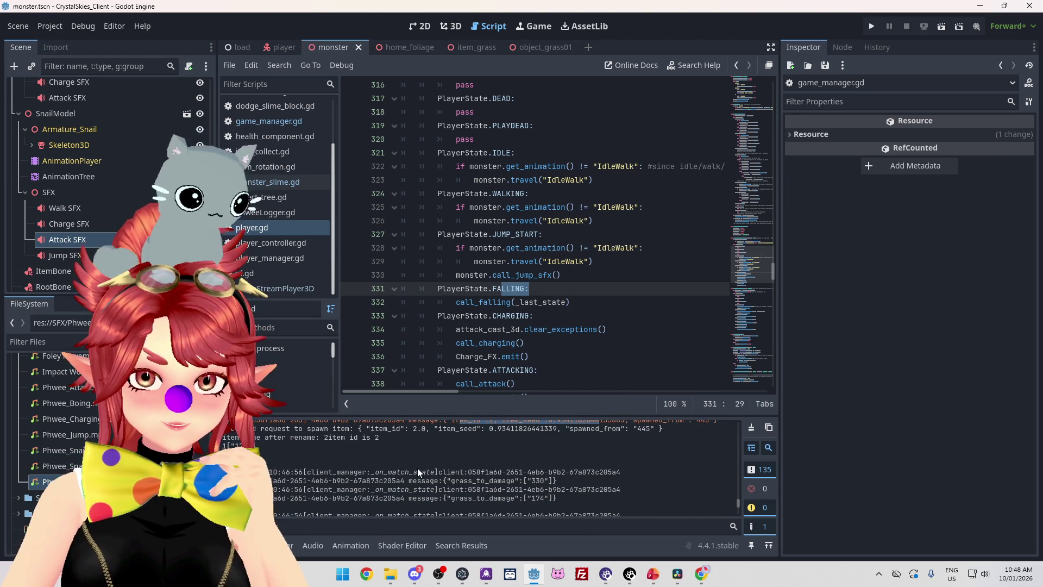
scroll(417, 468, "down", 2)
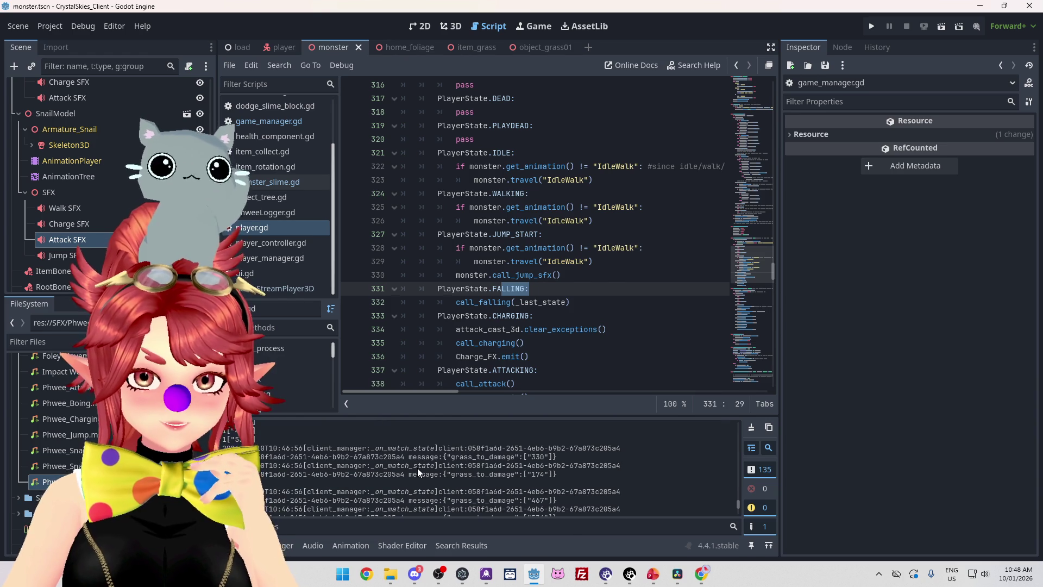
scroll(417, 468, "down", 3)
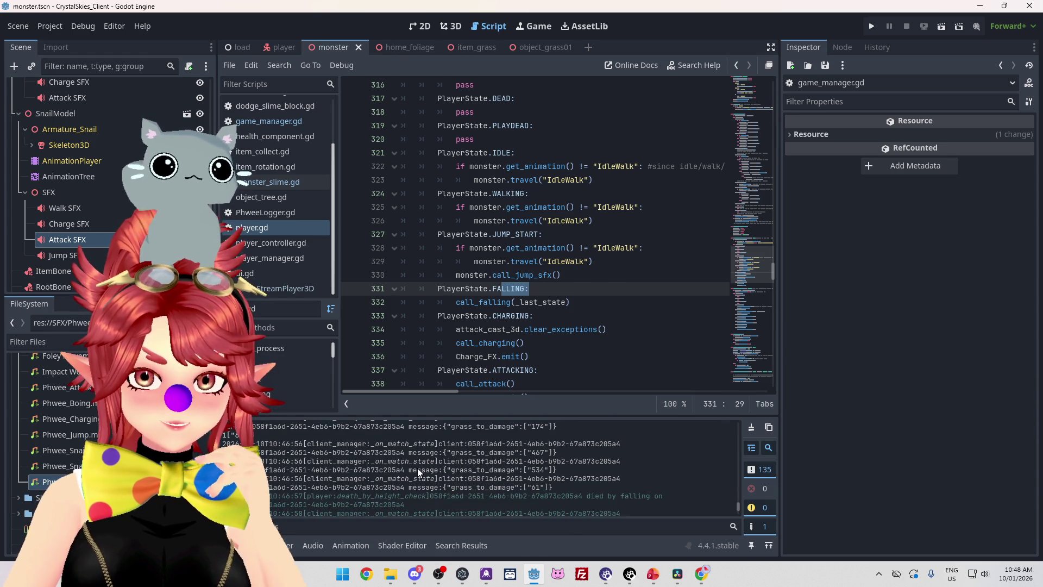
scroll(418, 468, "up", 3)
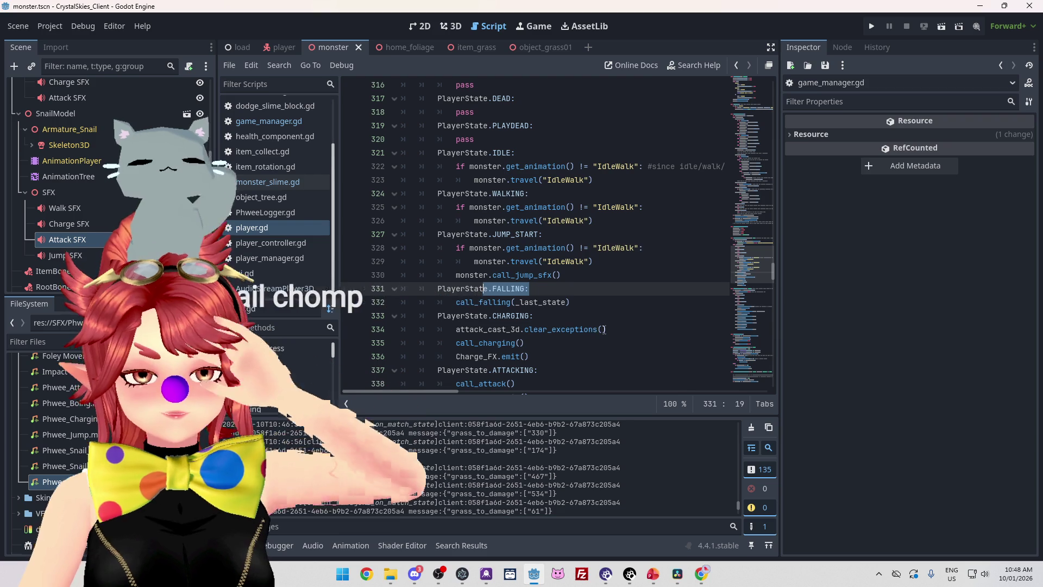
scroll(602, 329, "down", 3)
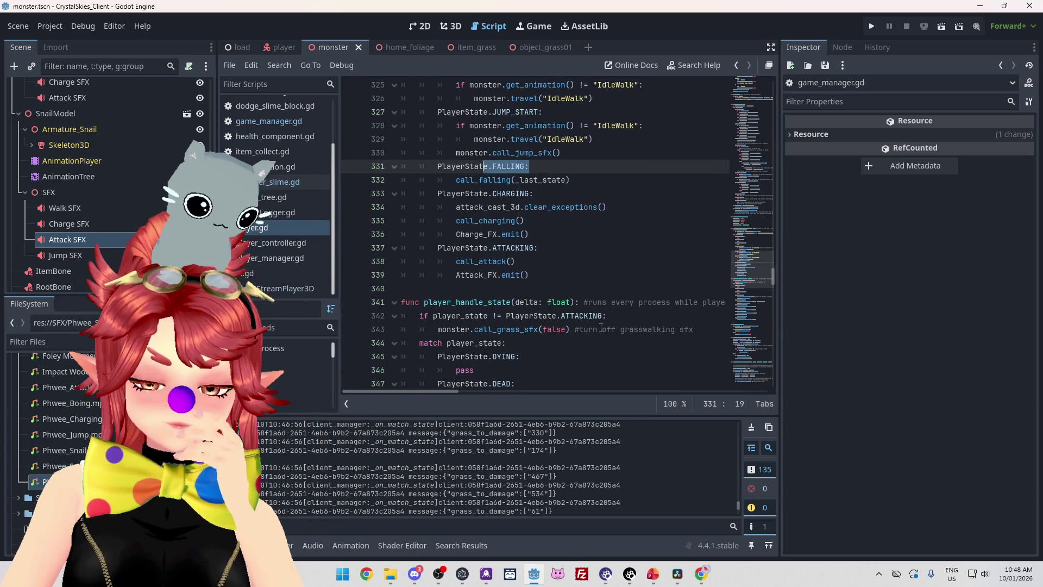
Run a new lobby, walk the slime, transform into the snail with E, then stop with F8
left_click(870, 24)
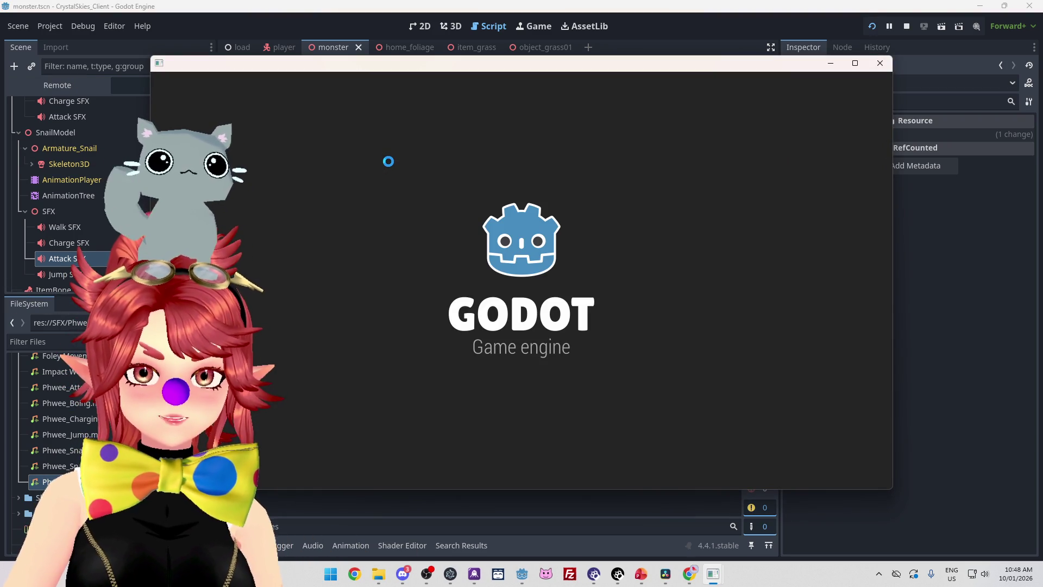
left_click(580, 316)
type("saxfsdf")
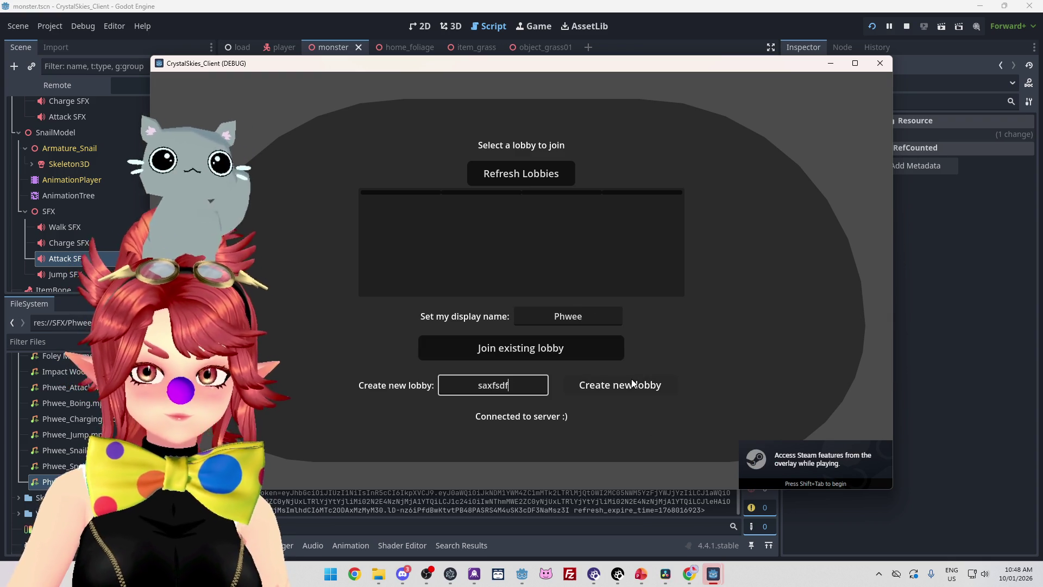
left_click(633, 383)
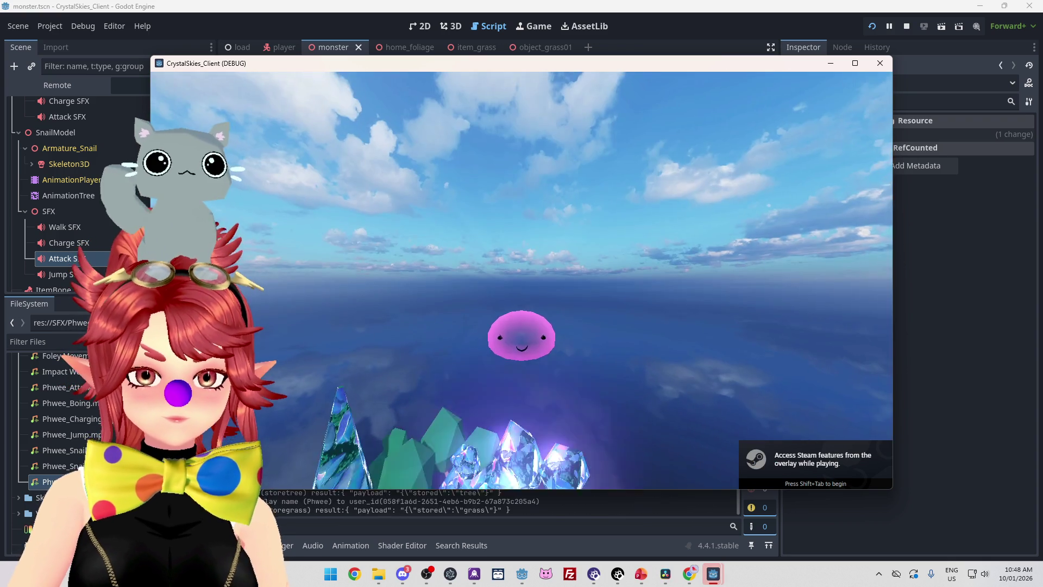
key("s")
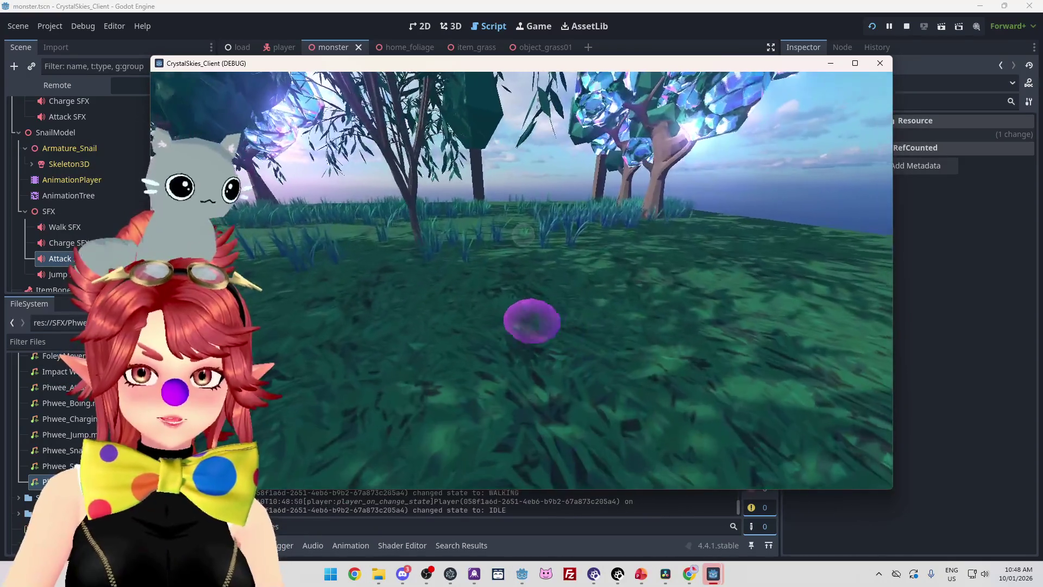
key("e")
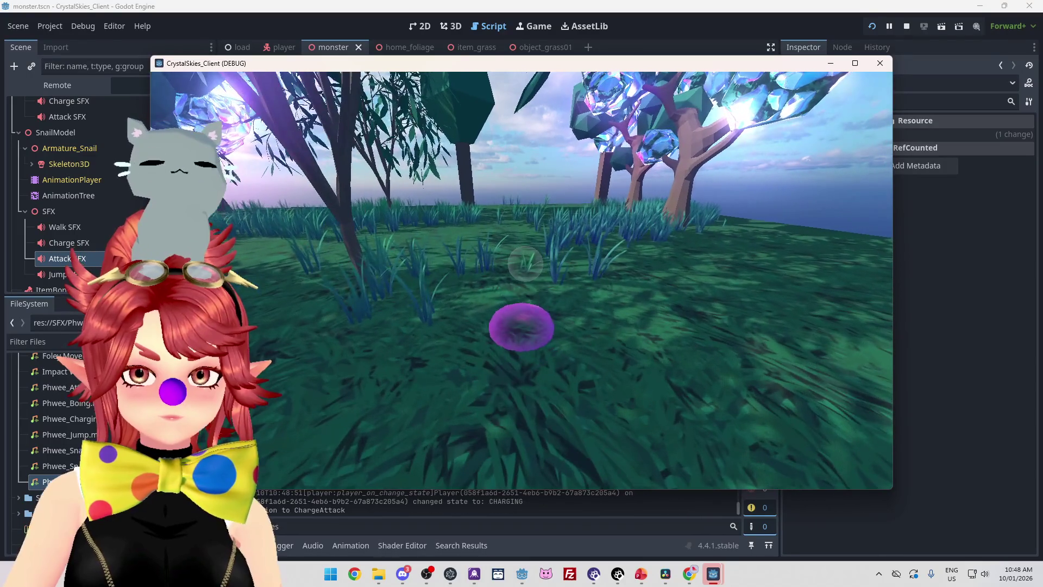
key("w")
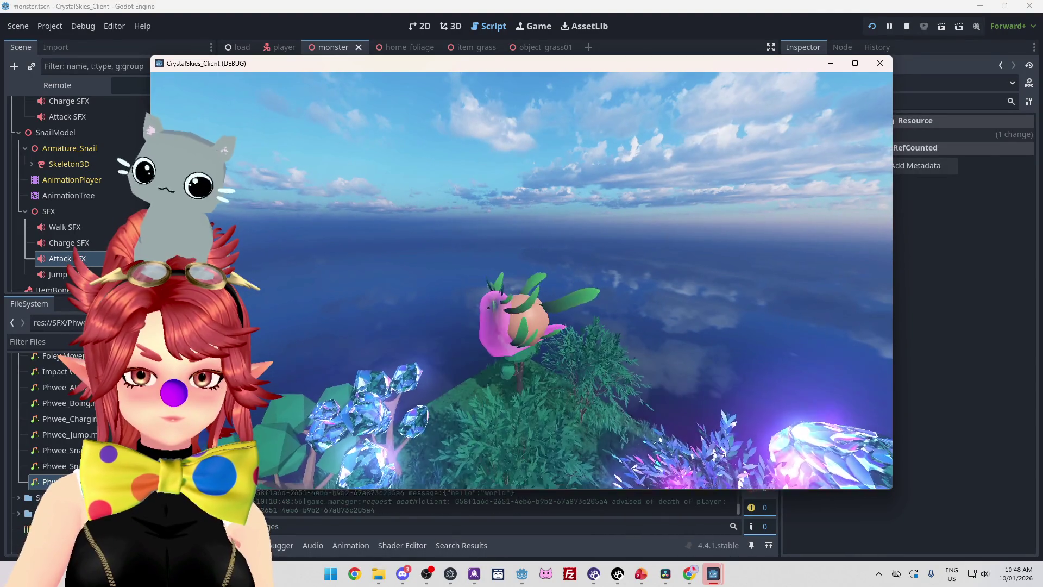
key("Escape")
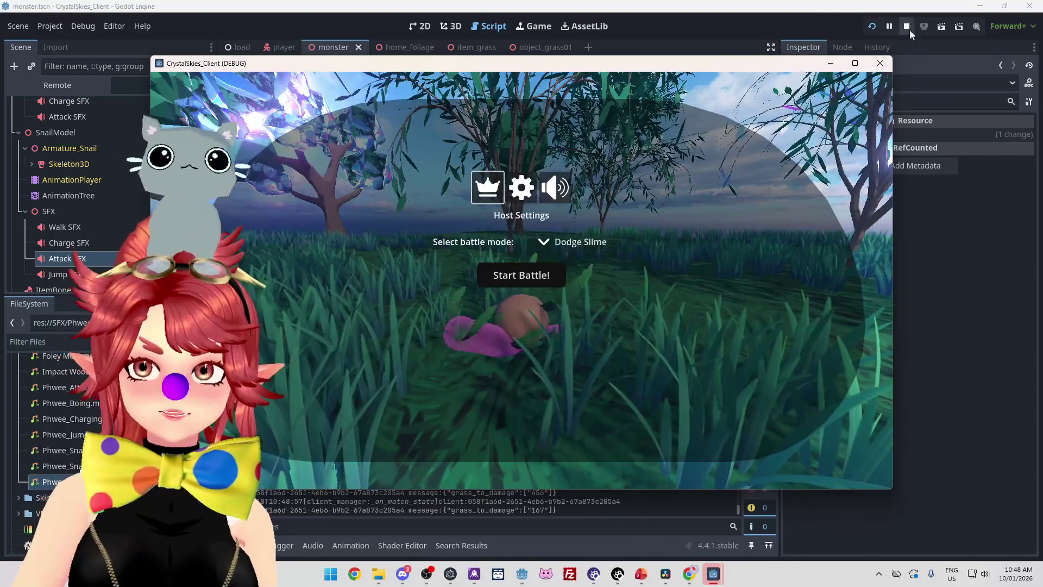
key("F8")
scroll(535, 270, "up", 7)
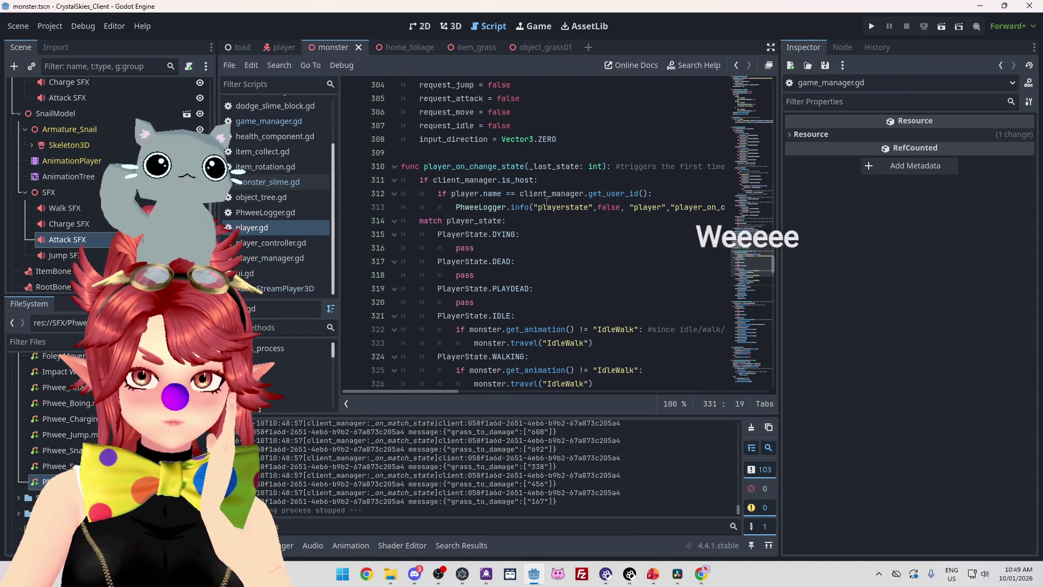
left_click_drag(501, 208, 634, 208)
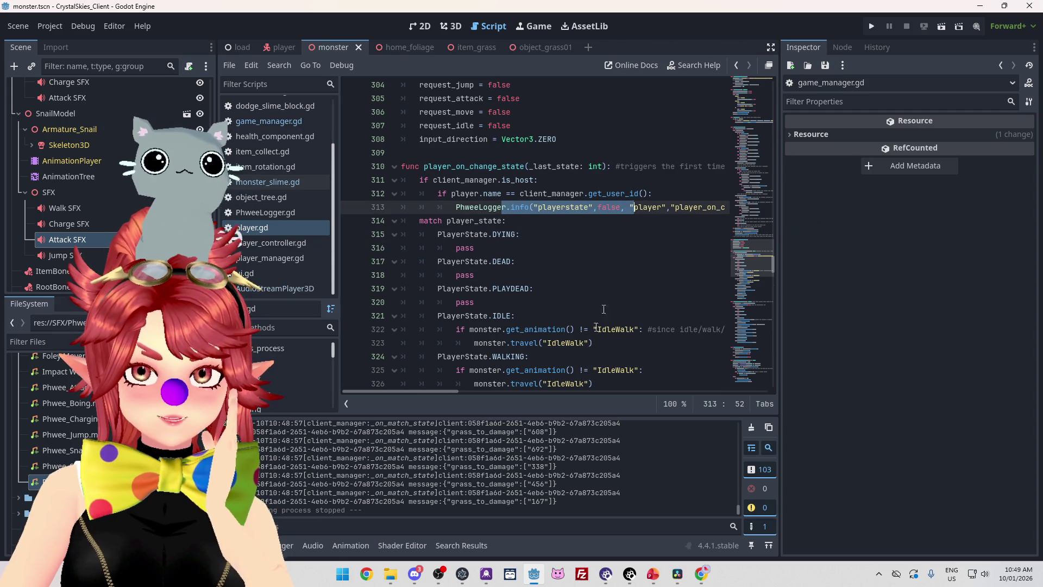
mouse_move(447, 392)
left_mouse_down()
mouse_move(617, 384)
mouse_move(429, 370)
left_mouse_up()
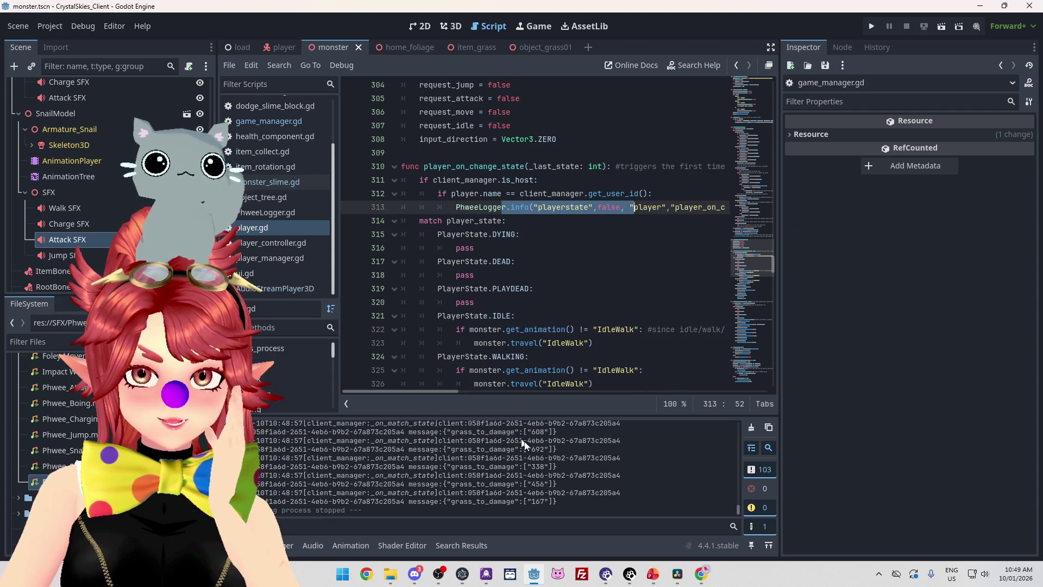
scroll(550, 451, "up", 1)
scroll(546, 454, "up", 3)
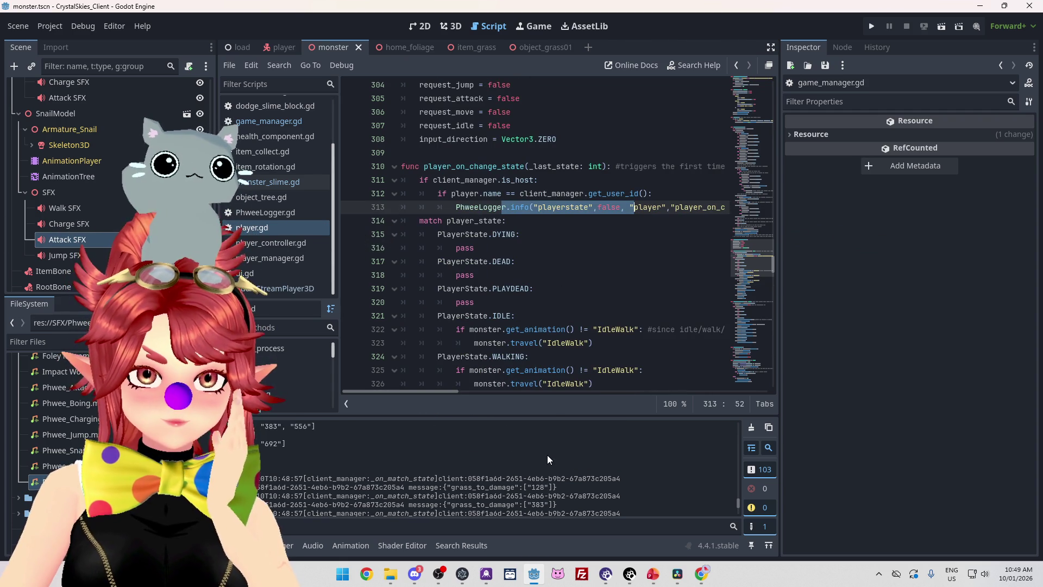
scroll(548, 453, "up", 5)
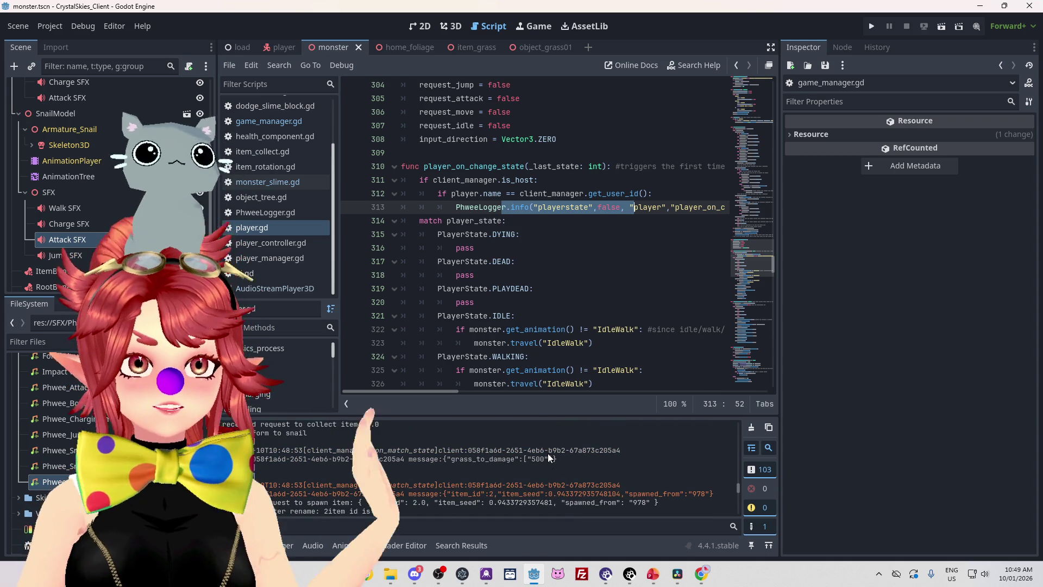
scroll(540, 458, "up", 3)
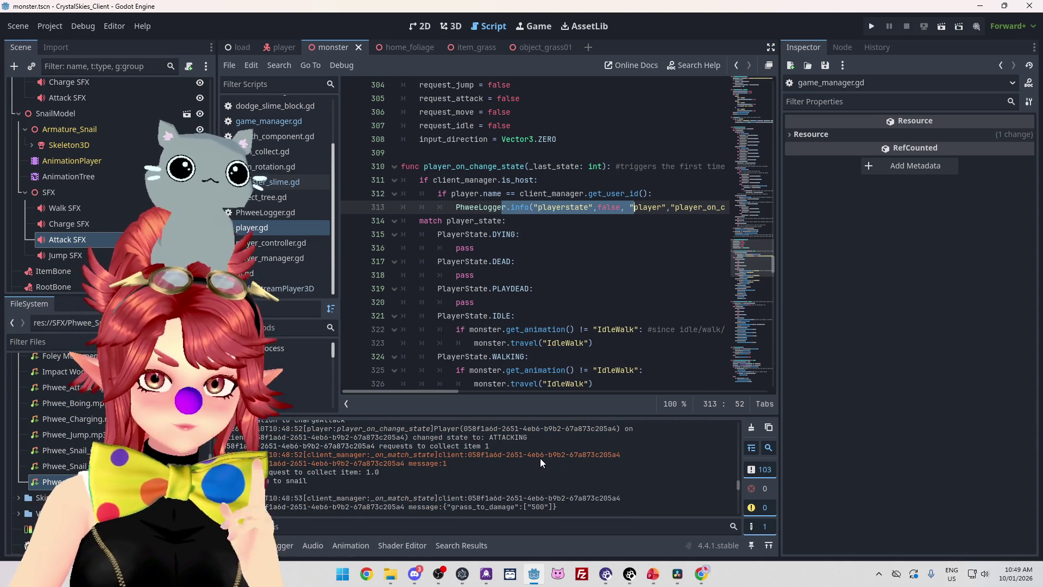
scroll(540, 458, "up", 1)
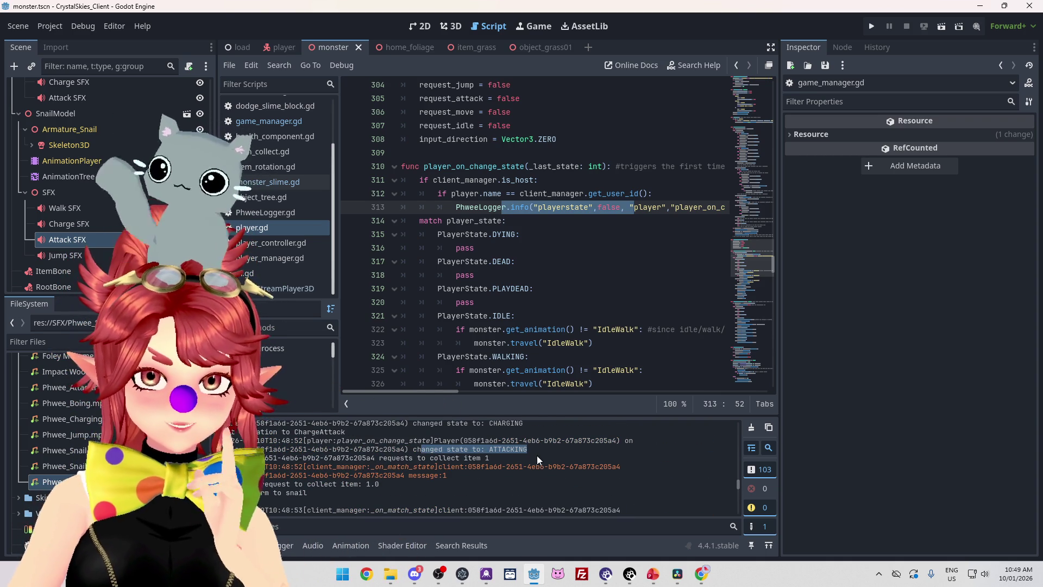
scroll(490, 460, "up", 3)
left_click_drag(433, 447, 523, 447)
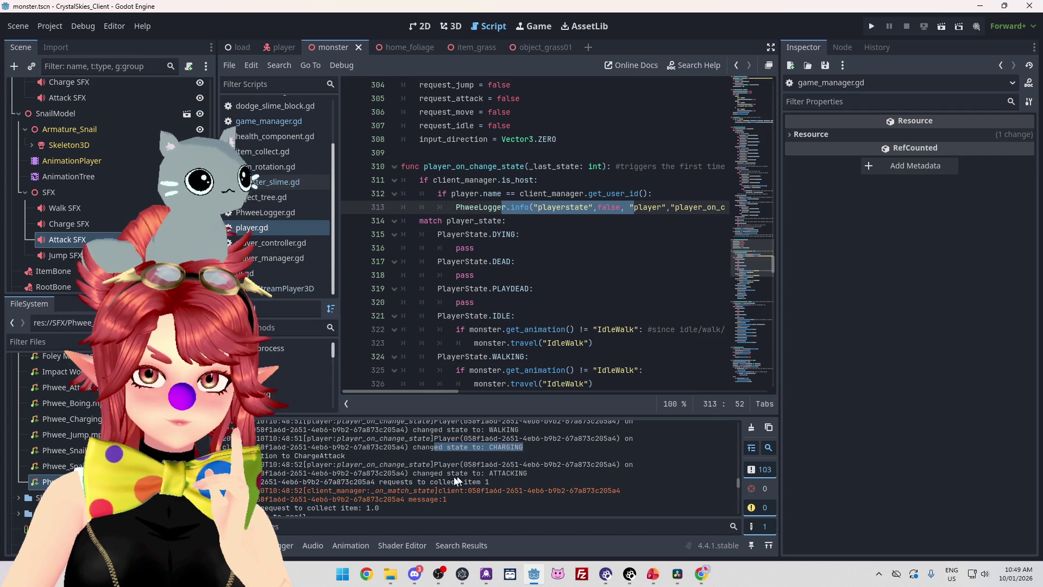
left_click_drag(402, 474, 530, 472)
scroll(537, 471, "down", 3)
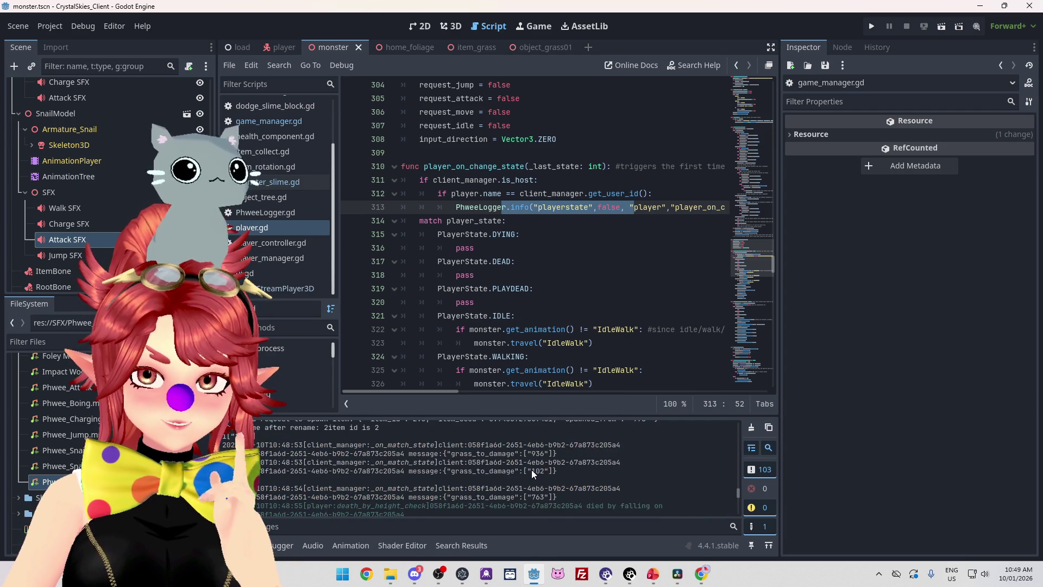
Run the project, enter a display name and lobby name 'sd', and create the lobby
left_click(870, 27)
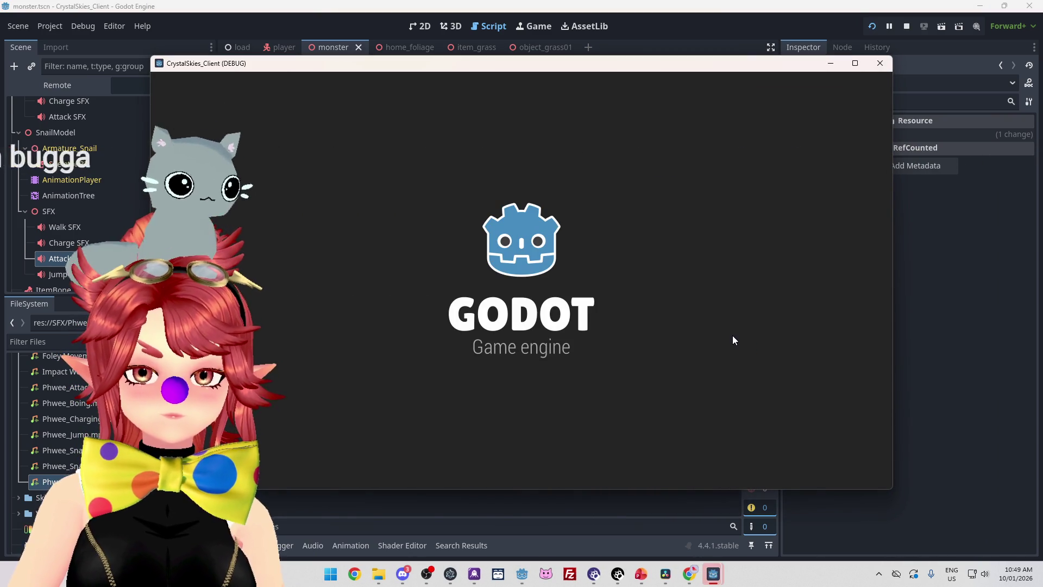
type("Phwee")
key("Tab")
key("Tab")
type("sd")
left_click(634, 385)
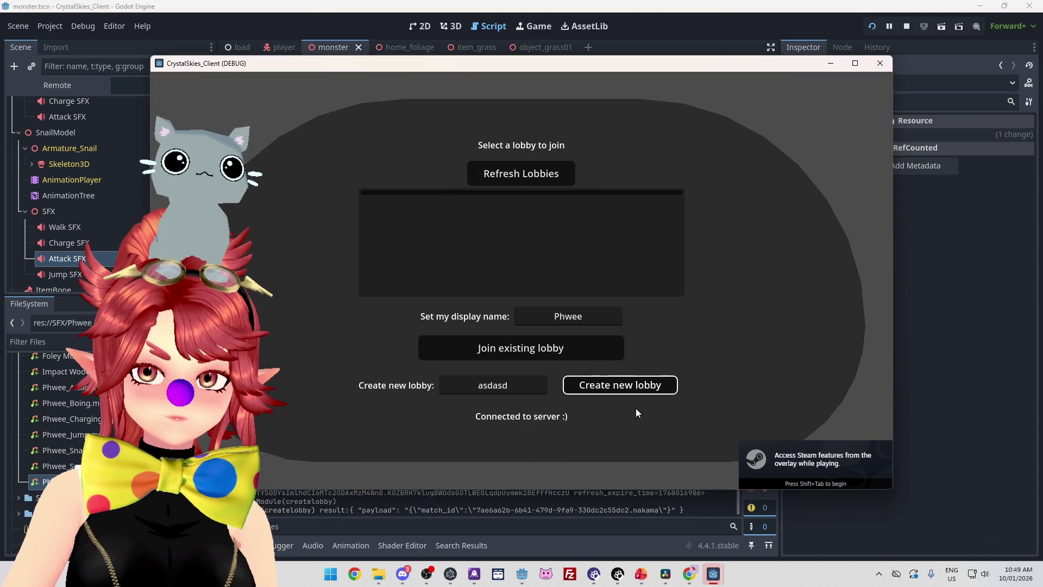
Walk the slime and snail through the grass, charge-attack, collect an item, then stop the game
key("w")
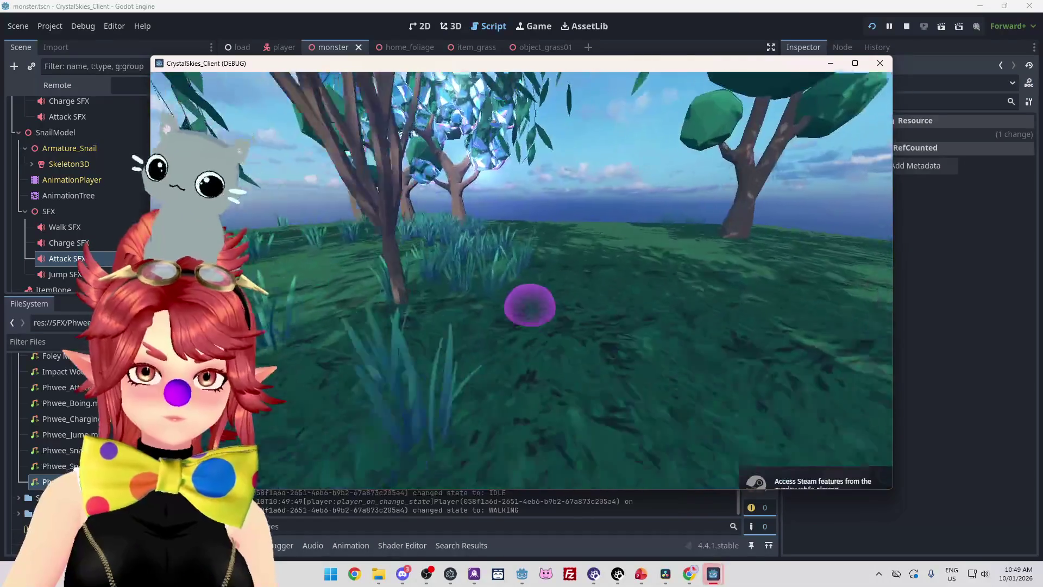
key("w")
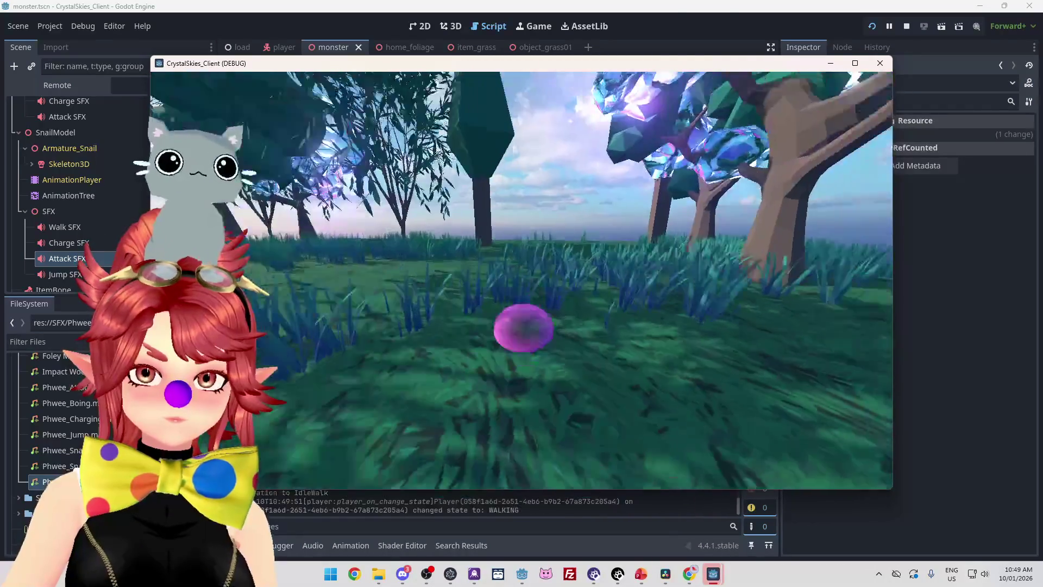
key("w")
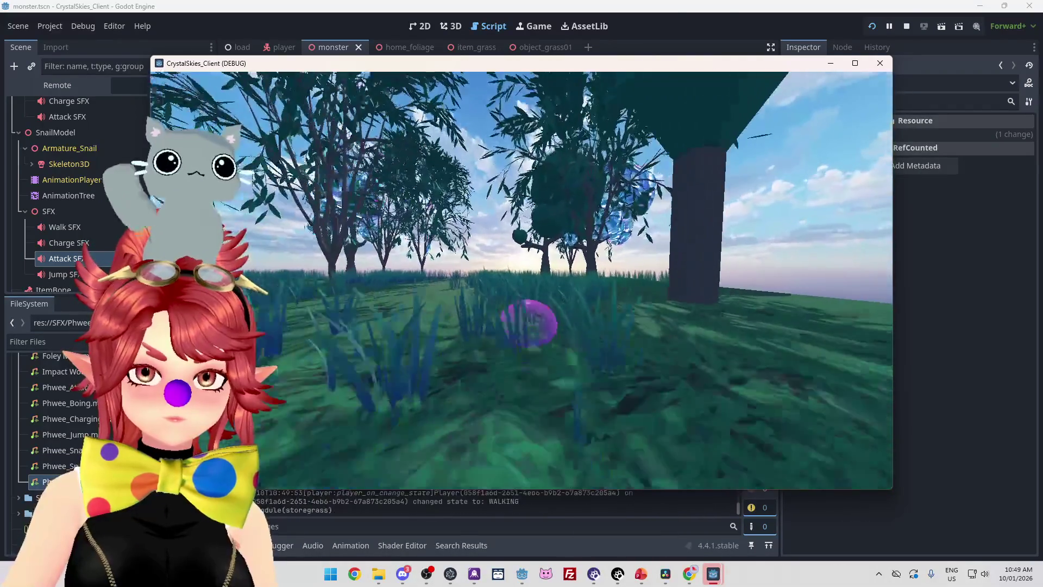
key("w")
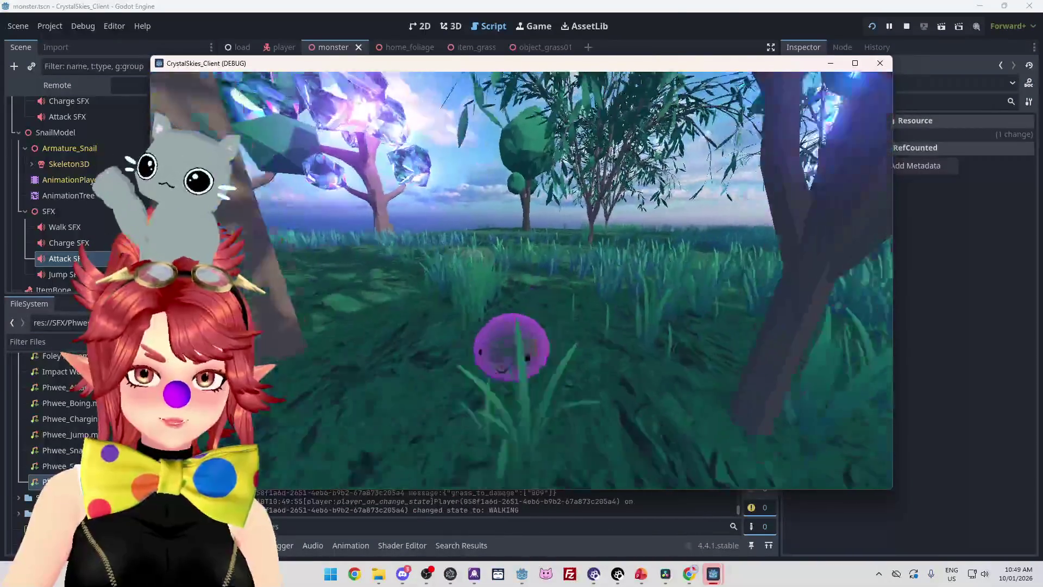
key("w")
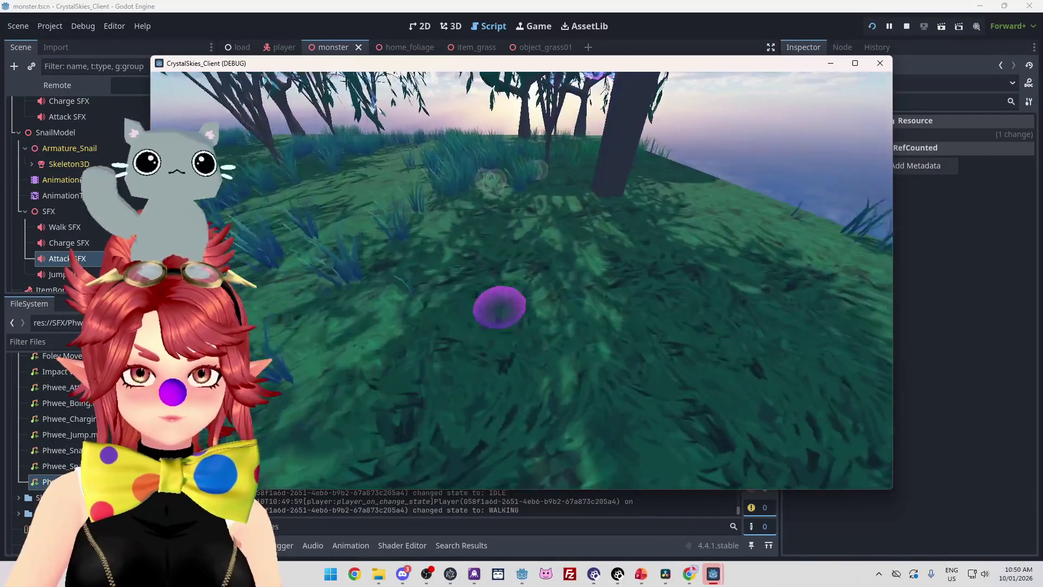
key("space")
key("w")
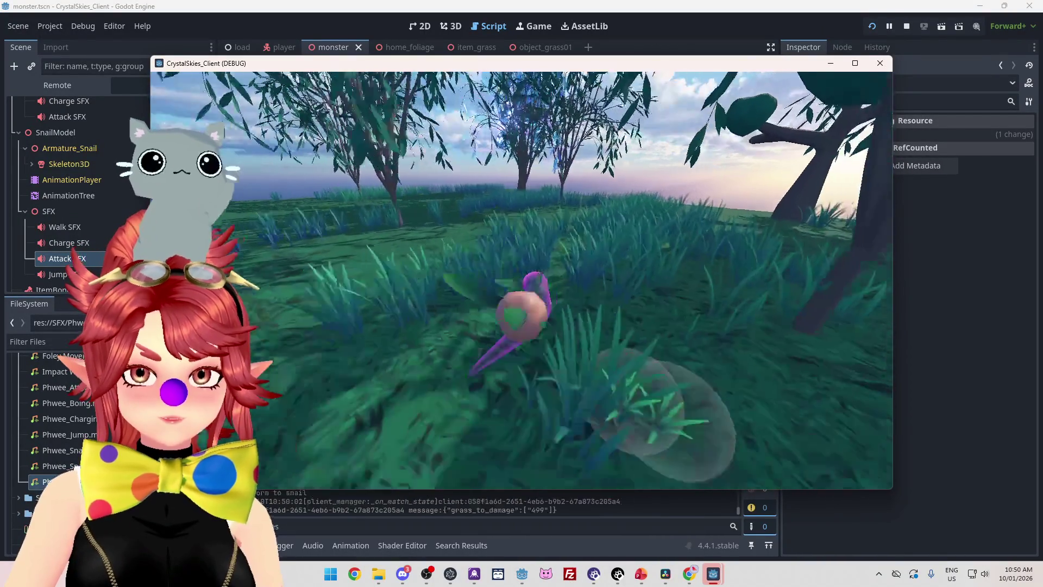
key("w")
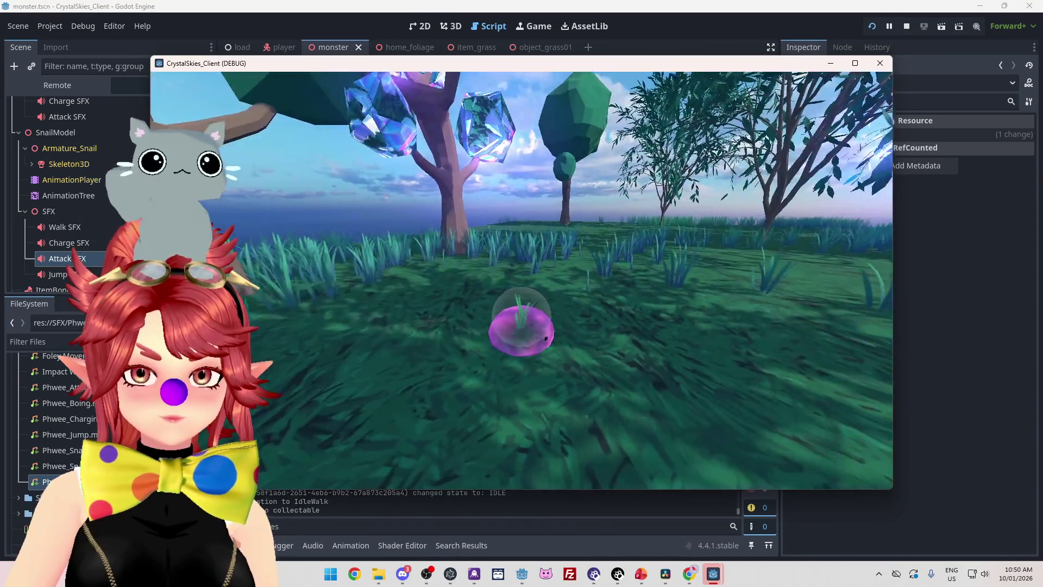
key("w")
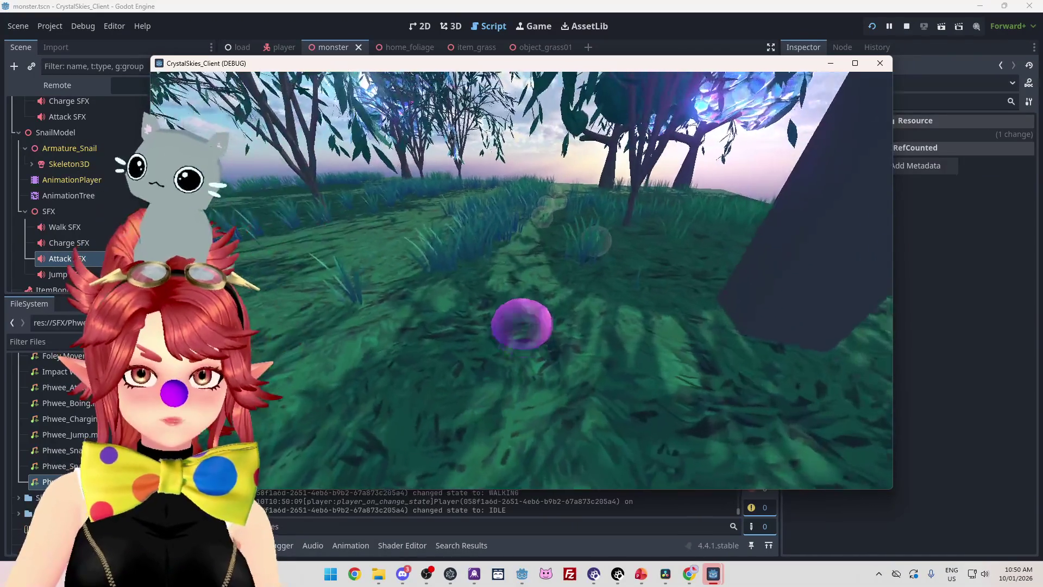
key("w")
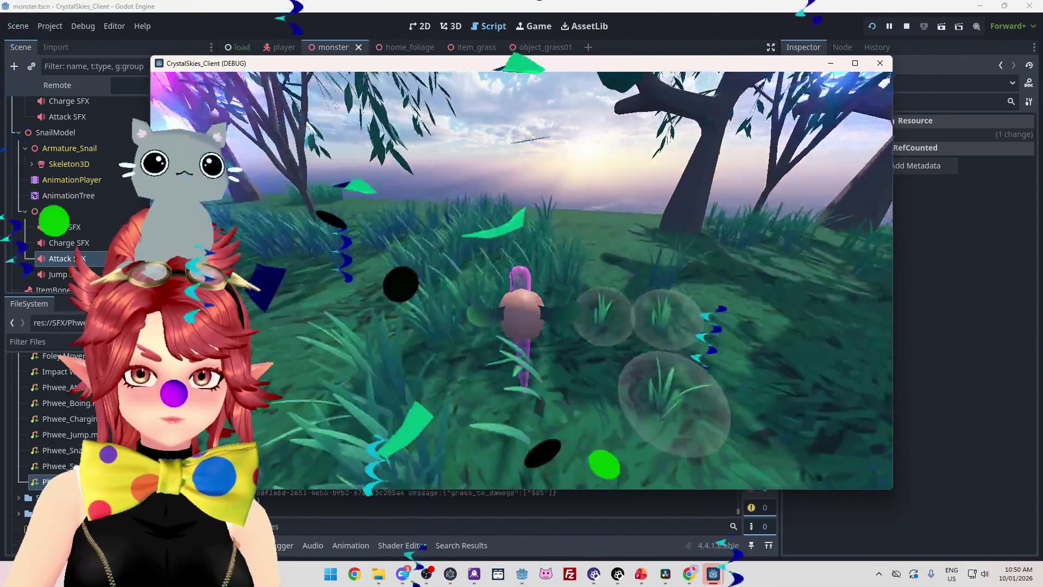
key("w")
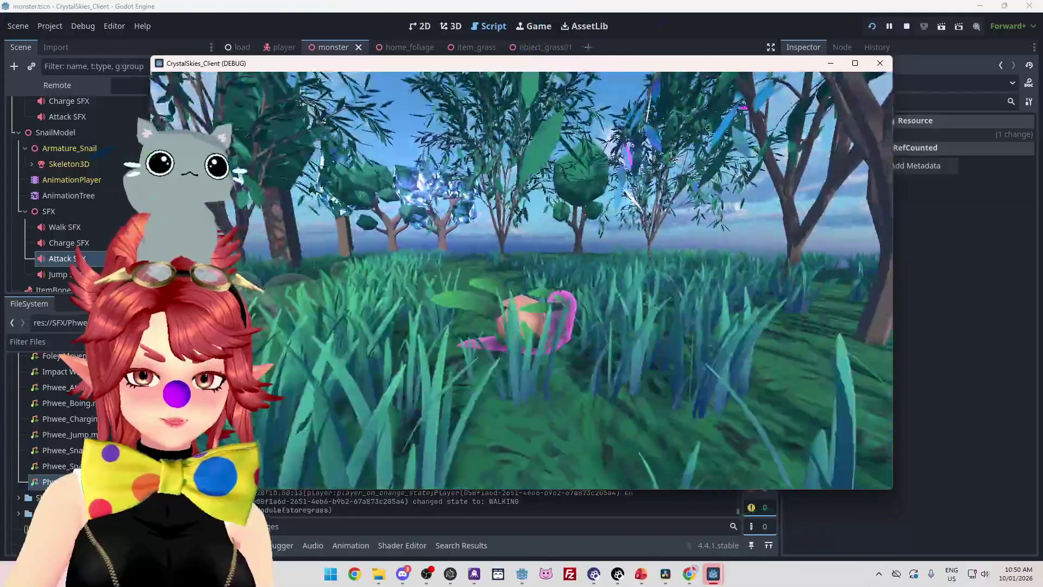
key("w")
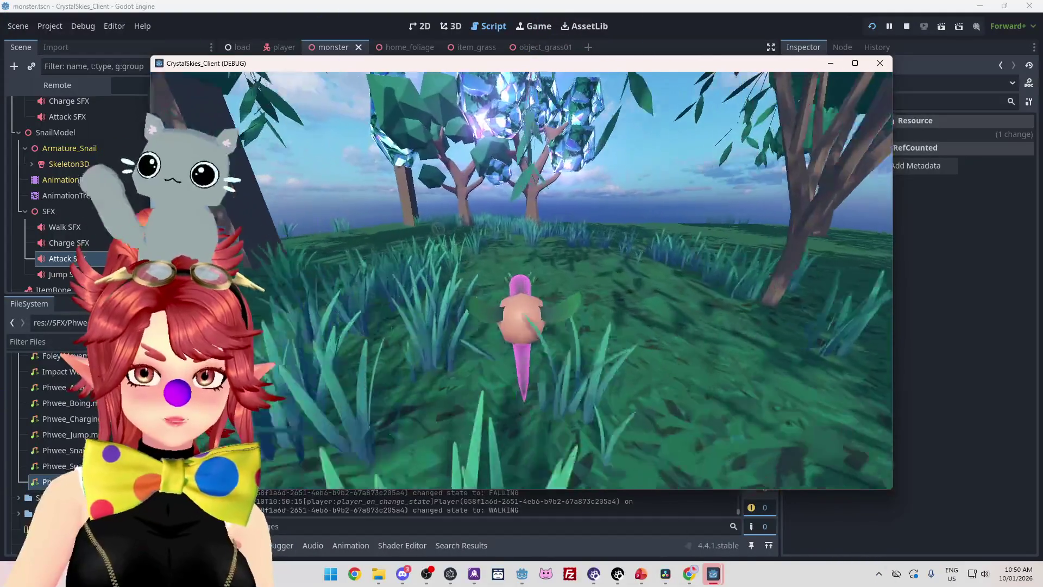
key("w")
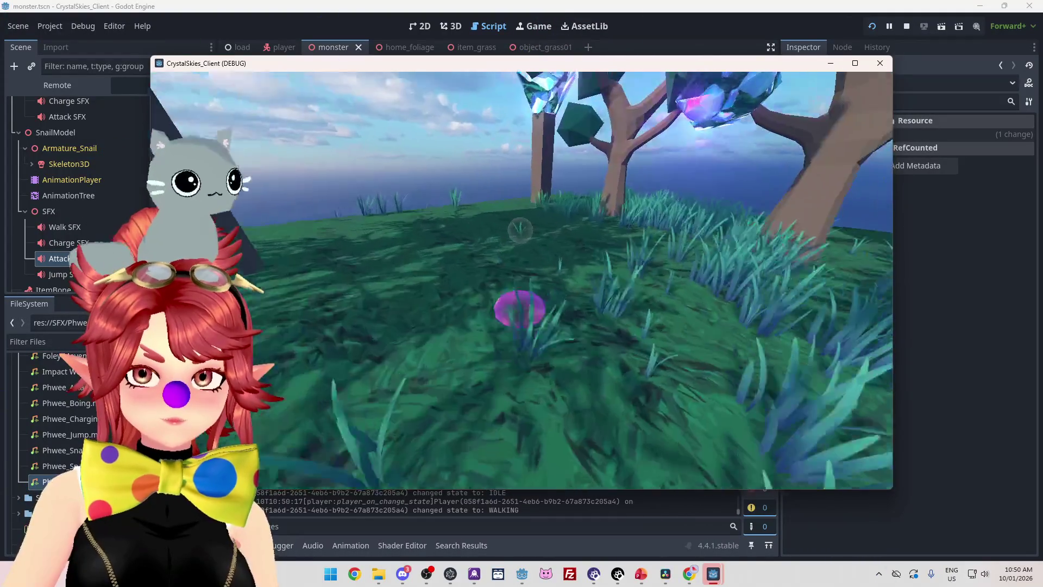
key("w")
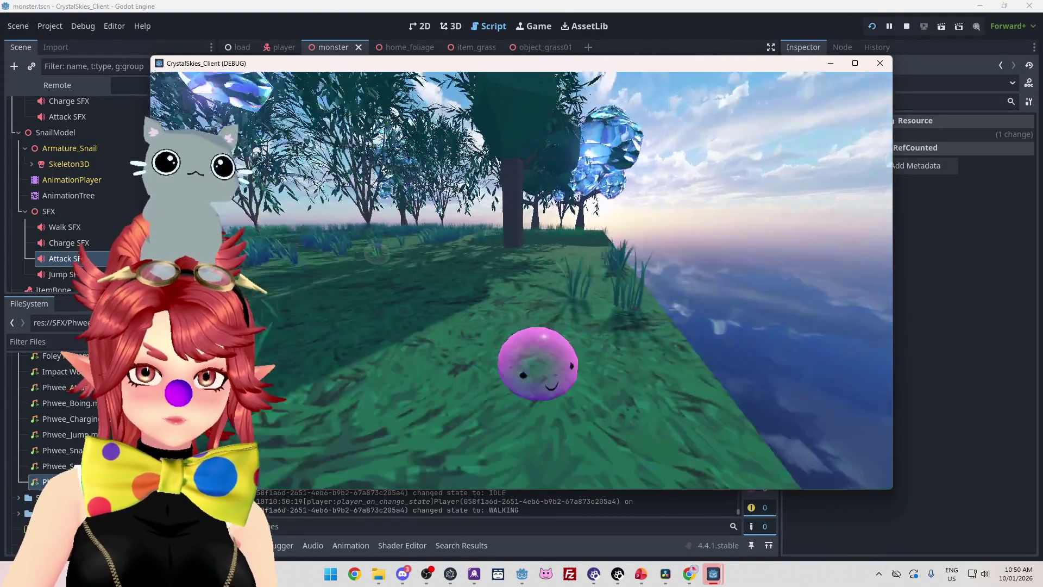
key("w")
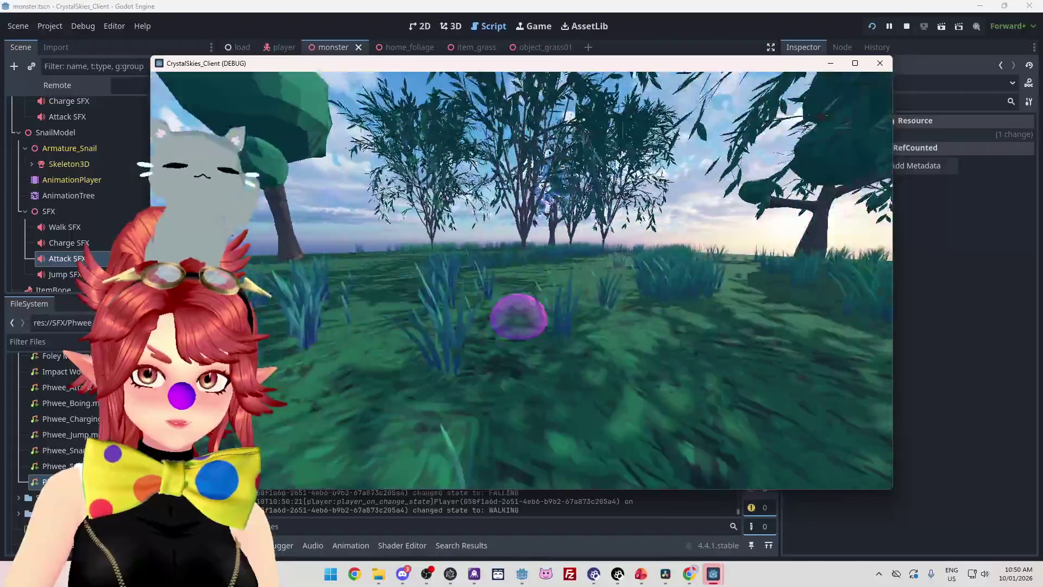
key("w")
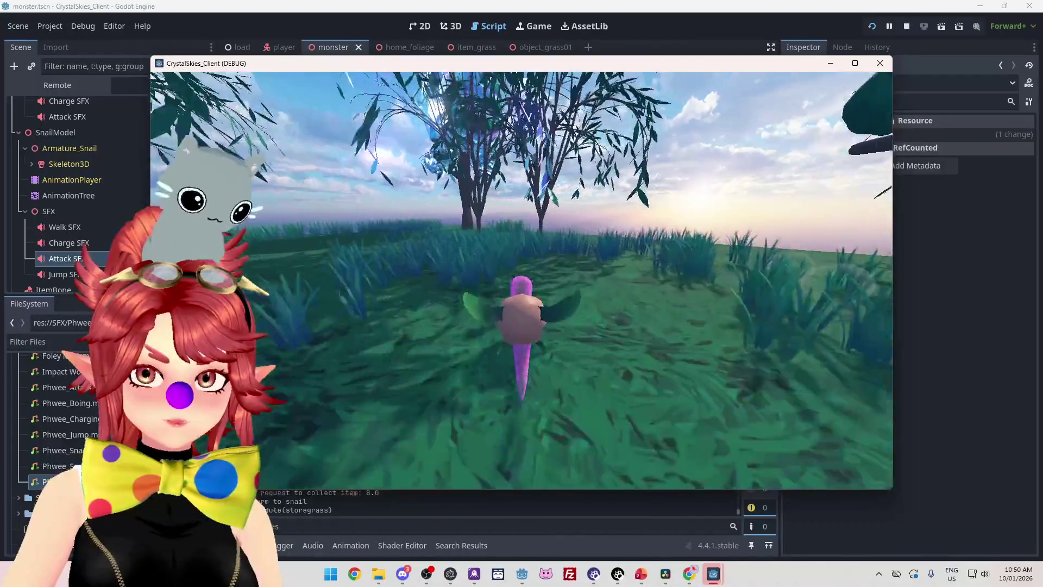
key("w")
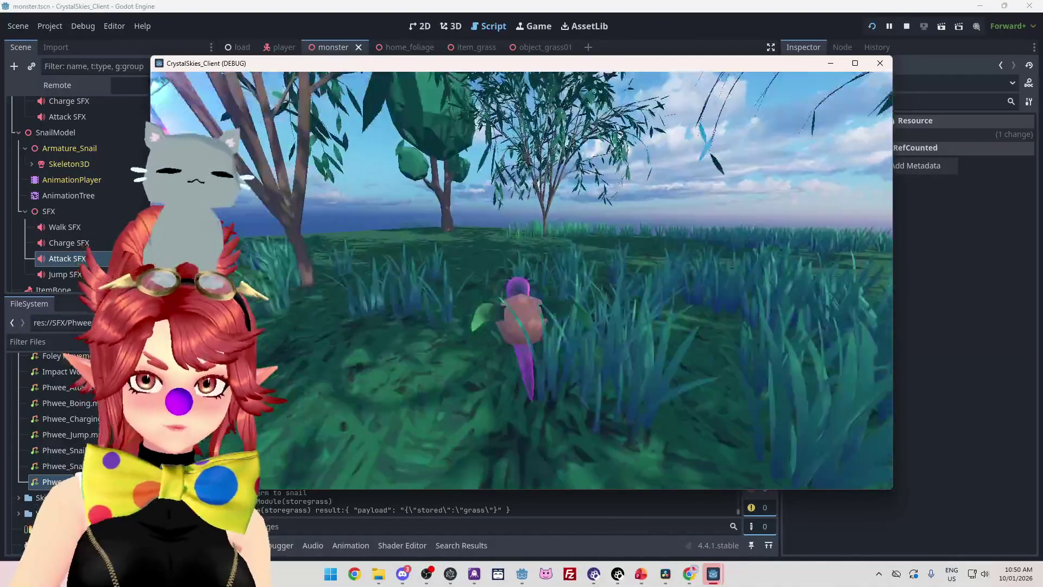
key("Escape")
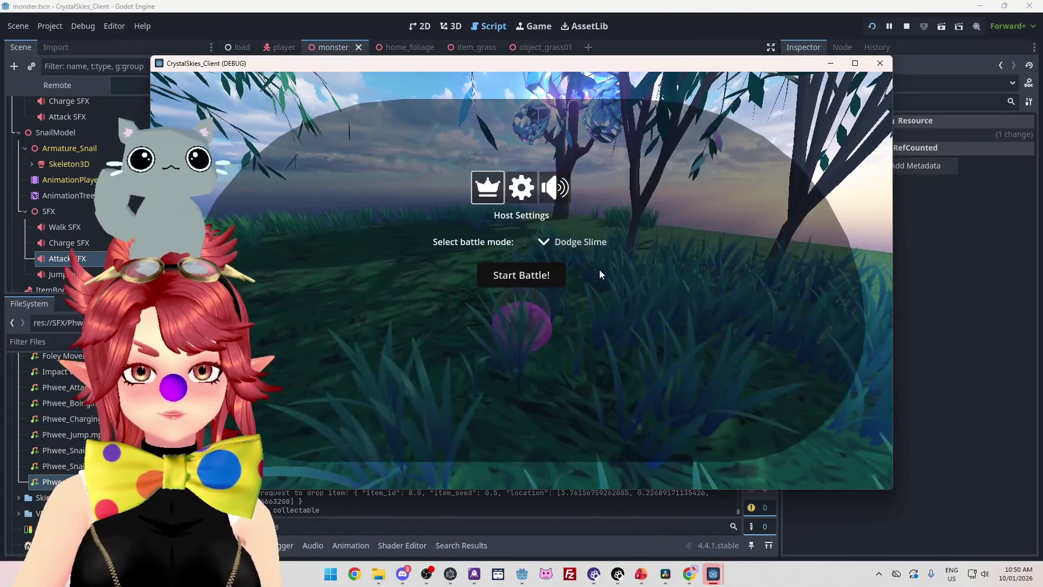
left_click(880, 63)
Scroll back through the Output log to review the jump, fall, item and snail transformation entries
scroll(531, 473, "up", 8)
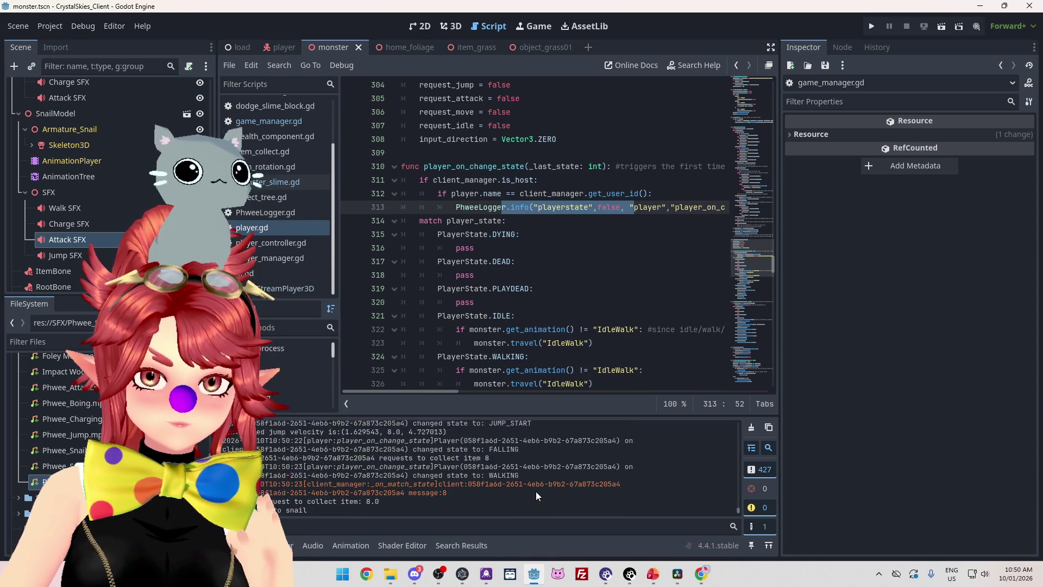
scroll(535, 491, "up", 1)
scroll(536, 492, "up", 6)
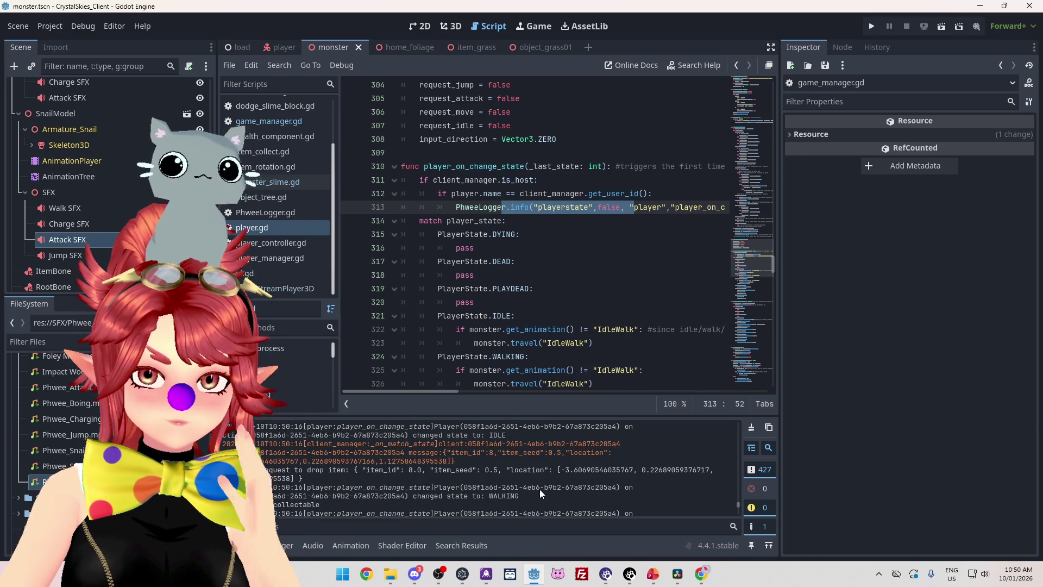
scroll(539, 489, "up", 5)
scroll(539, 489, "up", 5)
scroll(543, 487, "up", 5)
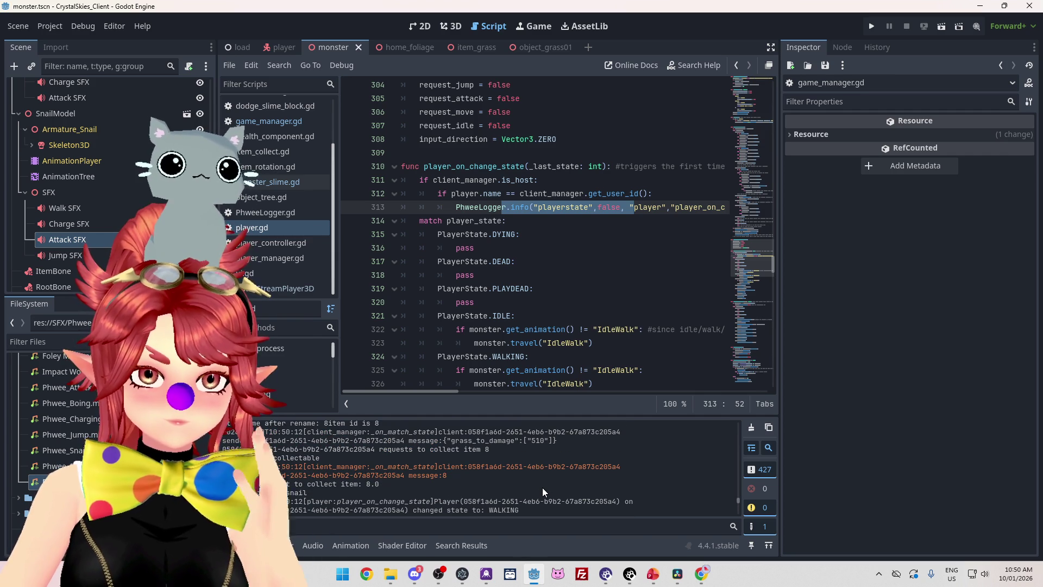
scroll(542, 487, "down", 1)
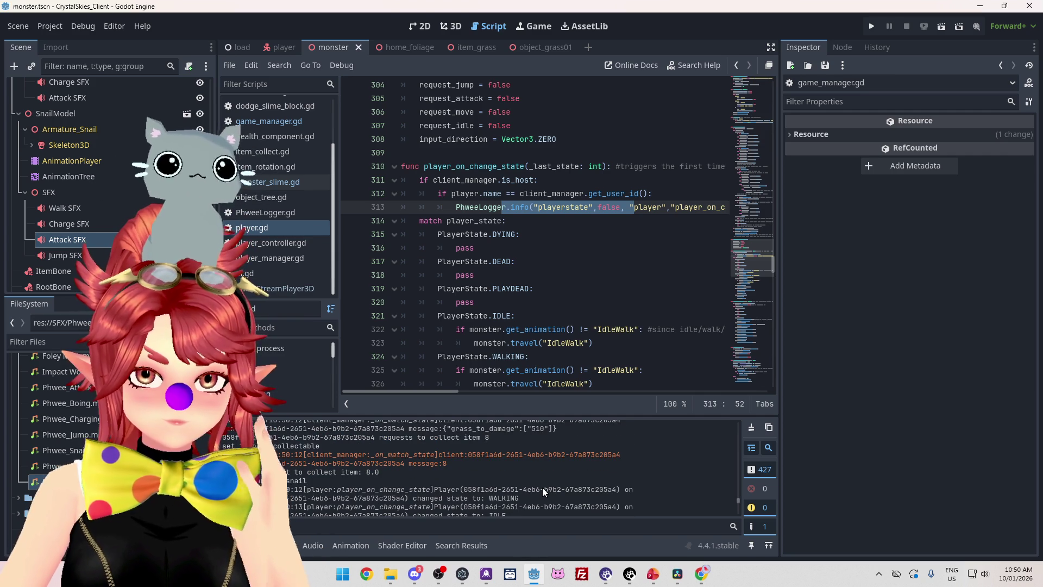
scroll(542, 488, "up", 5)
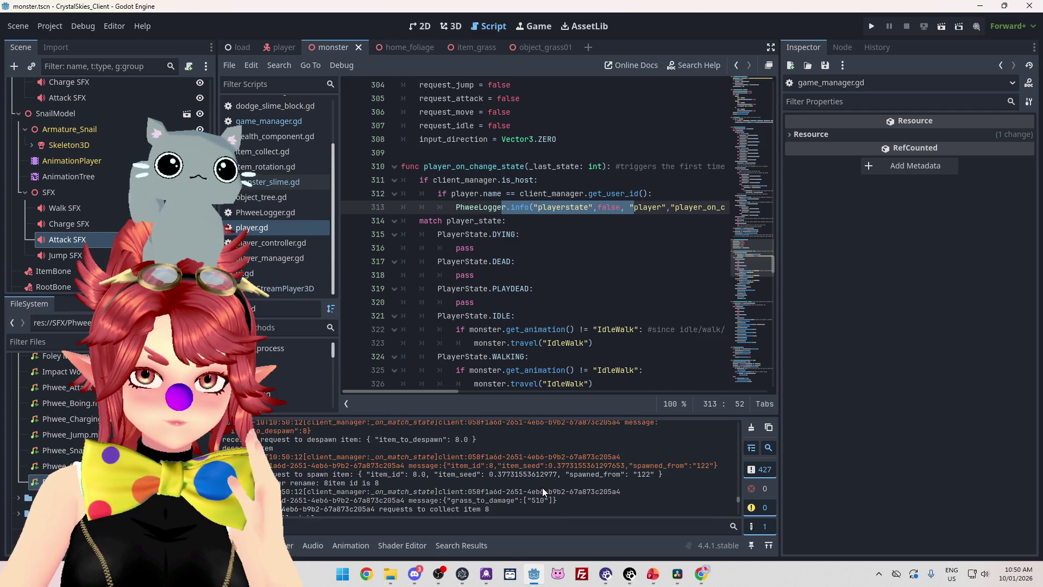
scroll(542, 487, "up", 3)
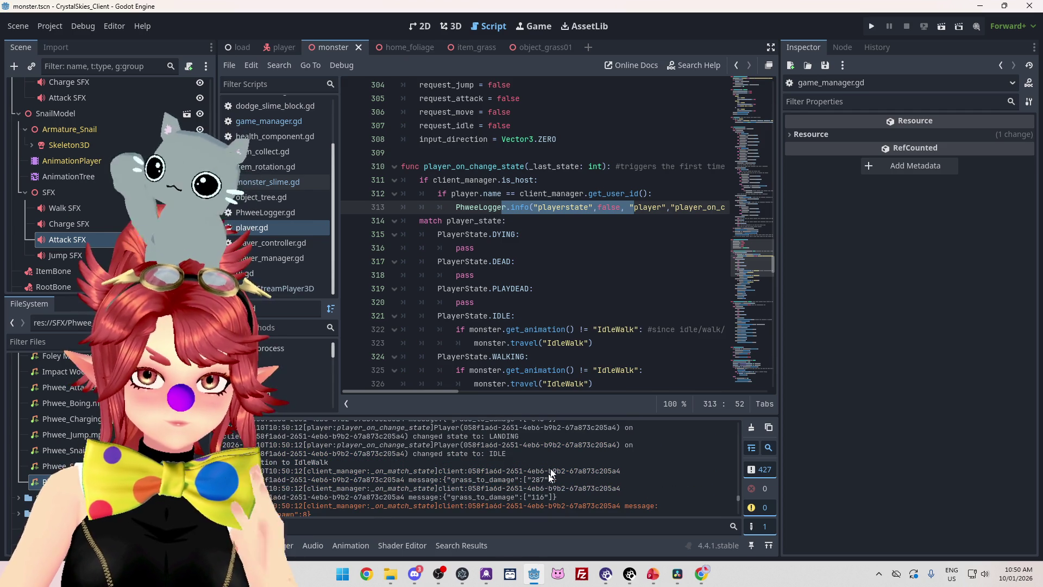
scroll(561, 236, "down", 6)
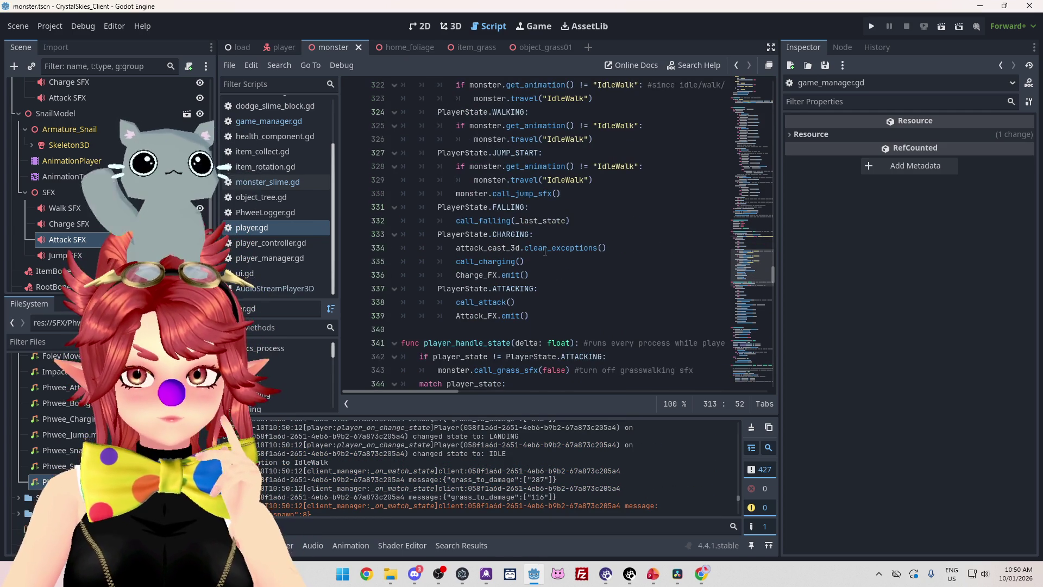
Follow call_attack() on line 338 to its definition at line 439 and highlight _attack_direction
scroll(541, 280, "up", 1)
scroll(474, 256, "down", 2)
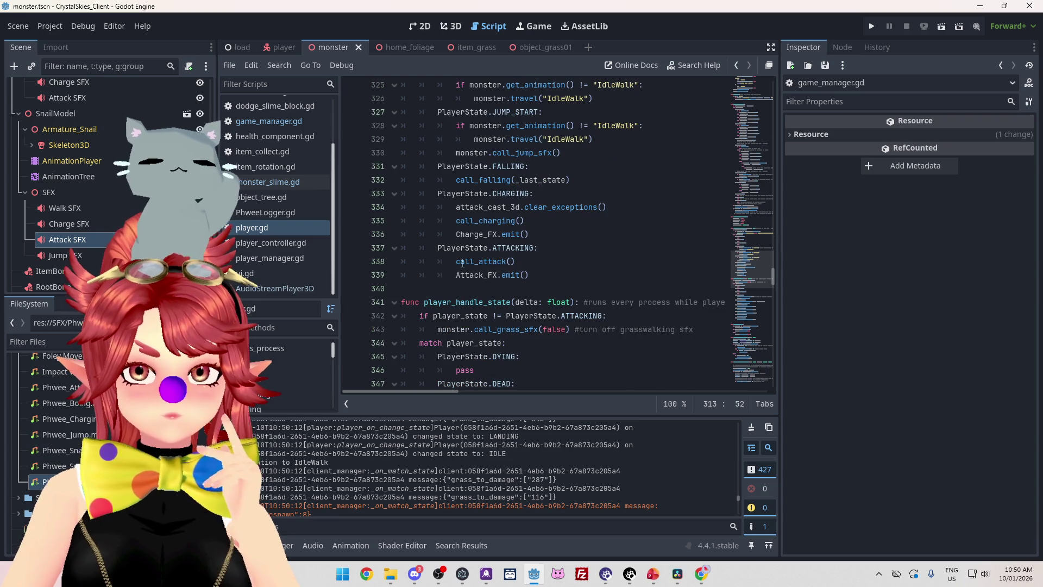
left_click_drag(456, 261, 531, 259)
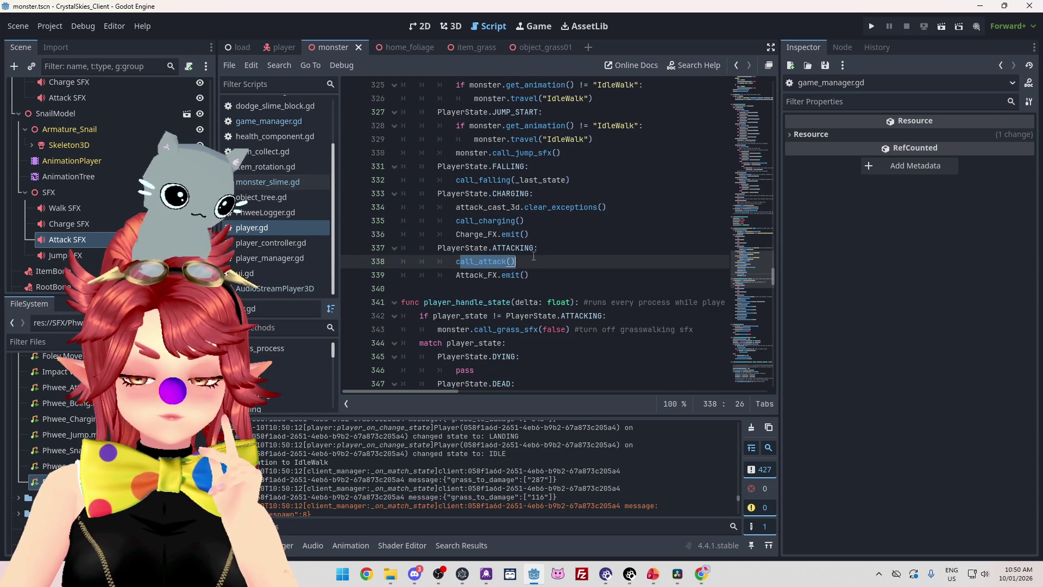
scroll(532, 256, "down", 2)
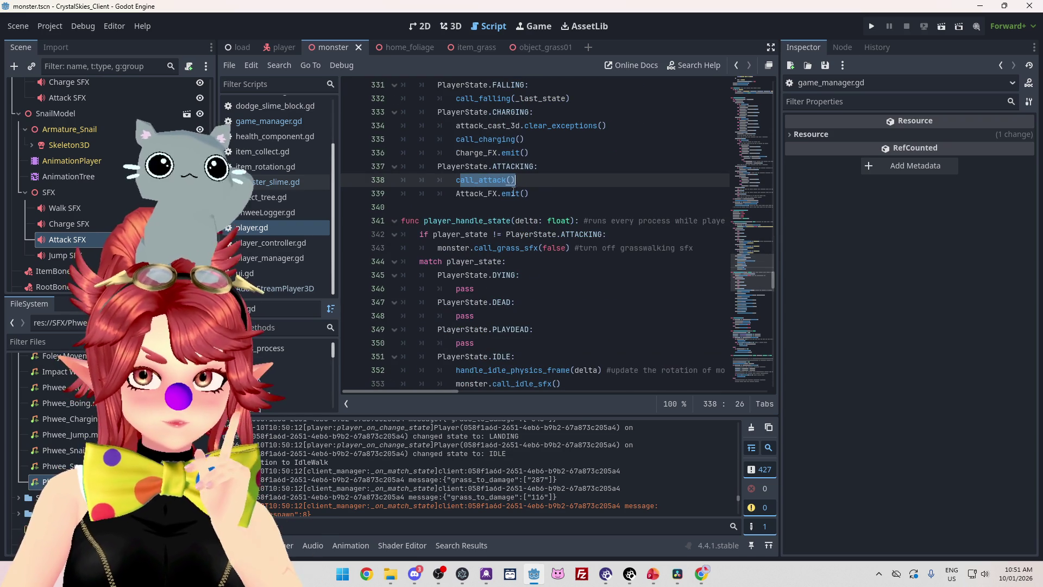
left_click(488, 180, "ctrl")
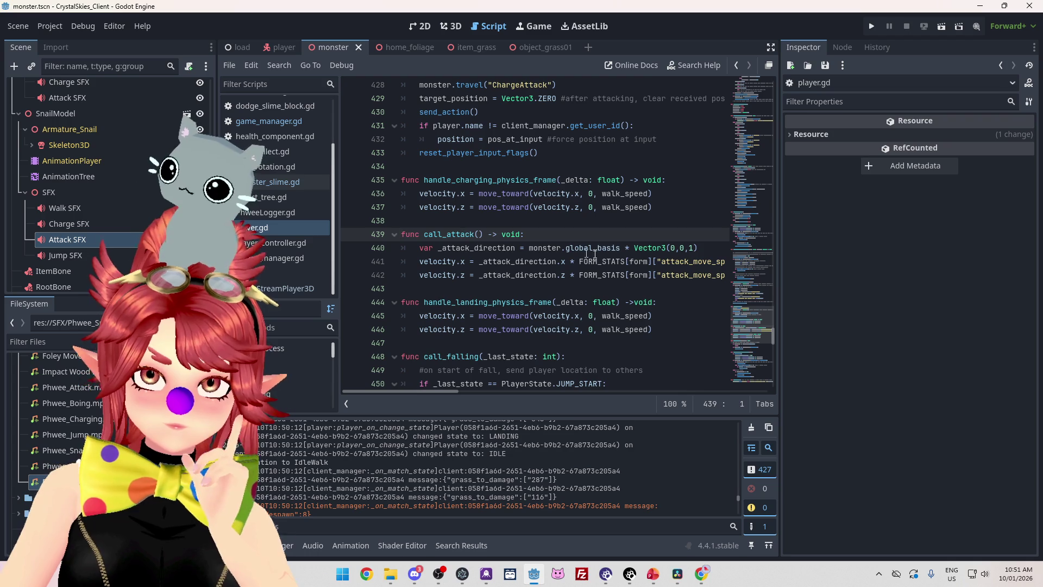
left_click(447, 249)
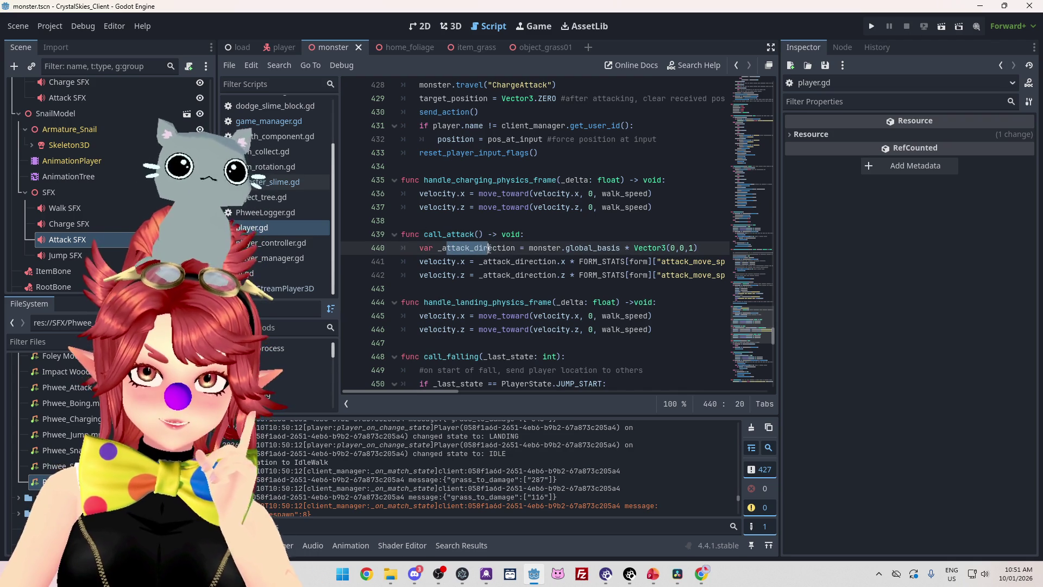
left_click_drag(512, 248, 521, 249)
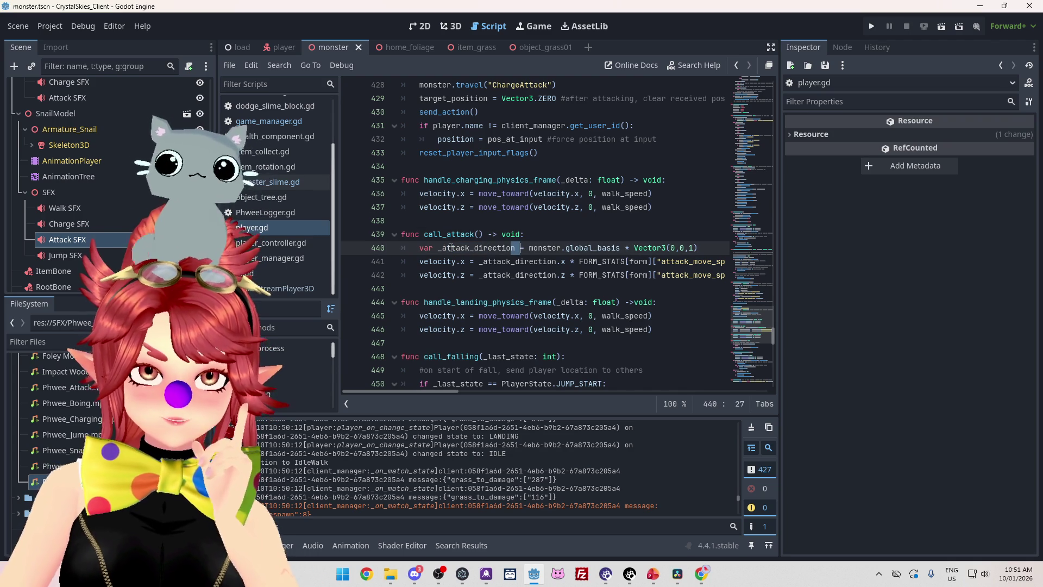
left_click_drag(451, 248, 502, 247)
mouse_move(438, 391)
left_mouse_down()
mouse_move(485, 388)
mouse_move(419, 385)
left_mouse_up()
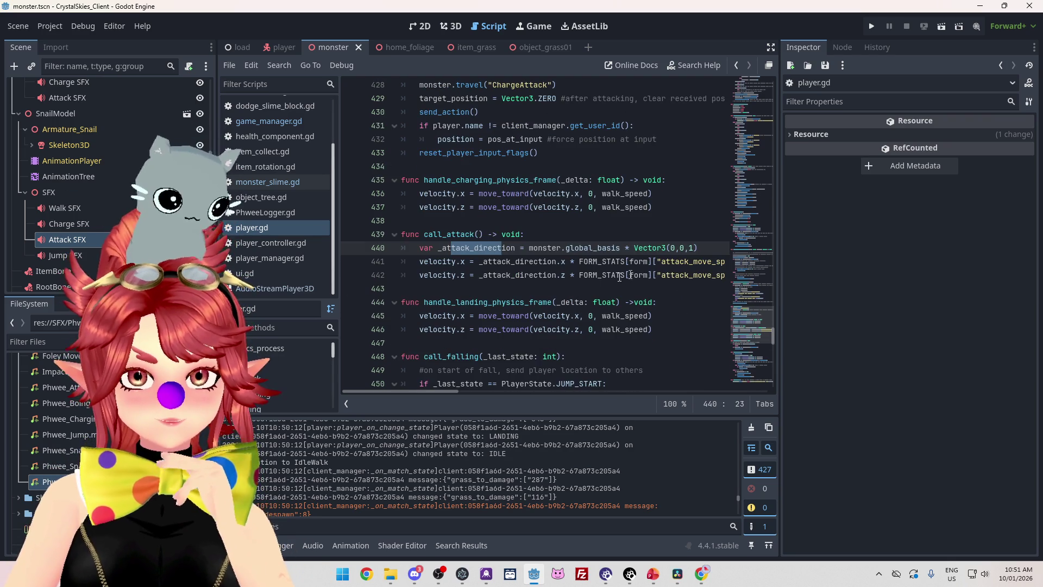
scroll(544, 307, "up", 20)
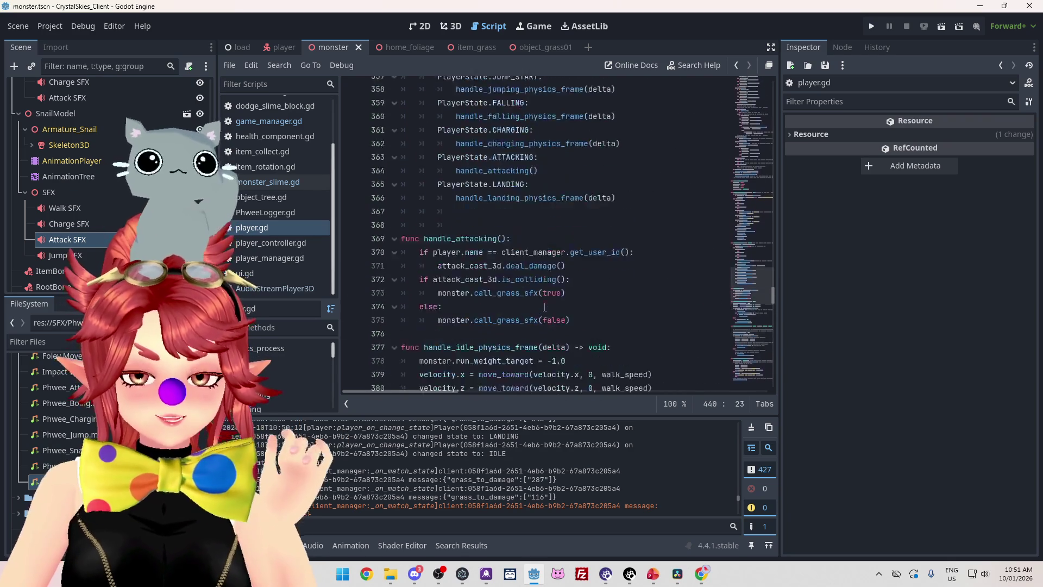
Pick out the is_landing() check on player.gd line 280 and search monster_slime.gd for is_landing
scroll(544, 307, "up", 15)
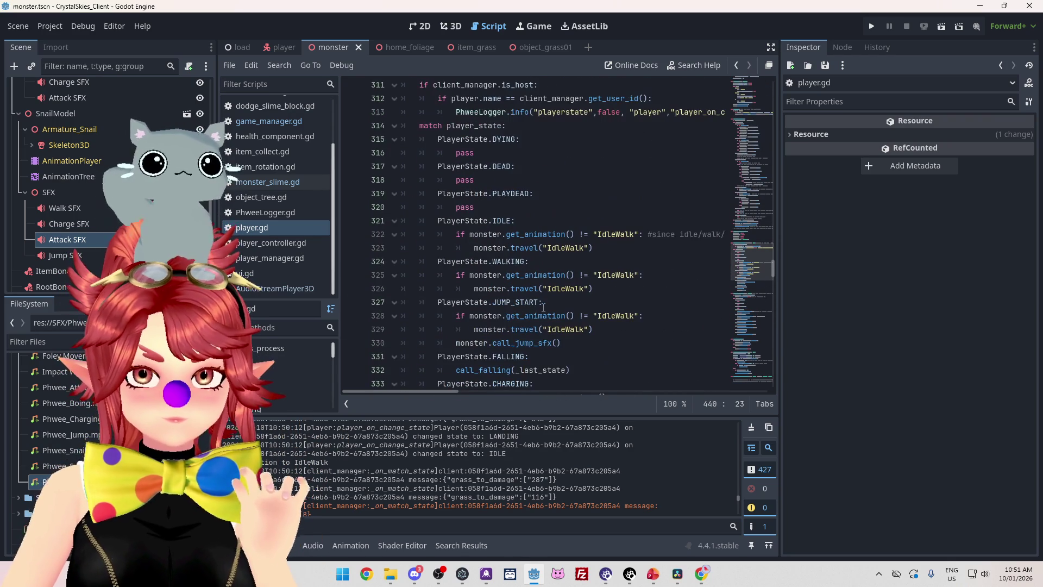
scroll(543, 307, "up", 16)
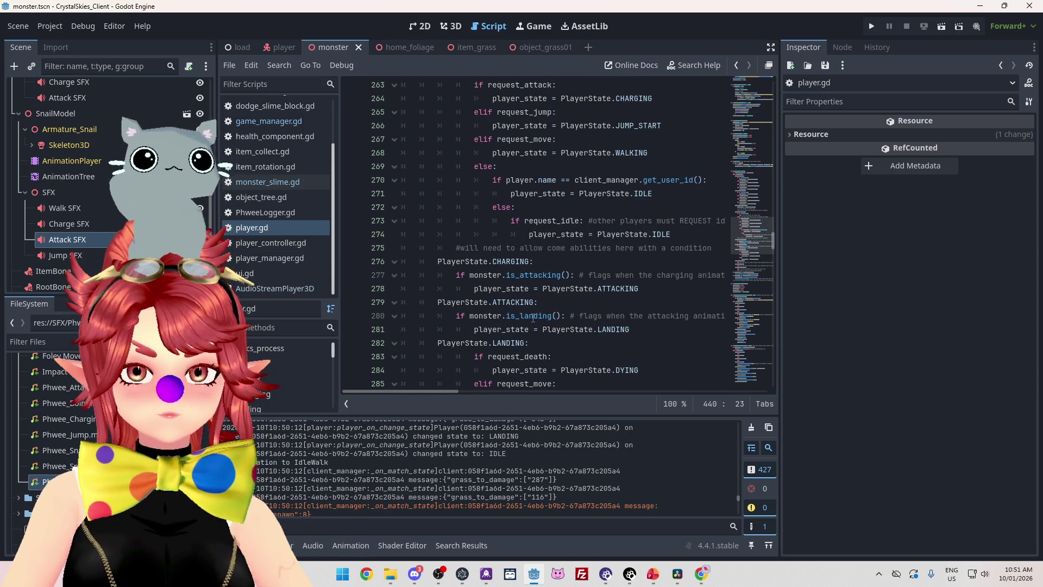
left_click(533, 318)
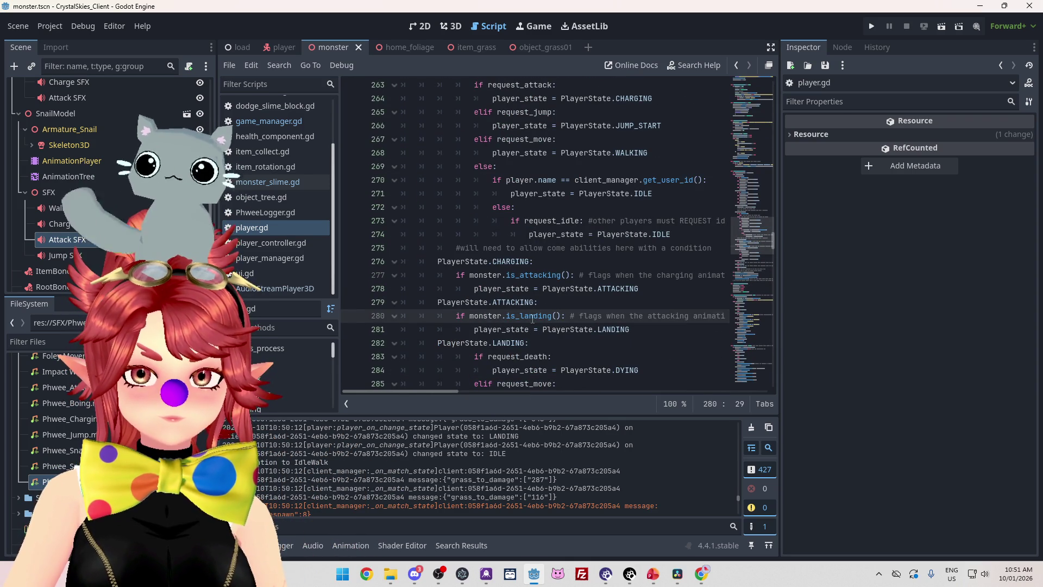
left_click(269, 182)
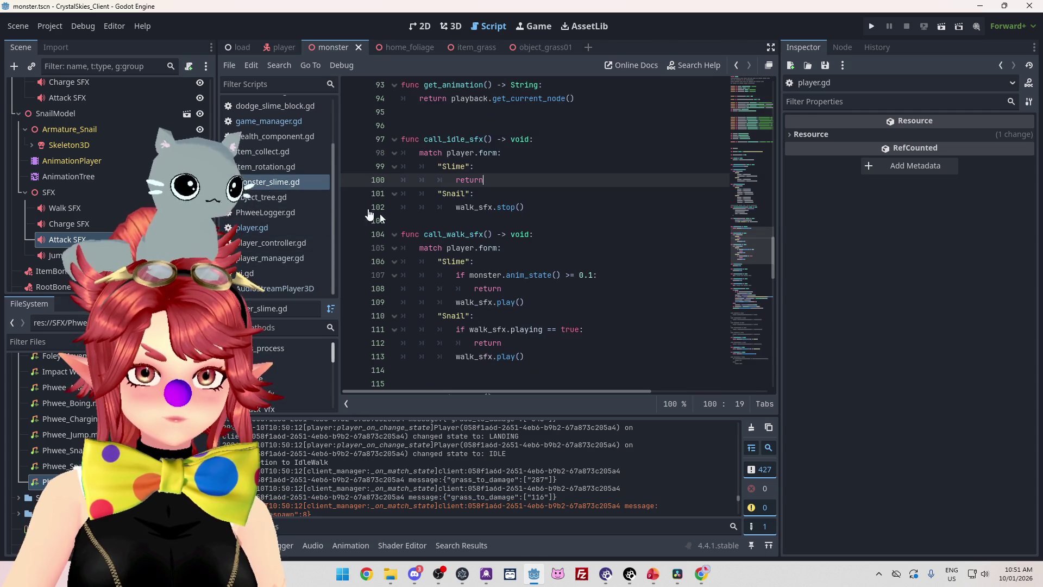
scroll(369, 215, "up", 6)
key("ctrl+f")
type("is")
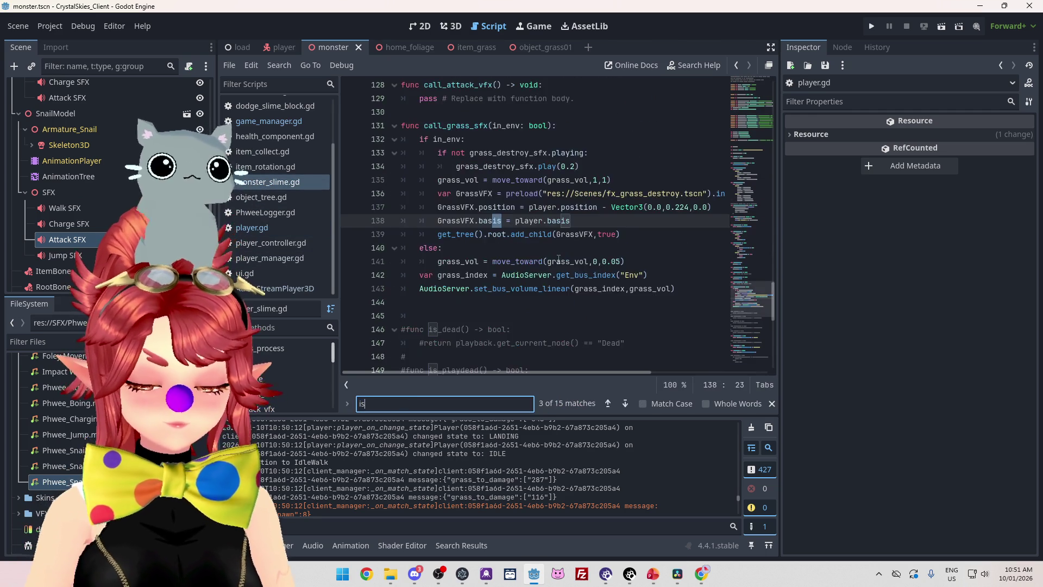
type("_landing")
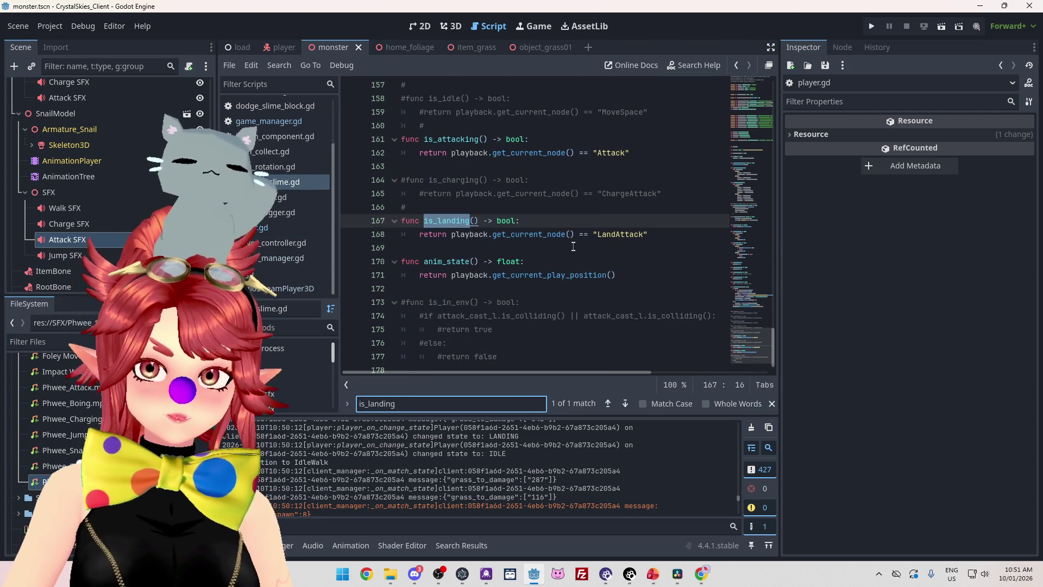
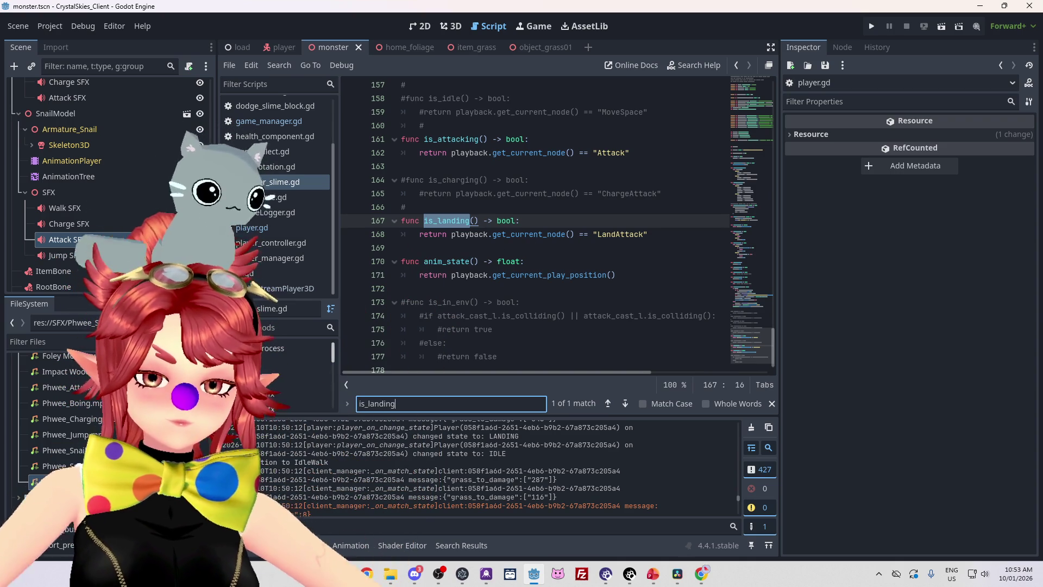
Launch Microsoft Paint from the Start search and pick pink as the drawing colour
left_click(350, 568)
type("paint")
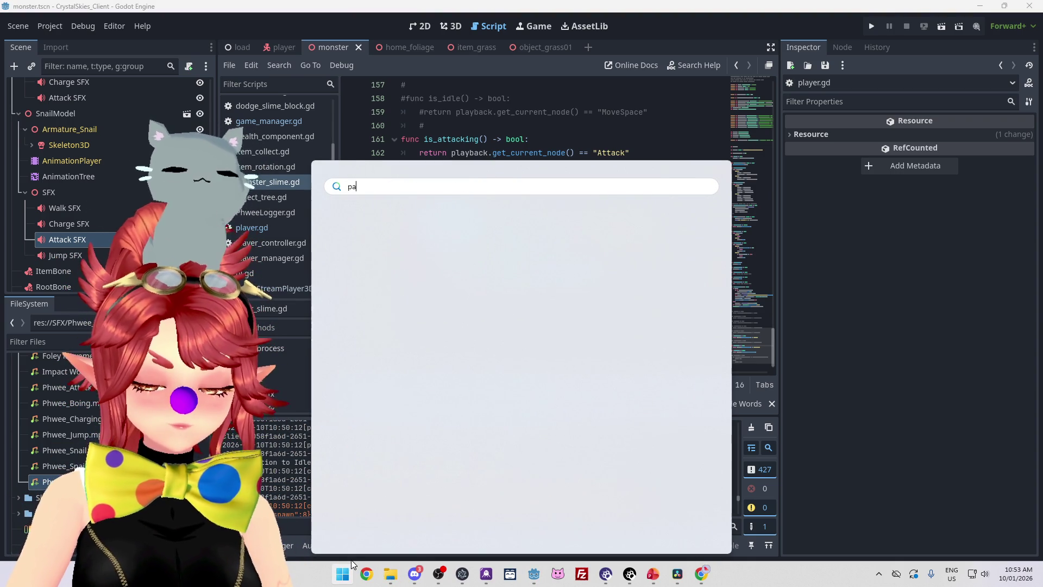
key("Escape")
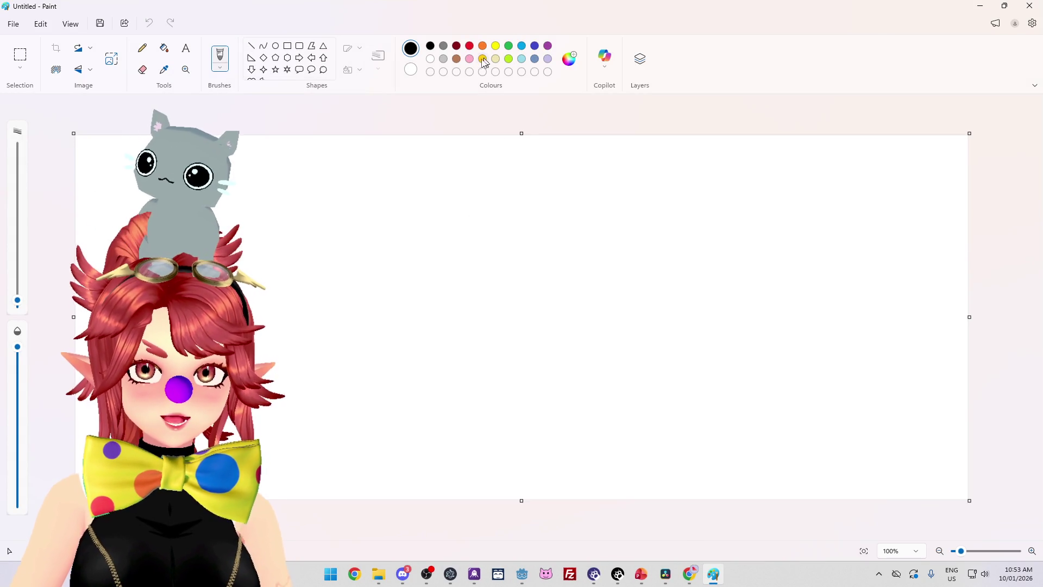
left_click(471, 59)
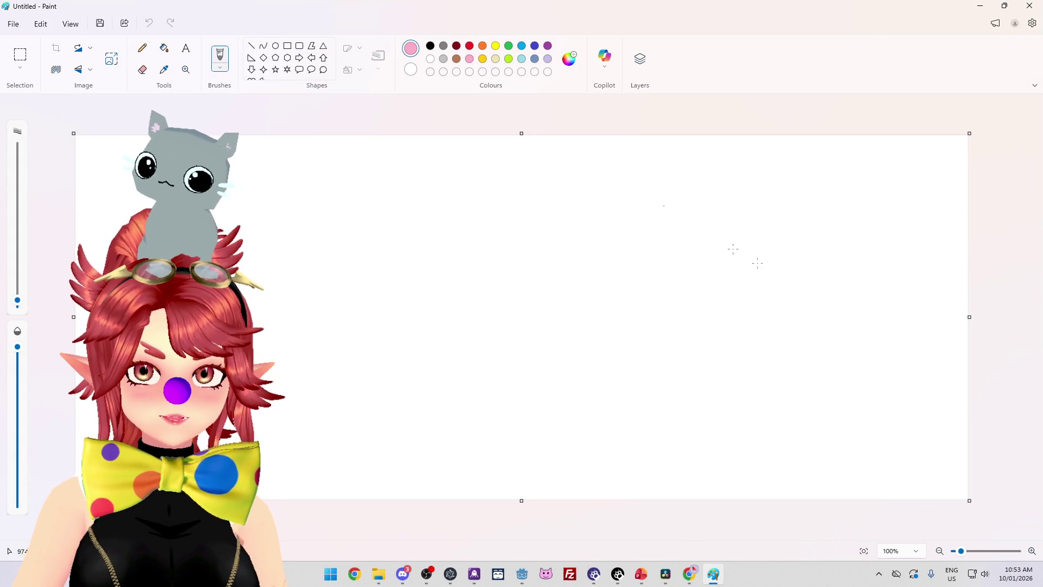
Draw a pink oval on the right side of the canvas
left_click_drag(710, 294, 846, 384)
key("ctrl+z")
left_click(275, 46)
left_click_drag(745, 317, 881, 414)
left_click(930, 420)
Draw a large black-outlined left-pointing arrow across the middle of the canvas
left_click(252, 70)
left_click_drag(706, 347, 540, 333)
key("ctrl+z")
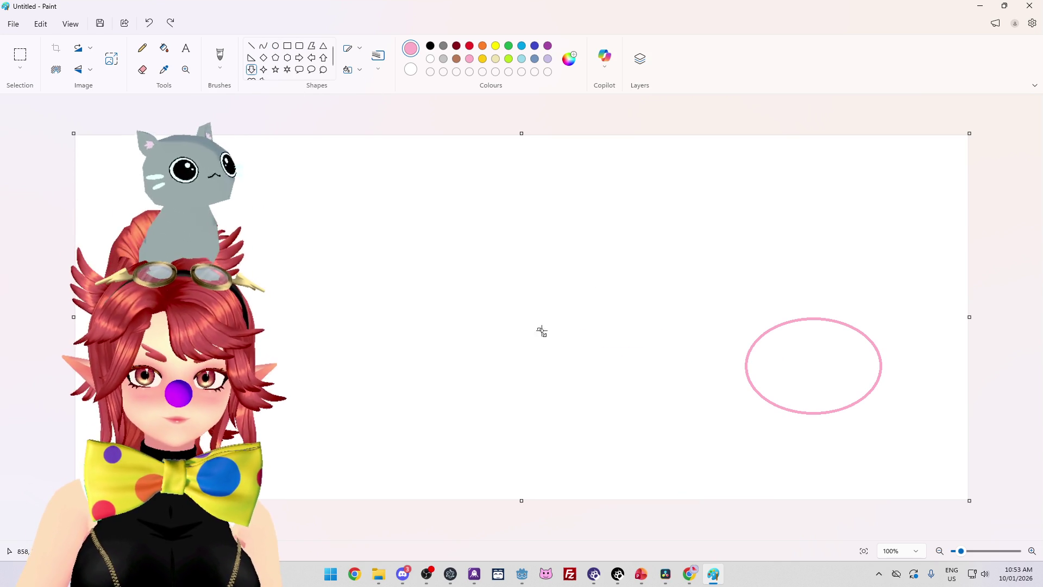
left_click(311, 58)
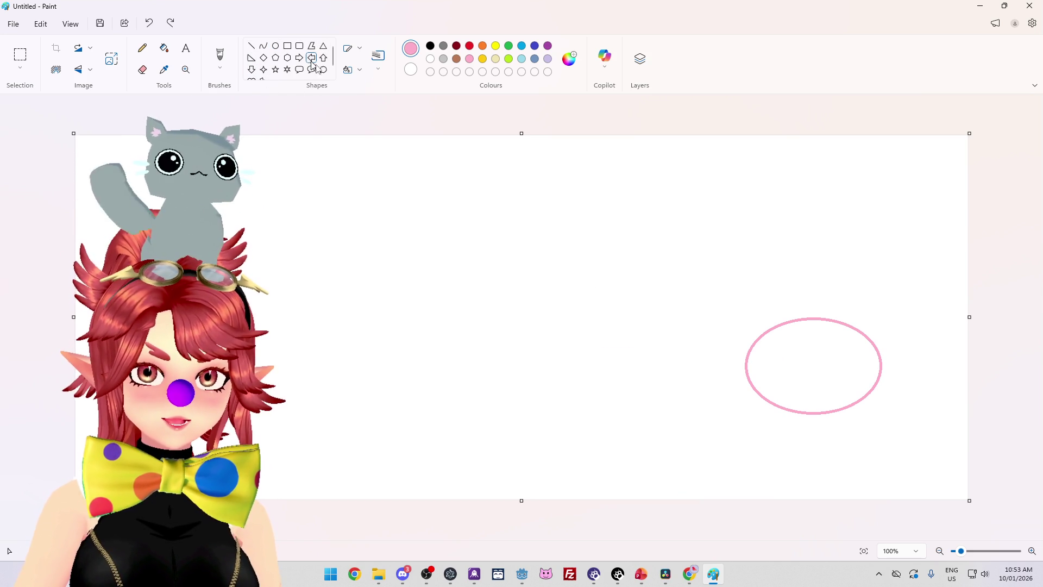
mouse_move(680, 352)
left_mouse_down()
mouse_move(319, 389)
mouse_move(392, 402)
mouse_move(406, 419)
mouse_move(374, 416)
left_mouse_up()
left_click(508, 46)
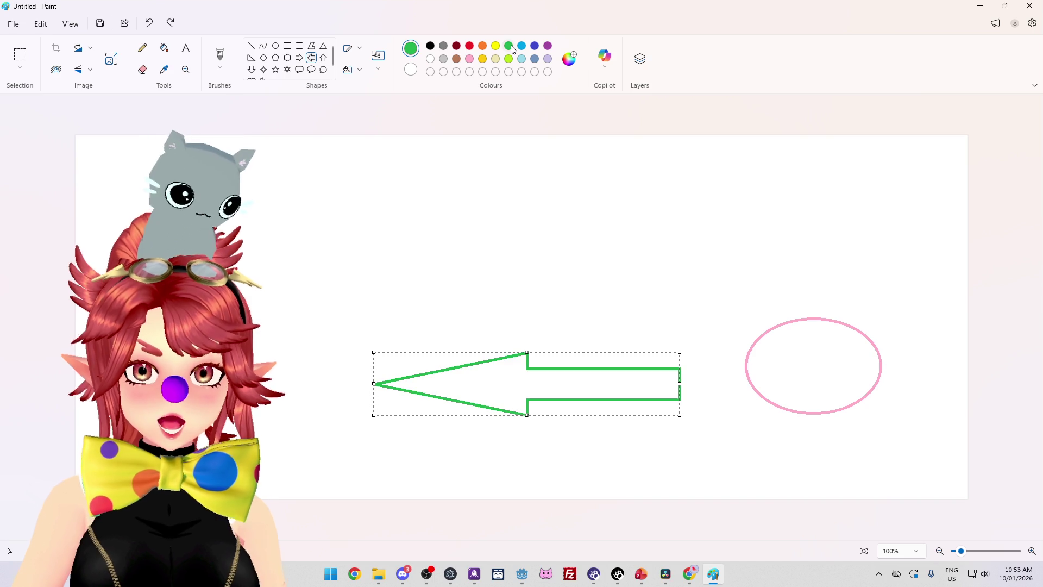
left_click(430, 45)
left_click(561, 186)
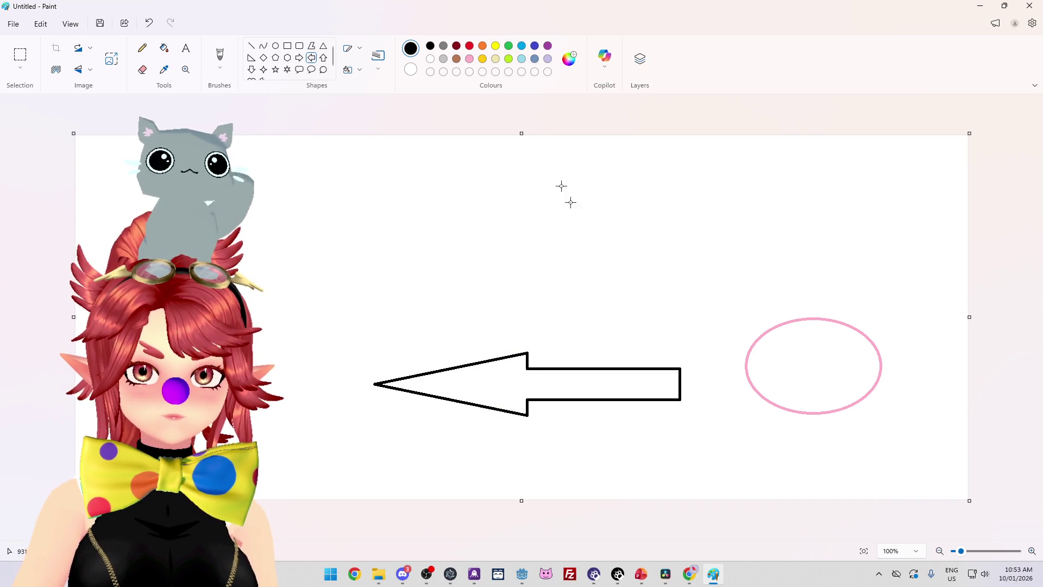
Draw six green triangles along and around the arrow
left_click(507, 46)
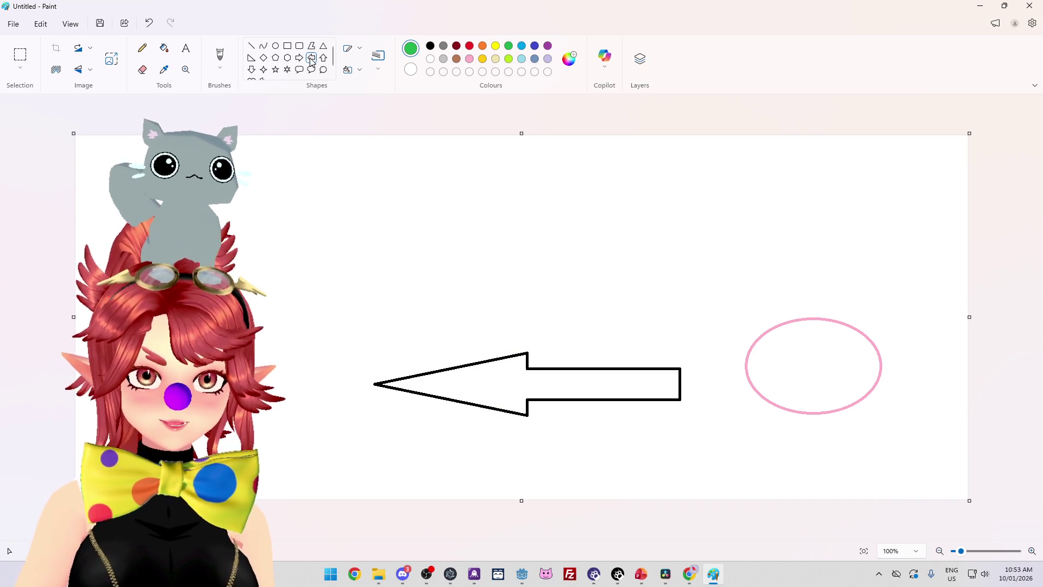
left_click(324, 46)
mouse_move(355, 444)
left_mouse_down()
mouse_move(382, 319)
mouse_move(434, 326)
left_mouse_up()
left_click_drag(616, 447, 655, 320)
left_click_drag(727, 437, 696, 315)
left_click_drag(541, 439, 486, 300)
left_click_drag(600, 443, 558, 309)
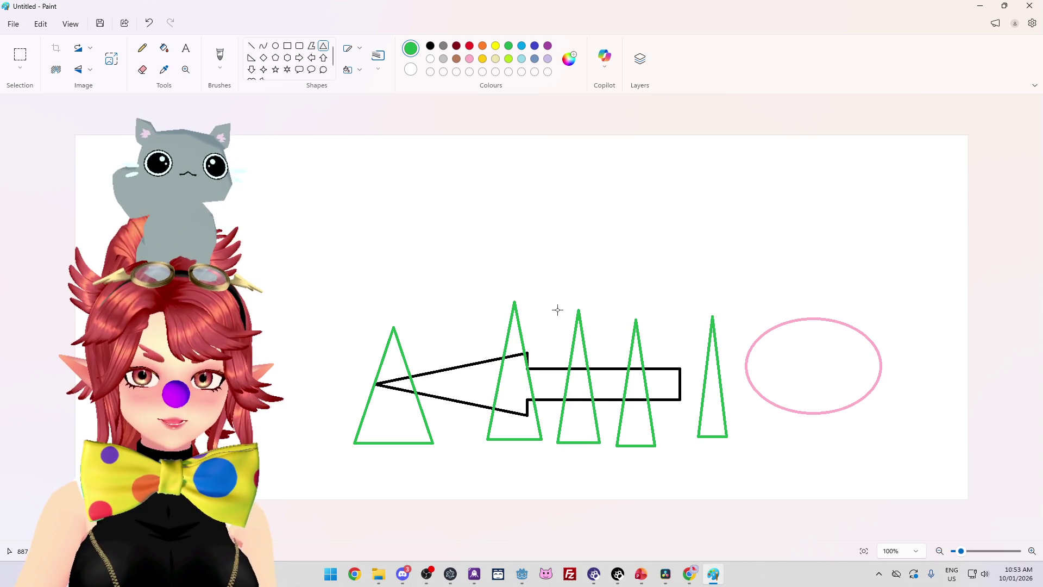
left_click_drag(468, 445, 428, 302)
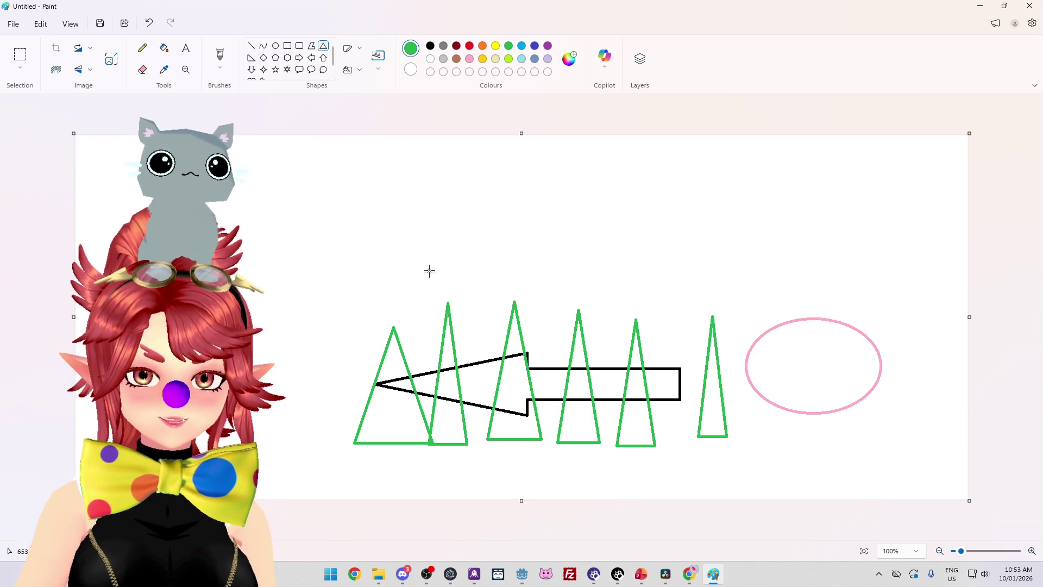
Add a black circle over the arrow and a pink oval over the leftmost triangle
left_click(431, 46)
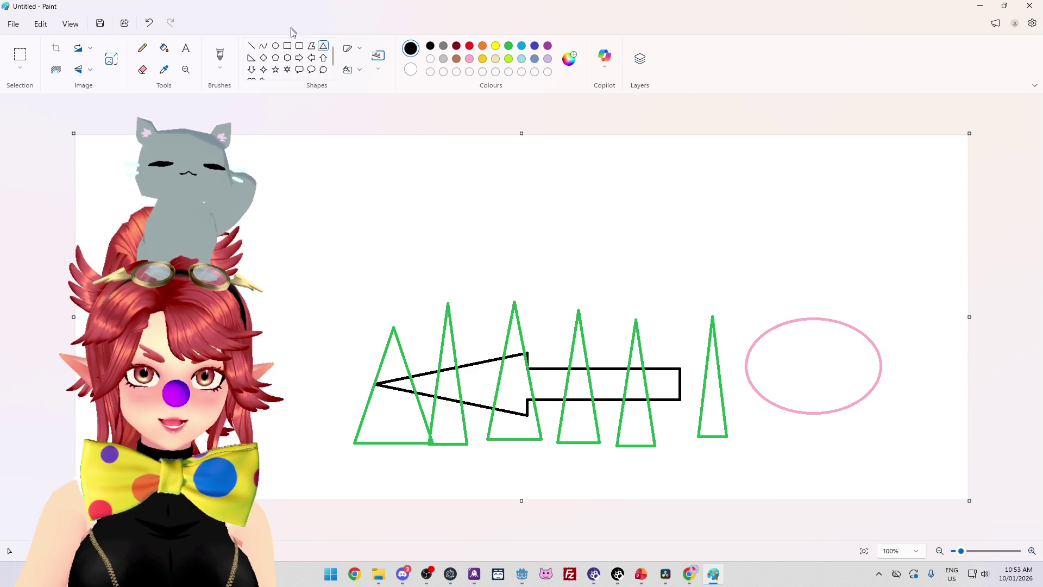
left_click(275, 46)
left_click_drag(525, 295, 629, 395)
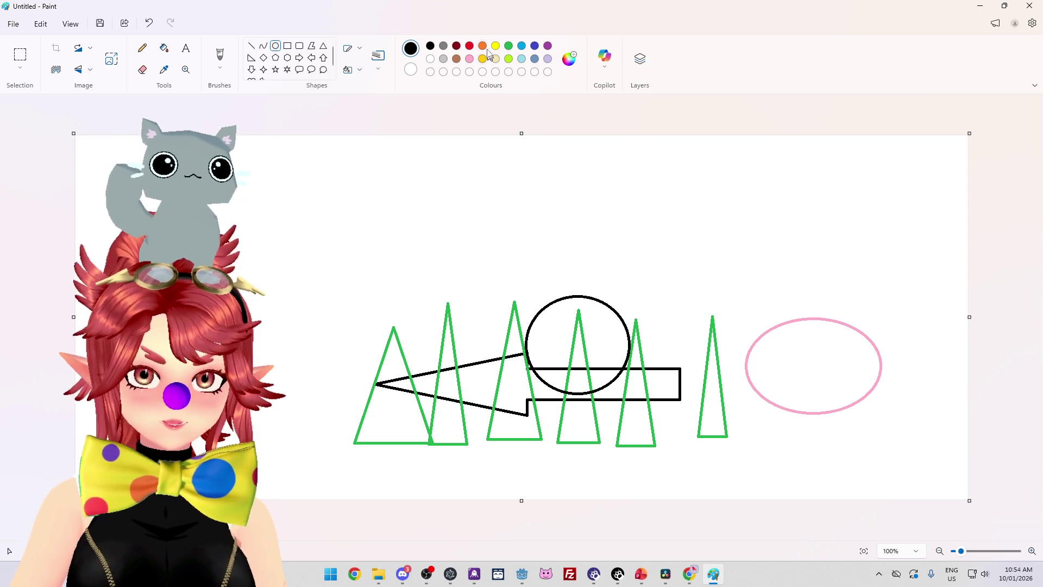
left_click(469, 59)
mouse_move(277, 322)
left_mouse_down()
mouse_move(429, 437)
mouse_move(412, 434)
left_mouse_up()
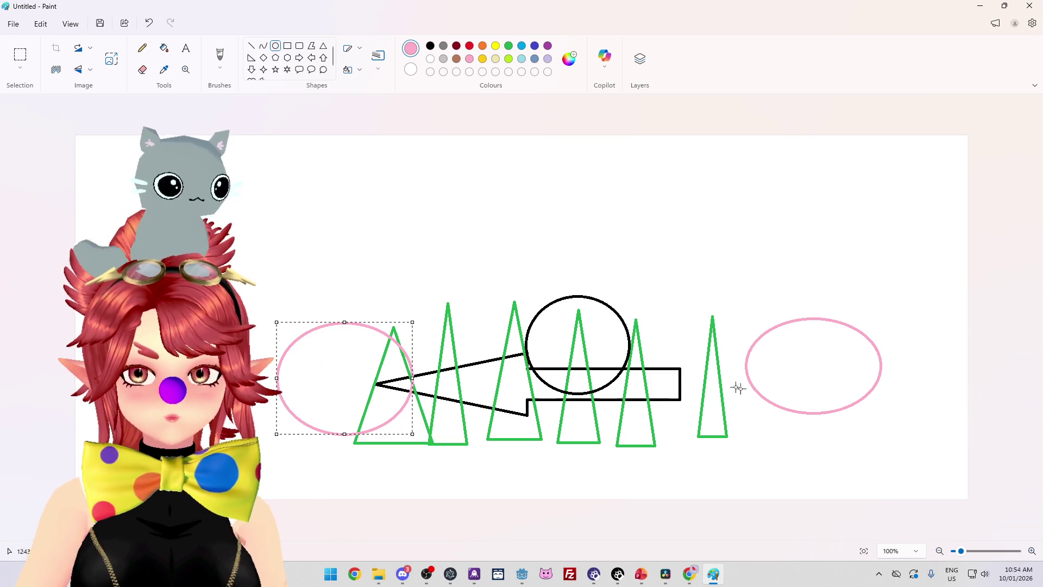
left_click(591, 365)
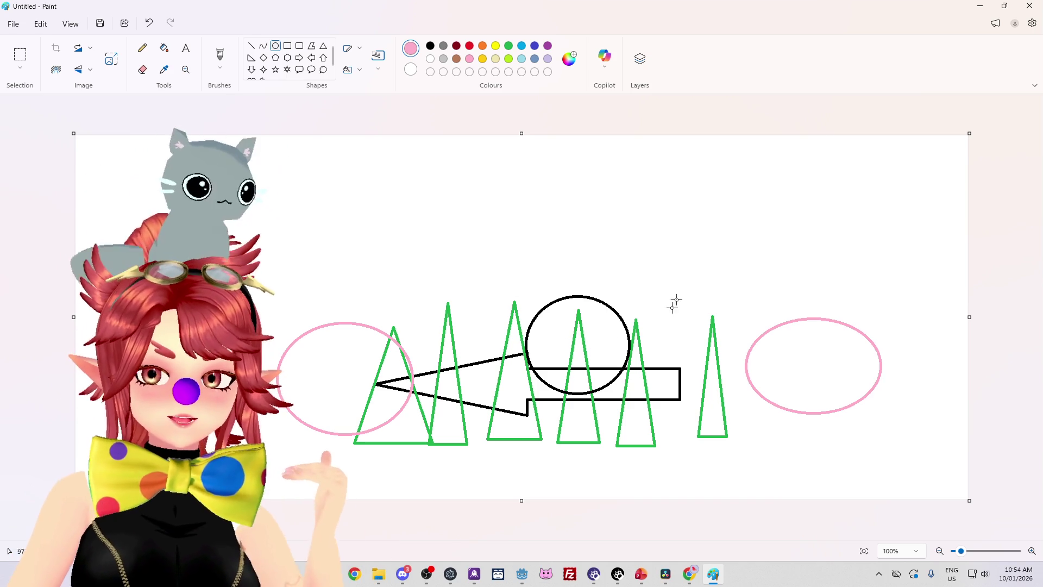
left_click_drag(641, 357, 718, 428)
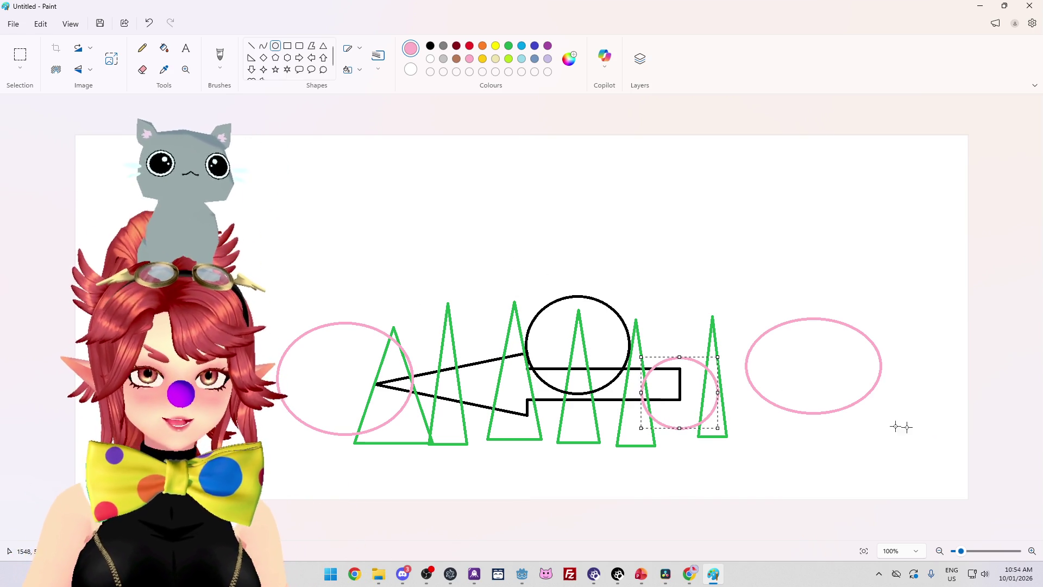
key("ctrl+z")
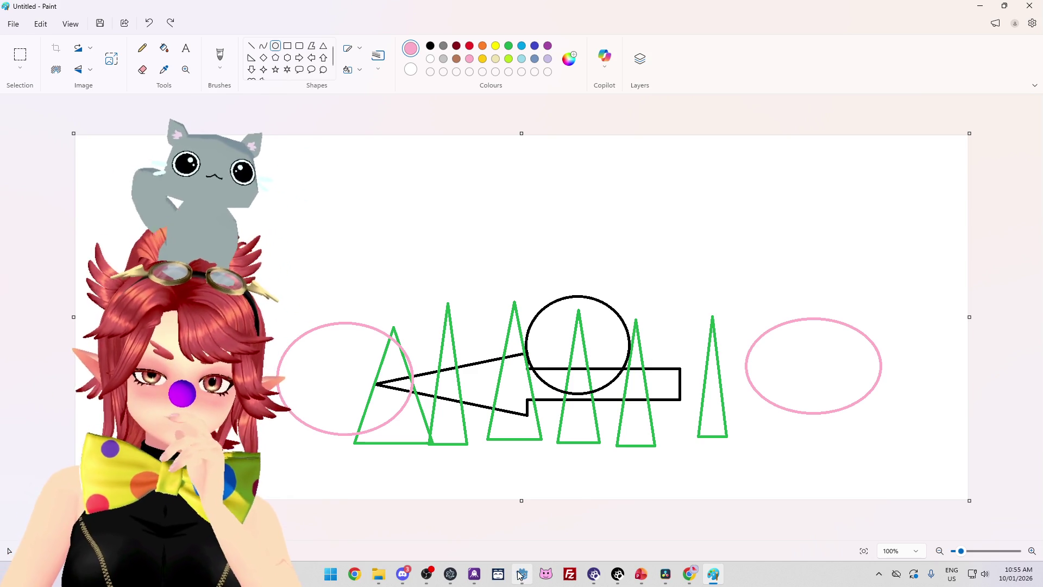
Switch back to the Godot editor showing the monster script
mouse_move(520, 575)
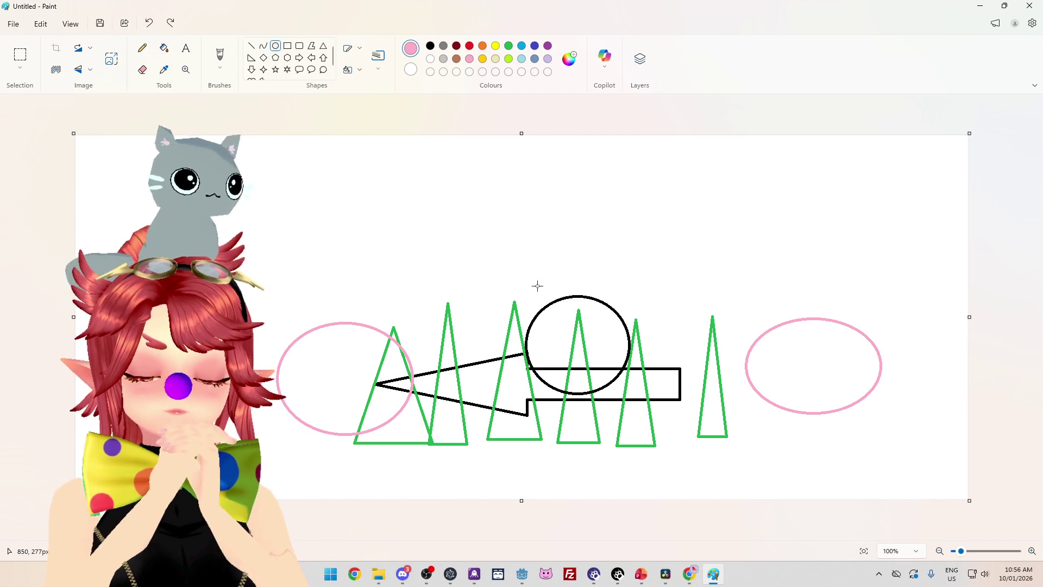
left_click(521, 573)
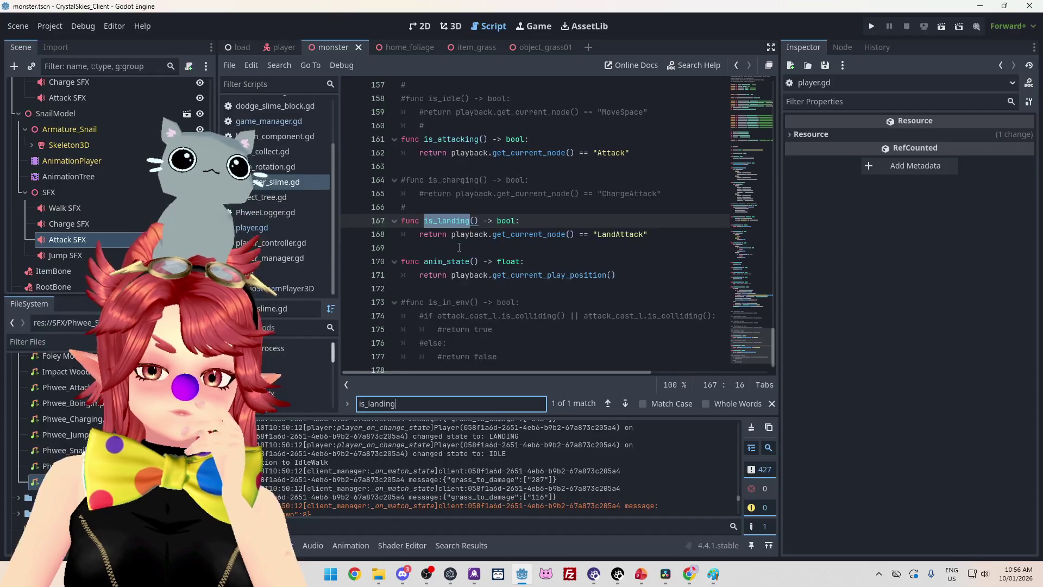
Look over the anim_state line in the monster script, then bring up the PowerPoint to-do slide
left_click(461, 261)
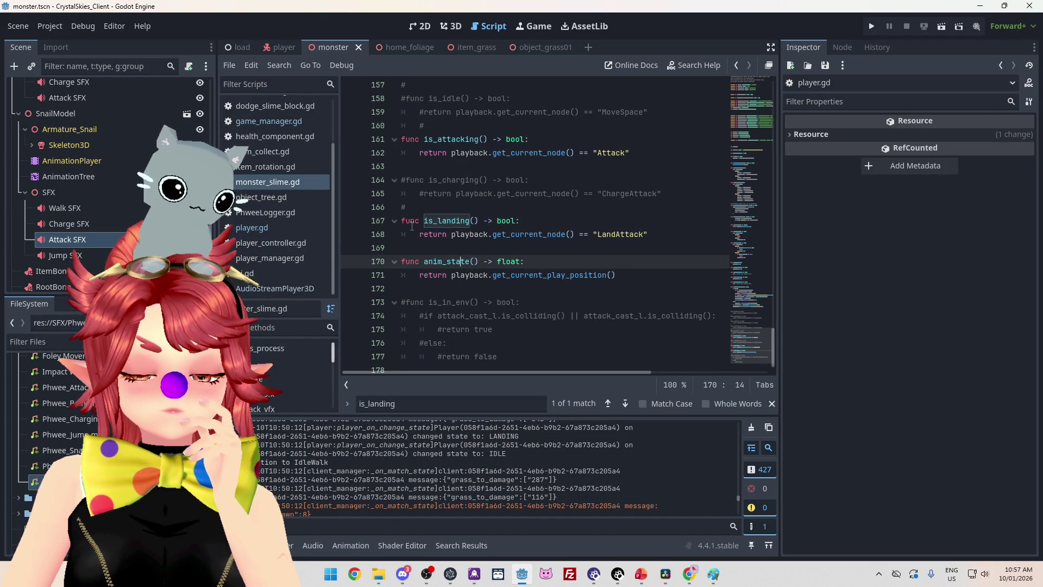
scroll(335, 215, "up", 1)
scroll(325, 237, "down", 1)
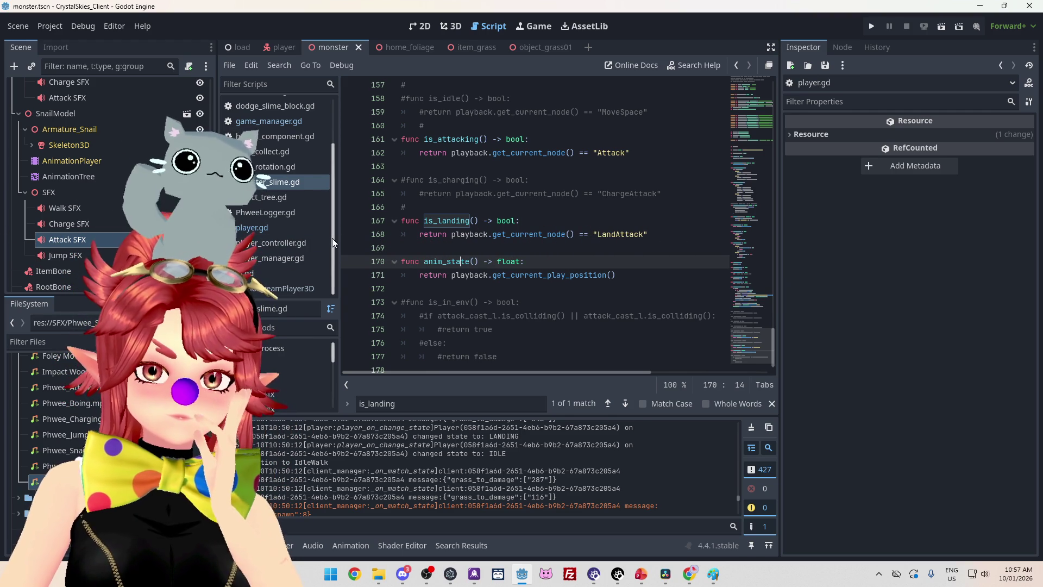
scroll(331, 202, "up", 2)
scroll(316, 240, "down", 2)
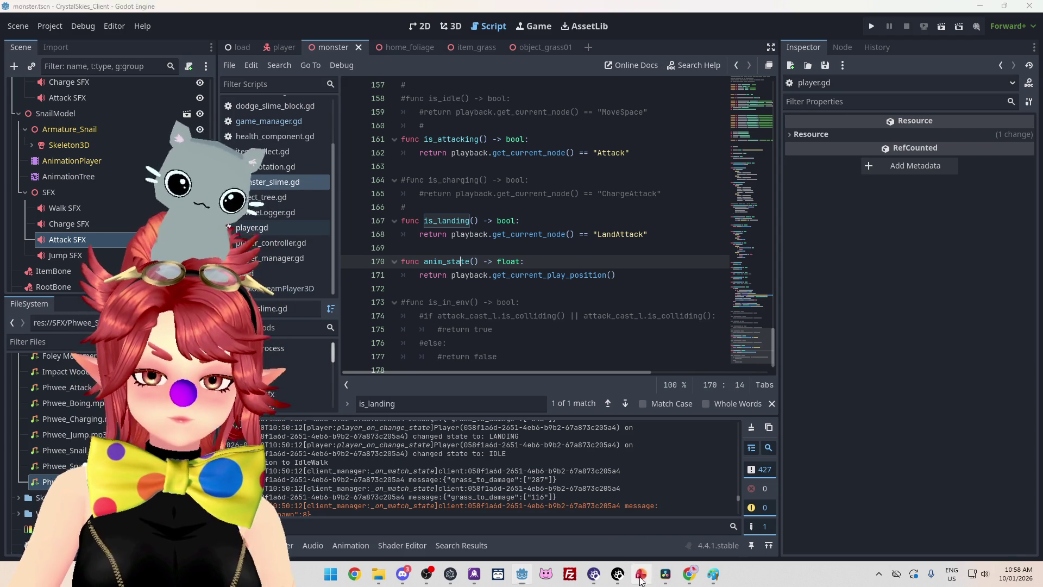
key("alt+Tab")
Delete the Slime snail reveal video and Snile Snail SFX bullets
left_click(662, 253)
left_click_drag(326, 265, 326, 250)
key("BackSpace")
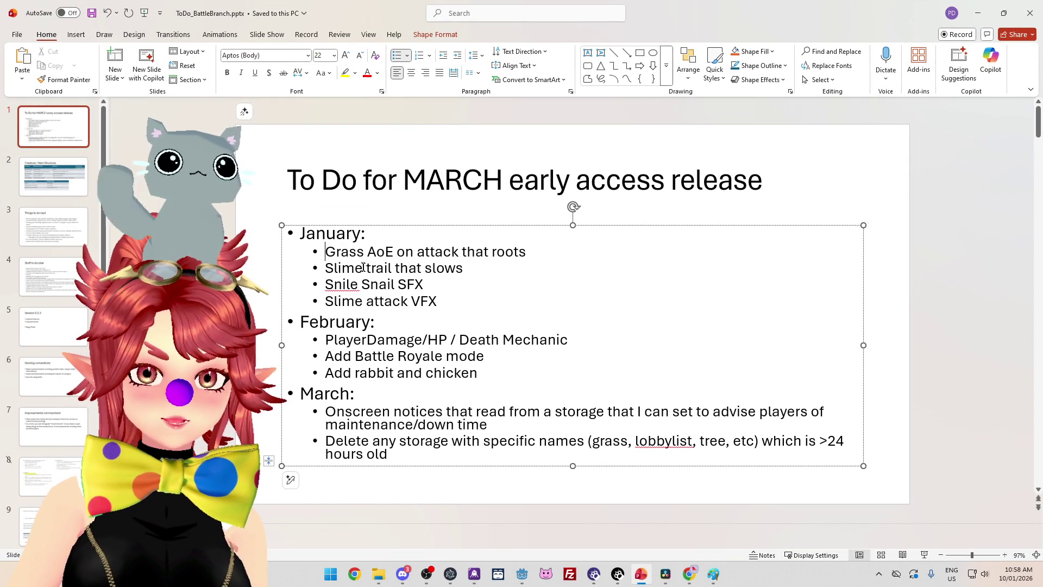
left_click_drag(427, 285, 325, 284)
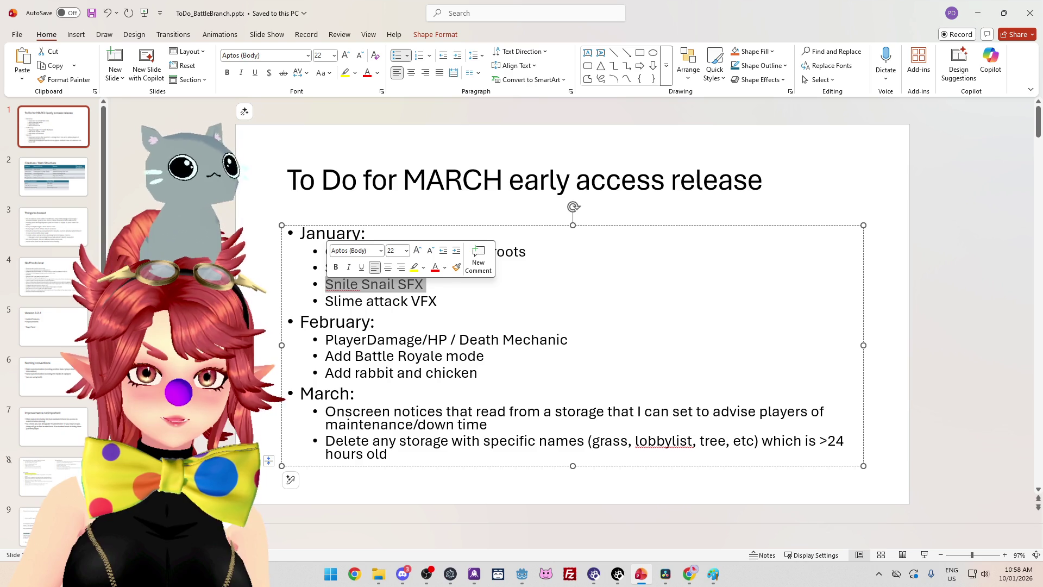
key("BackSpace")
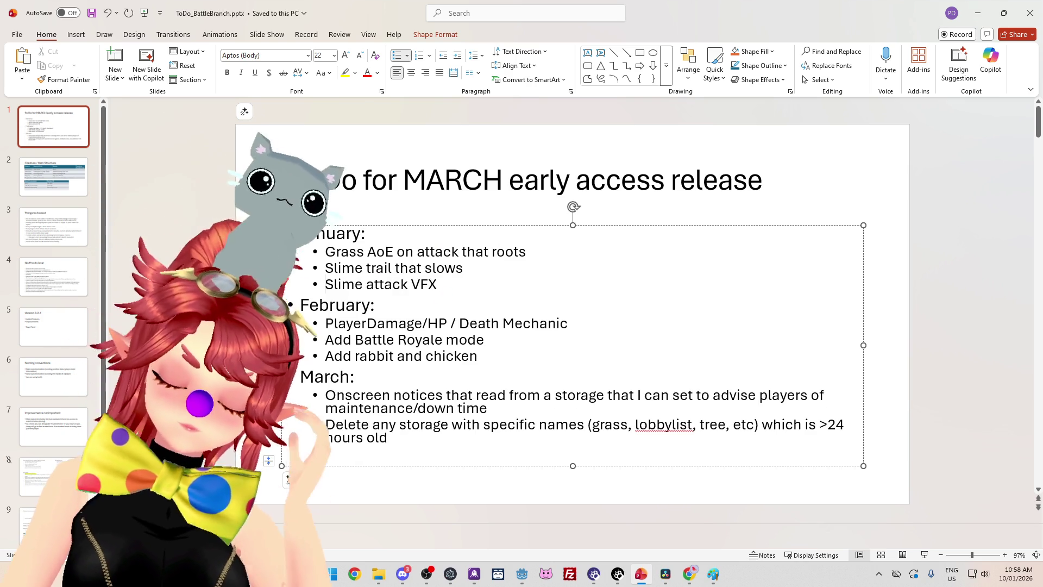
Add a top bullet on 'Things to do next' about the slime picking up two items, and save
left_click(53, 226)
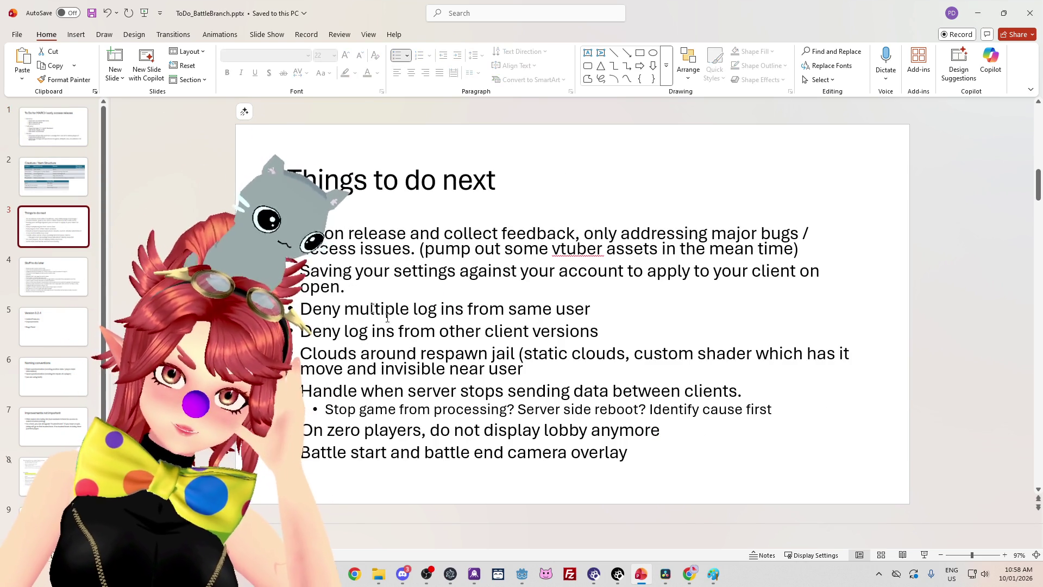
left_click(300, 233)
key("Return")
key("Up")
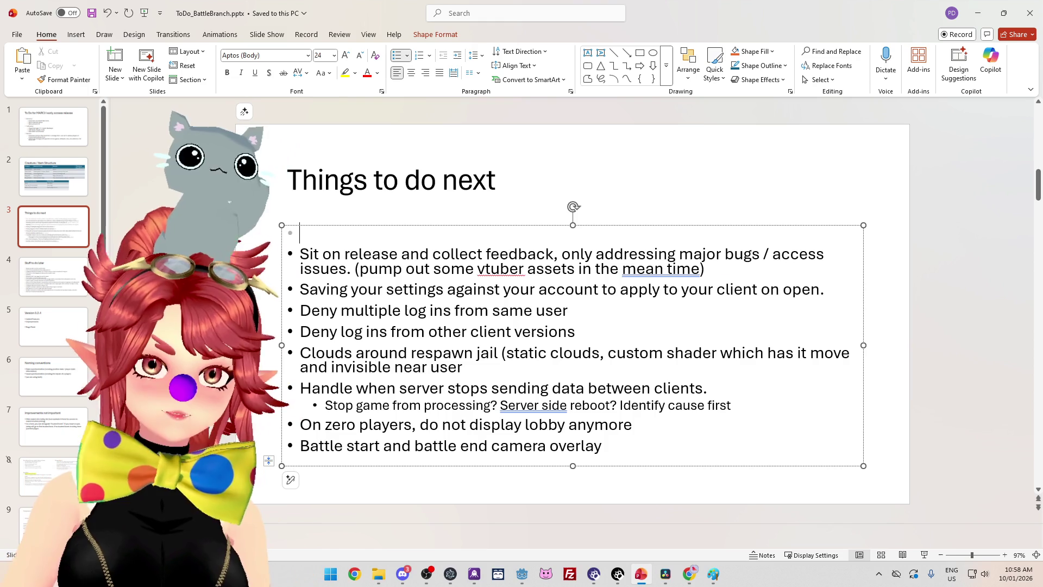
type("Slime can curr")
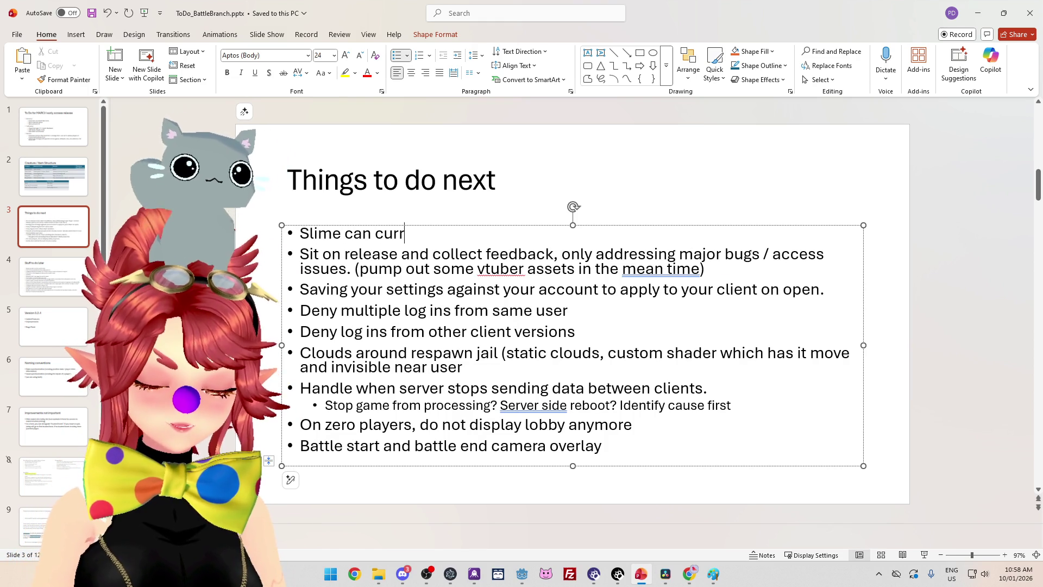
type("ently pick up two i")
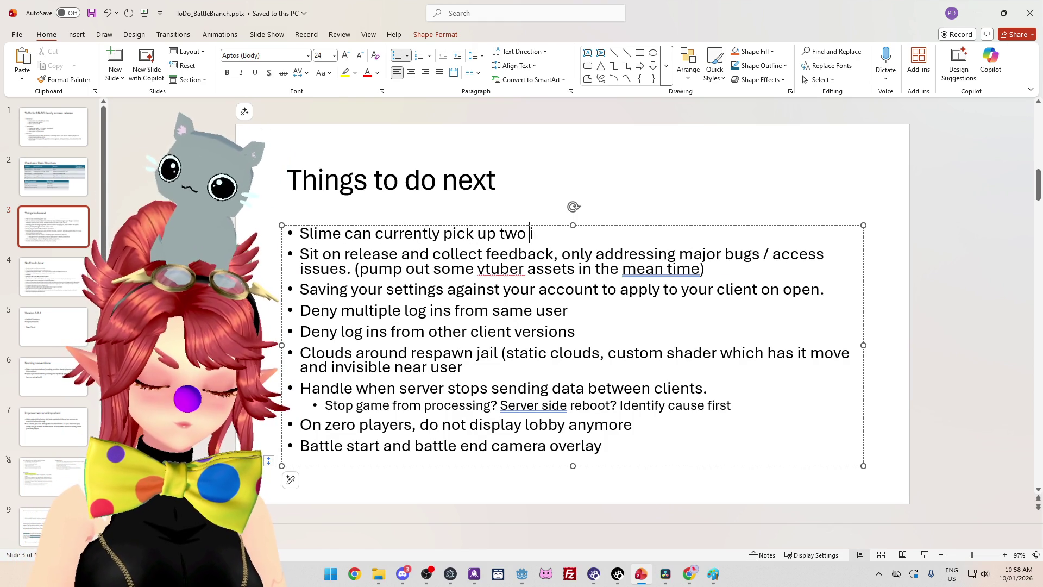
type("tems at once")
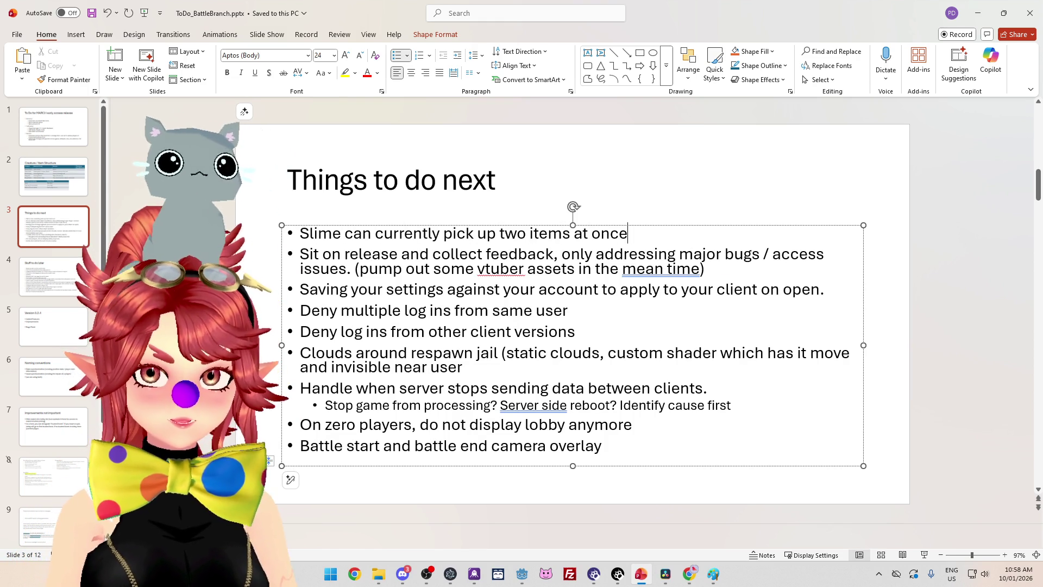
type(" (un")
key("BackSpace")
key("BackSpace")
type("does error, ")
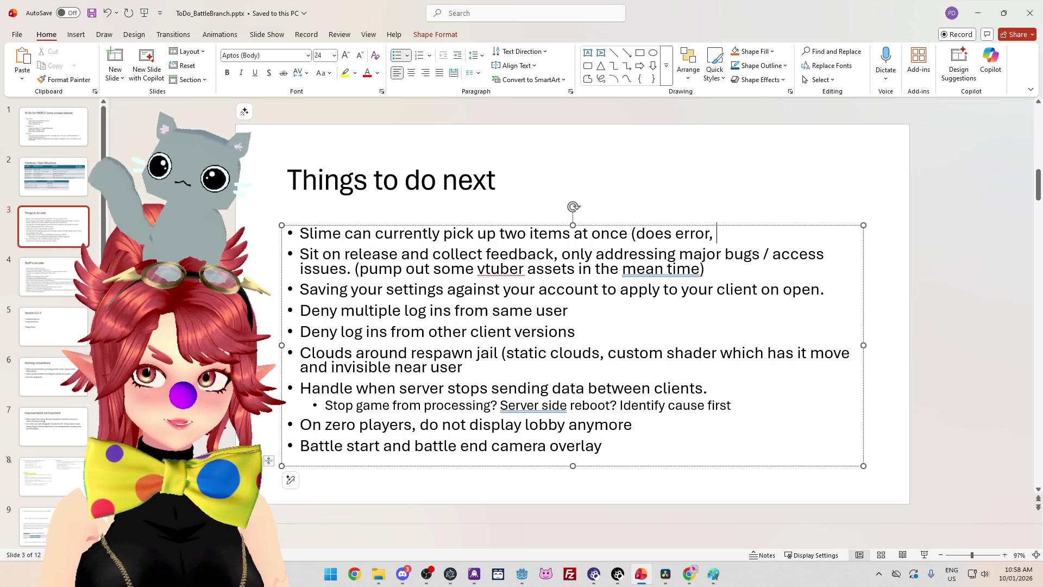
type("uses first, but")
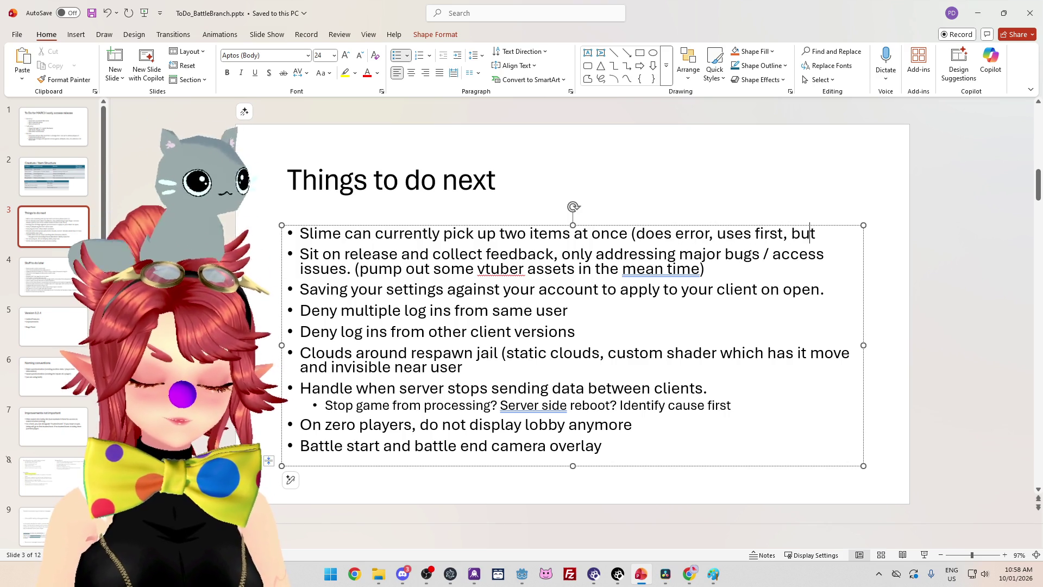
type(" should leave second item on field")
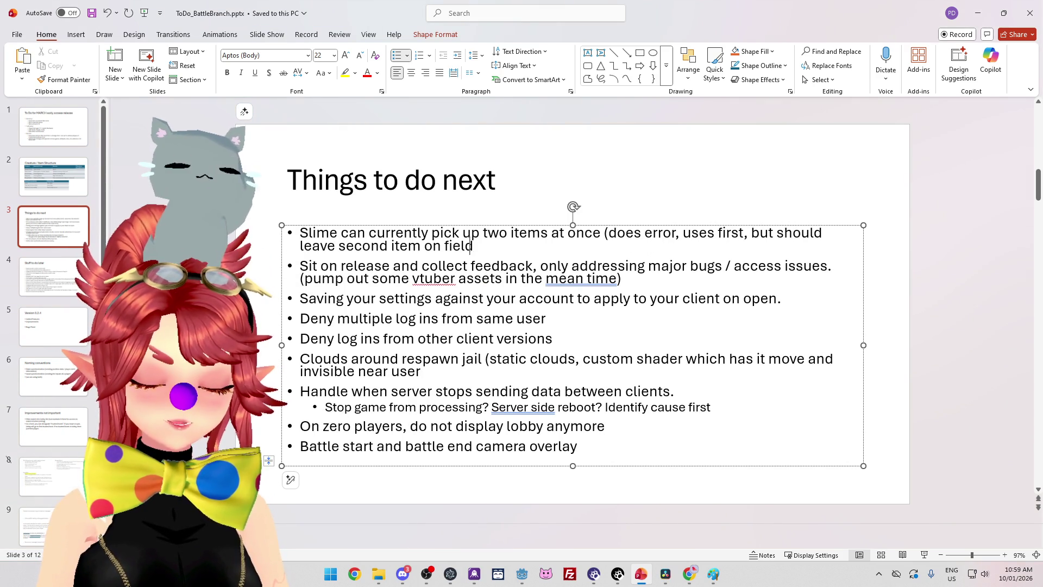
key("ctrl+s")
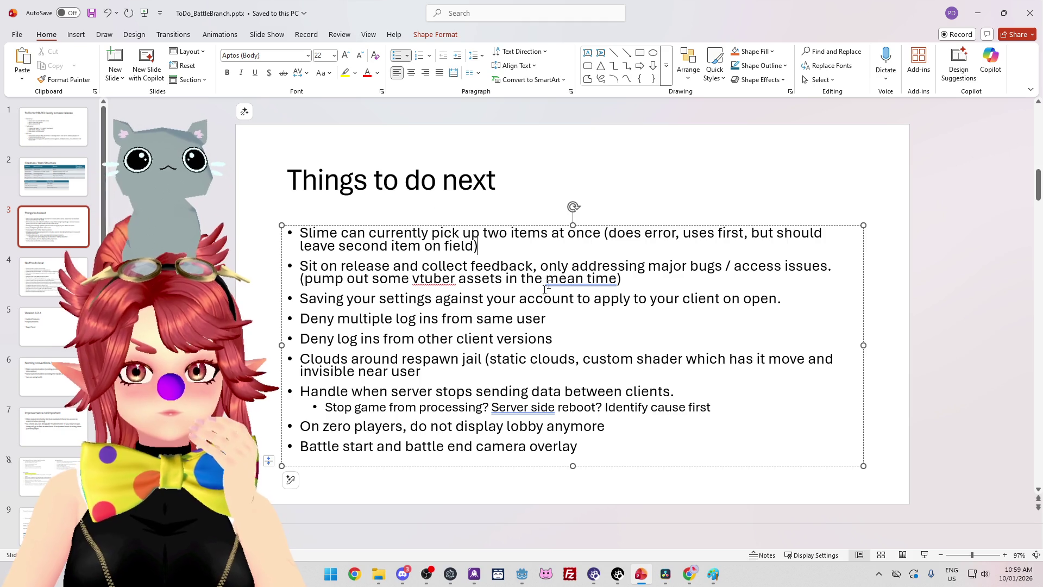
Place the caret at the end of the server data bullet and return to Godot
left_click(591, 169)
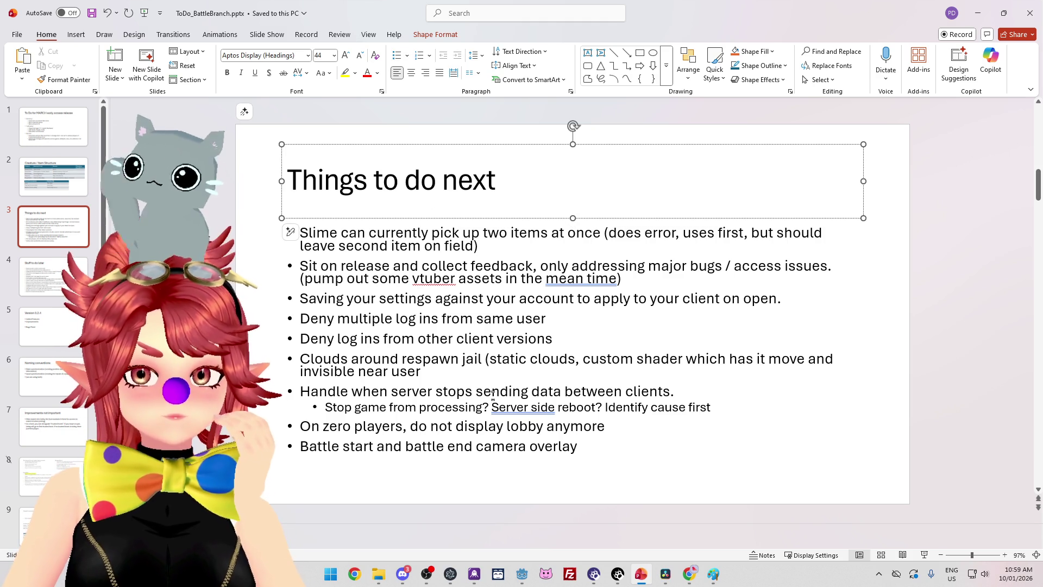
left_click(492, 393)
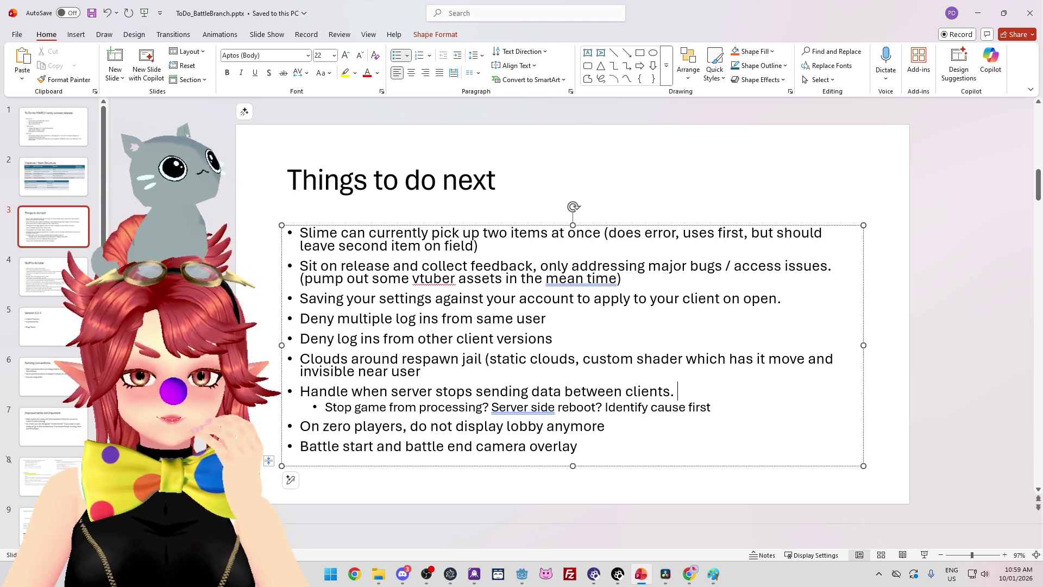
left_click(677, 391)
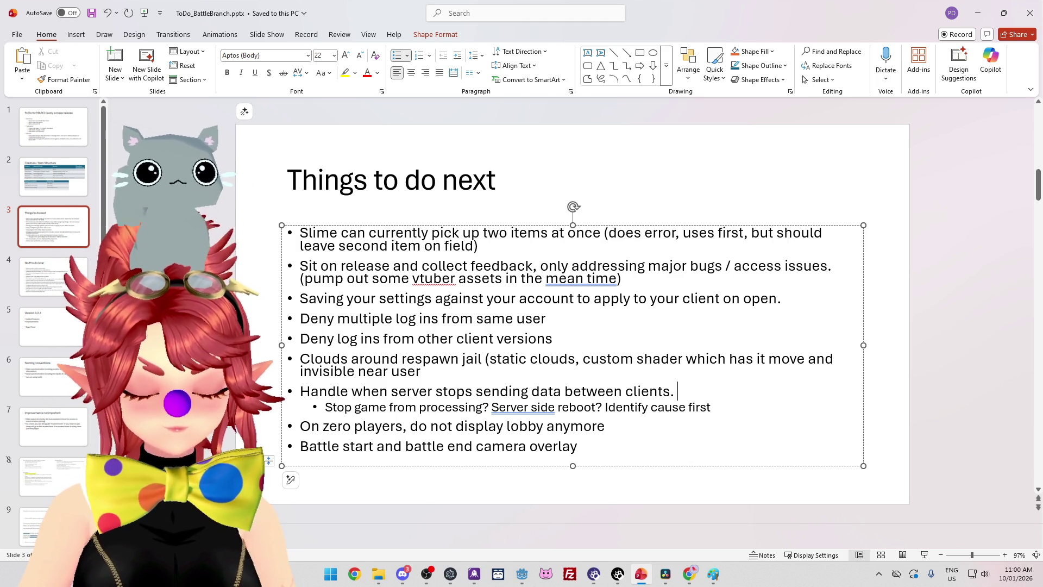
key("alt+Tab")
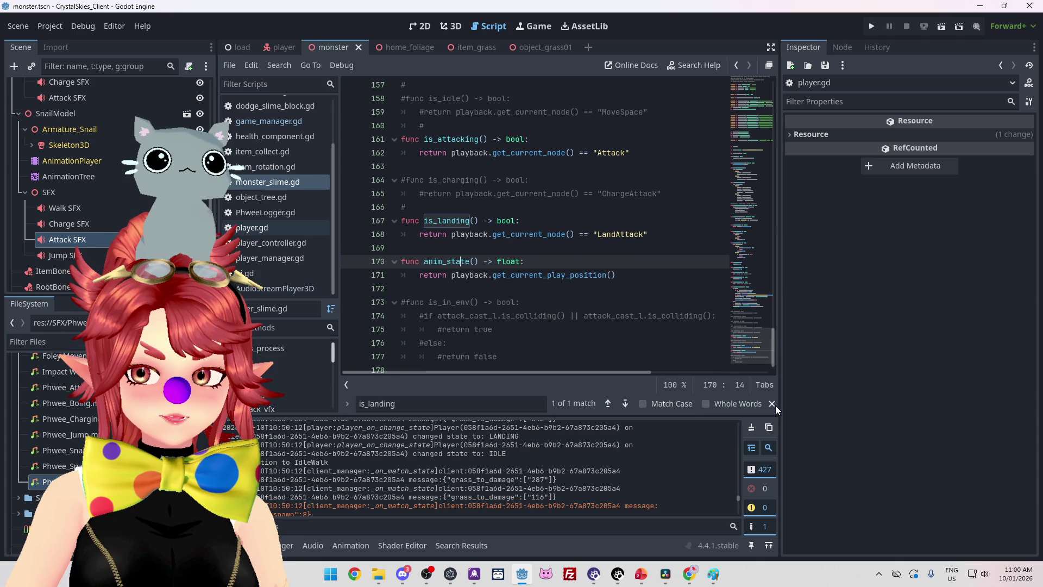
Bring the Paint sketch of triangles, ovals and arrow to the front
mouse_move(530, 232)
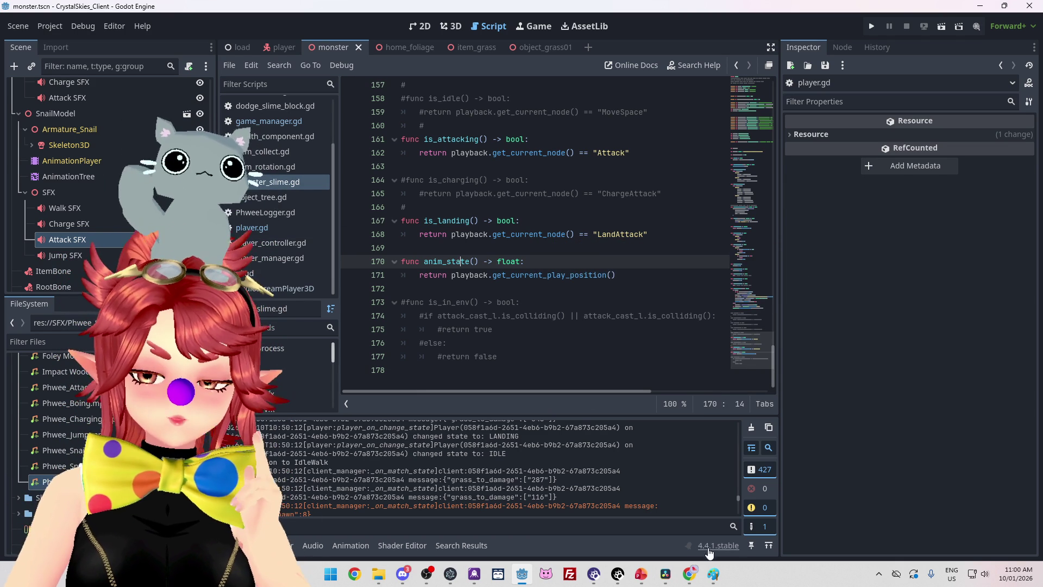
left_click(712, 576)
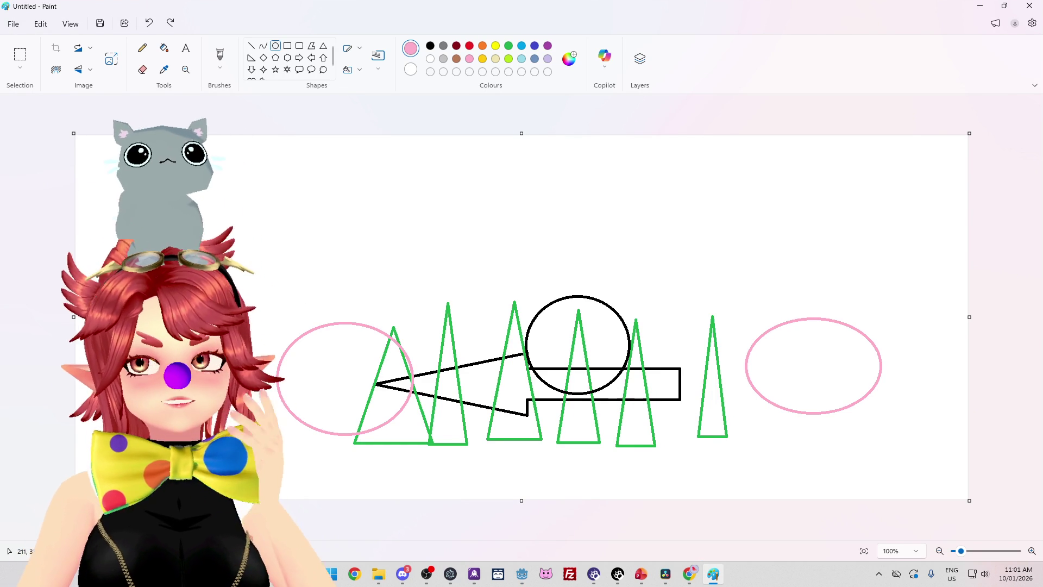
Switch from the Paint sketch back to the Godot script editor
key("alt+Tab")
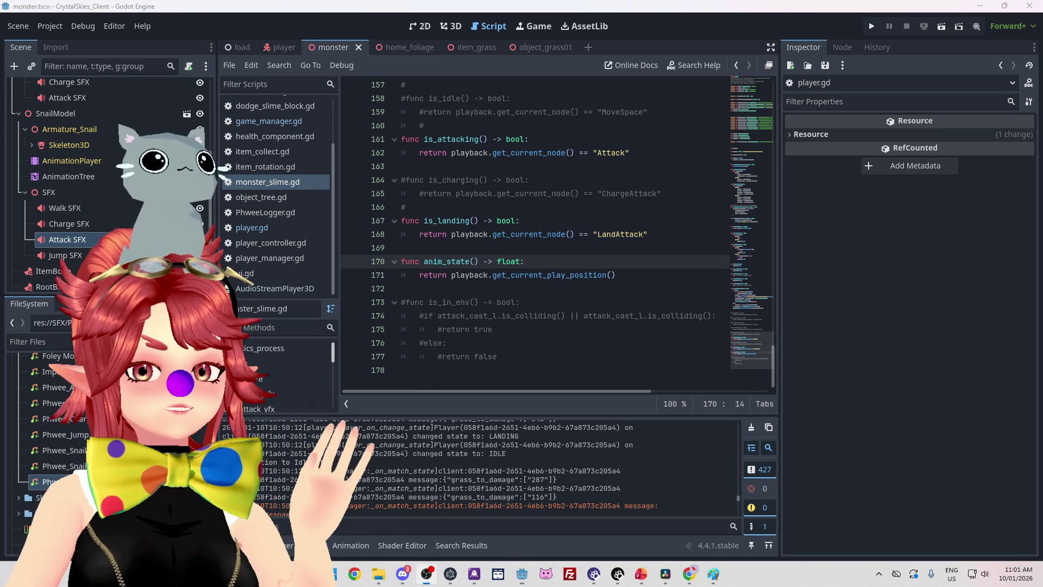
Go to the LandAttack check on line 168 of the monster script
key("alt+Tab")
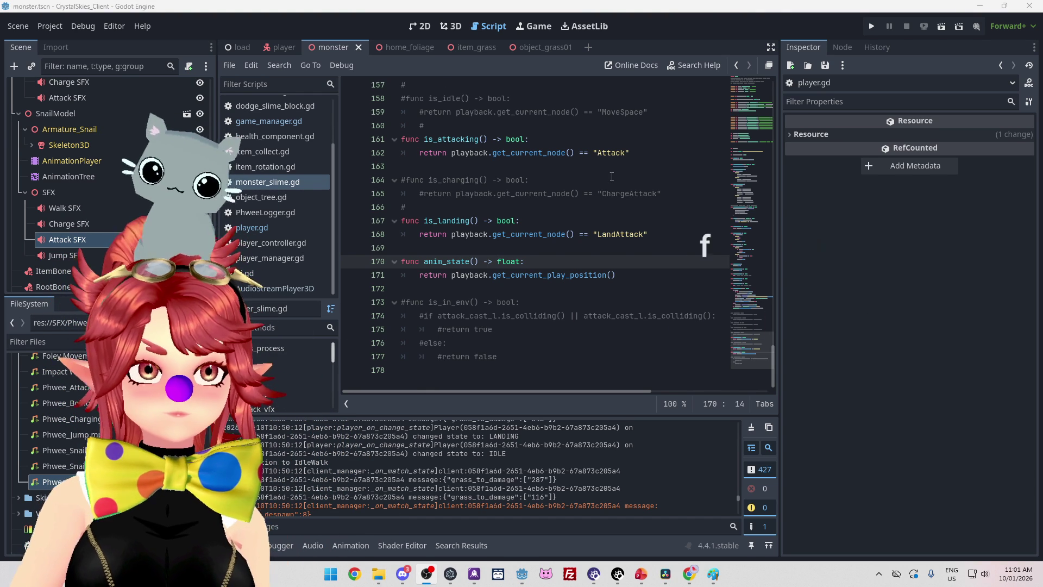
left_click(639, 233)
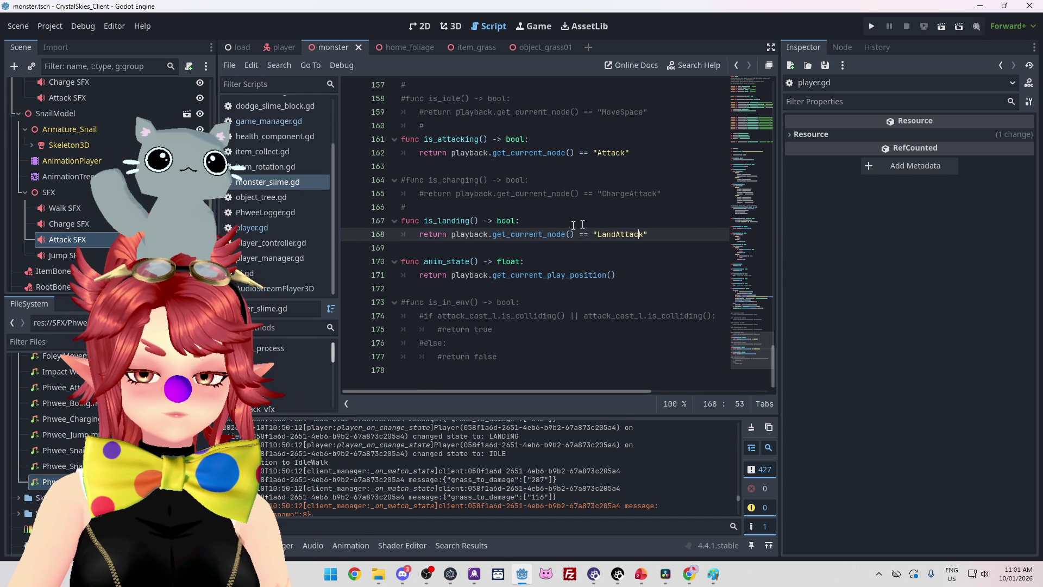
scroll(108, 142, "up", 2)
scroll(108, 141, "down", 2)
scroll(107, 139, "up", 2)
scroll(107, 139, "down", 2)
scroll(108, 191, "down", 2)
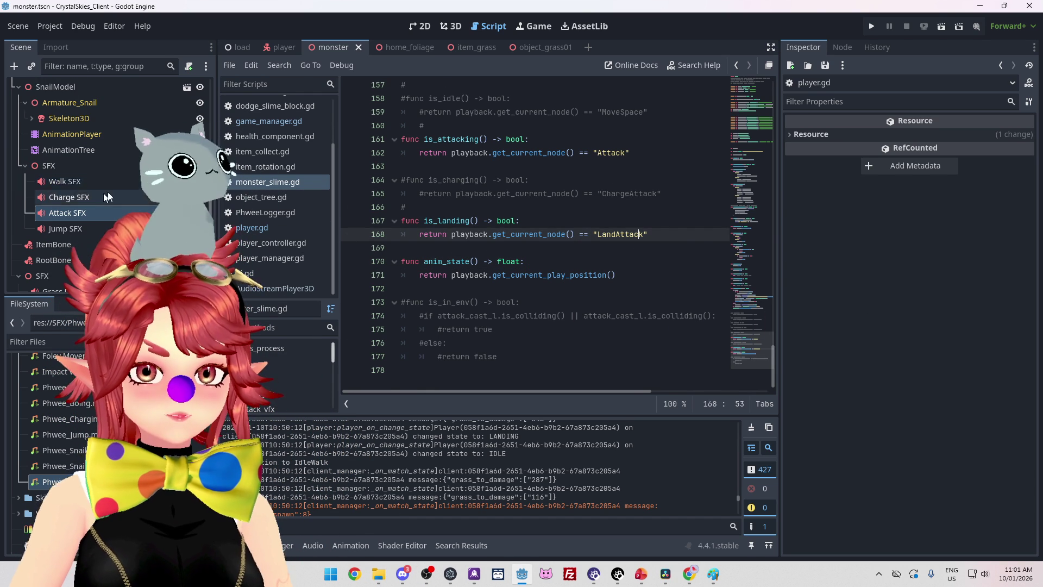
scroll(261, 163, "up", 3)
Review attack_cast.gd from its first line, including deal_damage, then open item_collect.gd
left_click(262, 105)
scroll(530, 182, "up", 5)
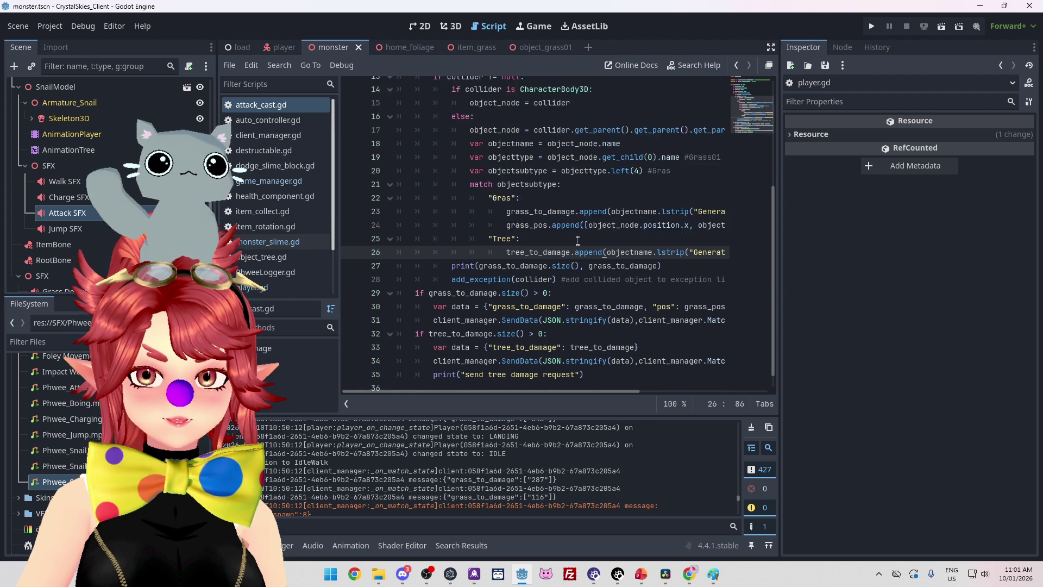
scroll(441, 162, "down", 2)
scroll(442, 162, "down", 3)
scroll(441, 161, "up", 5)
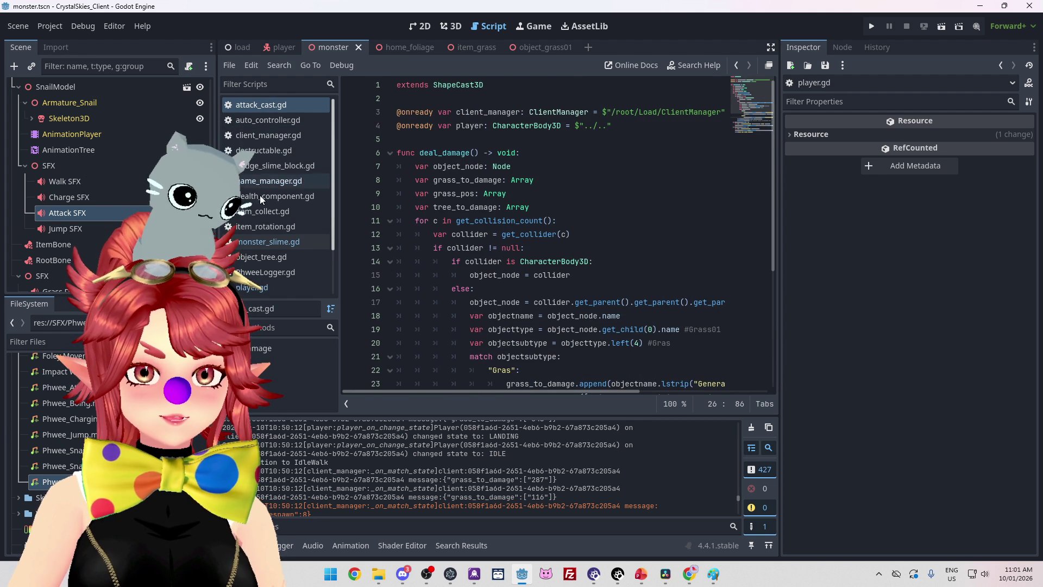
left_click(260, 210)
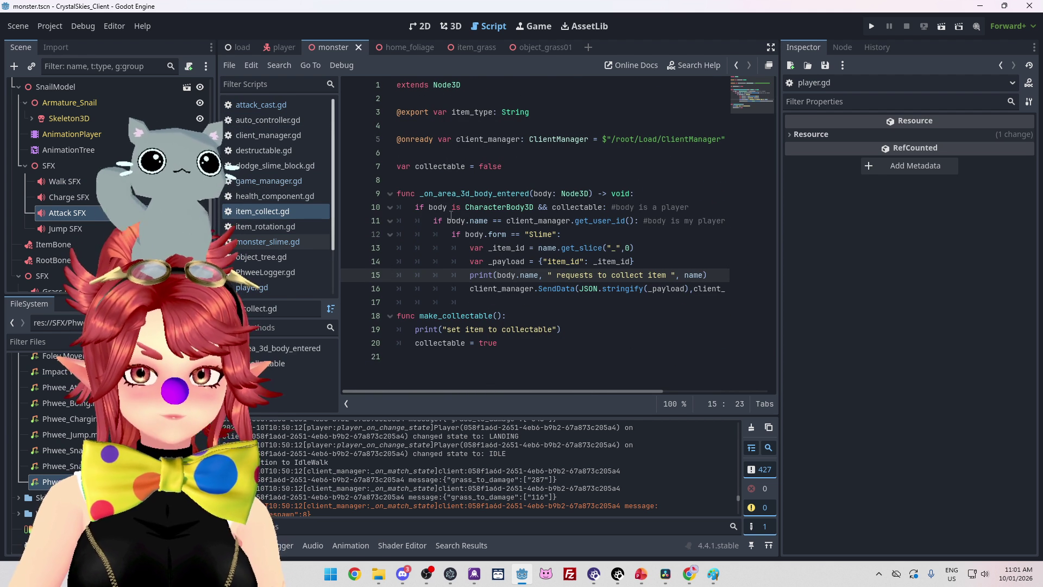
Read the identifier docs in item_collect.gd and start a new indented line after line 11
mouse_move(485, 220)
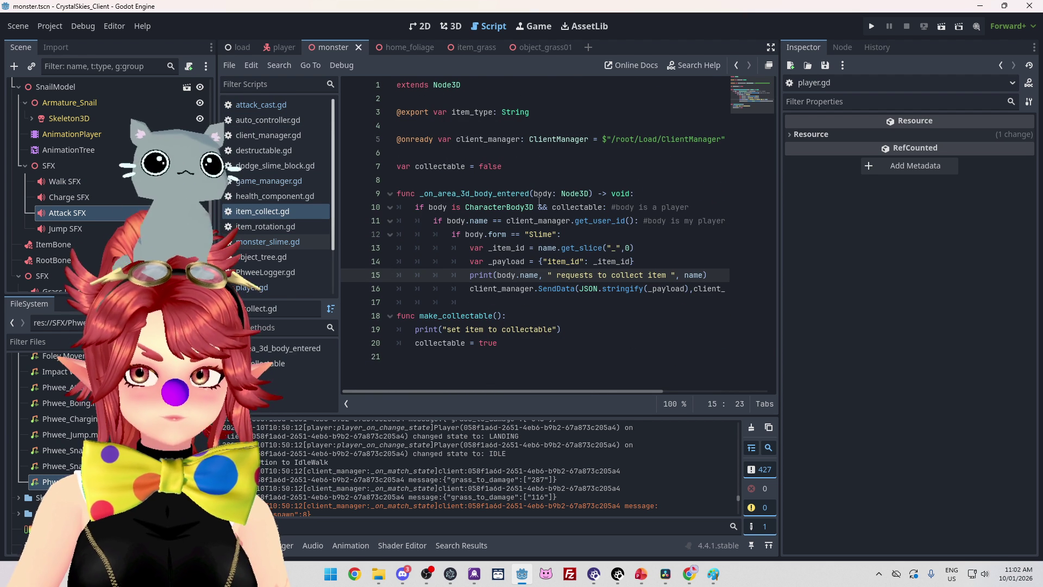
mouse_move(569, 209)
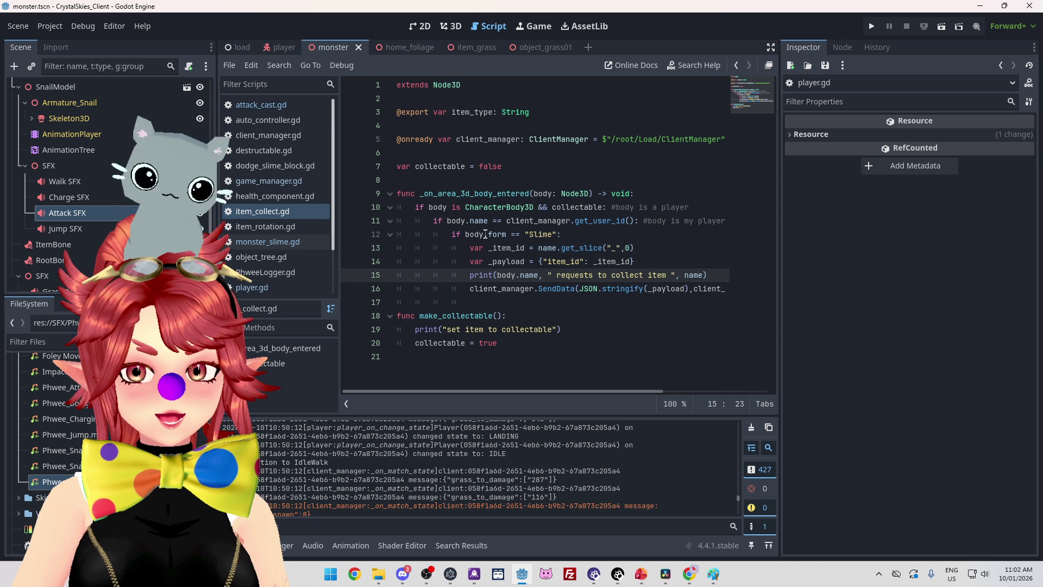
mouse_move(556, 228)
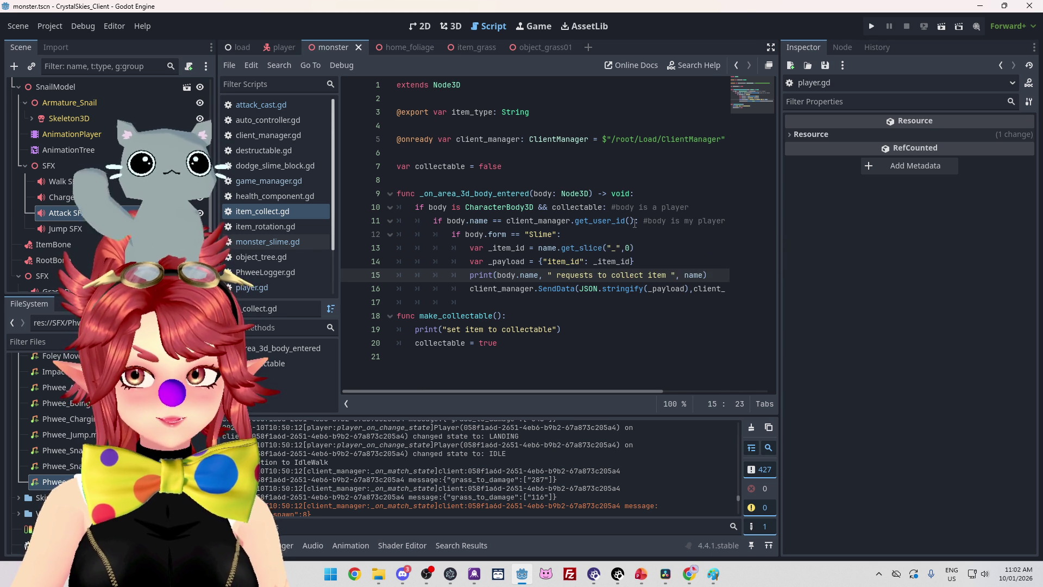
left_click(727, 222)
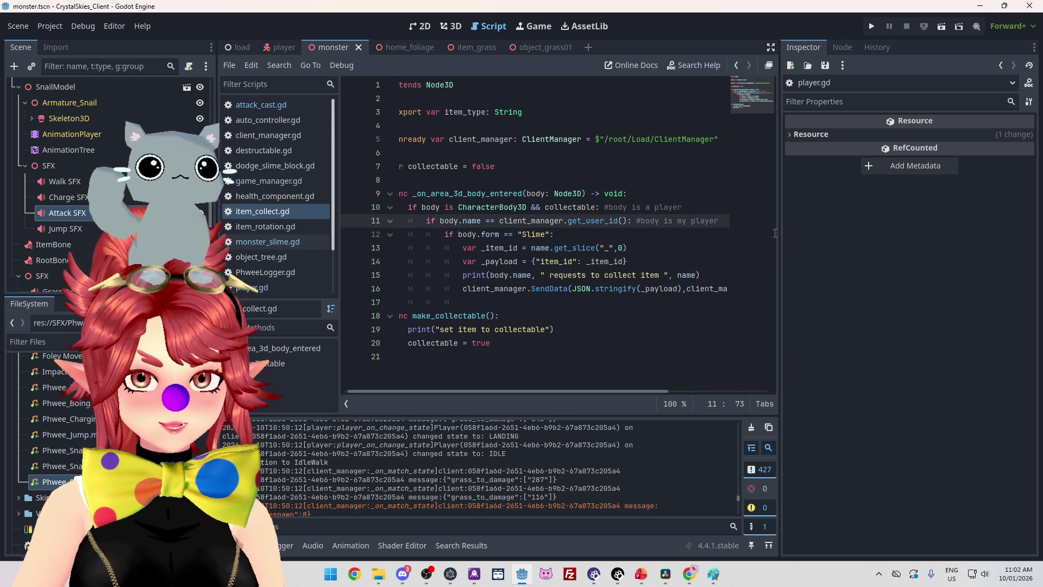
key("Return")
type("if body")
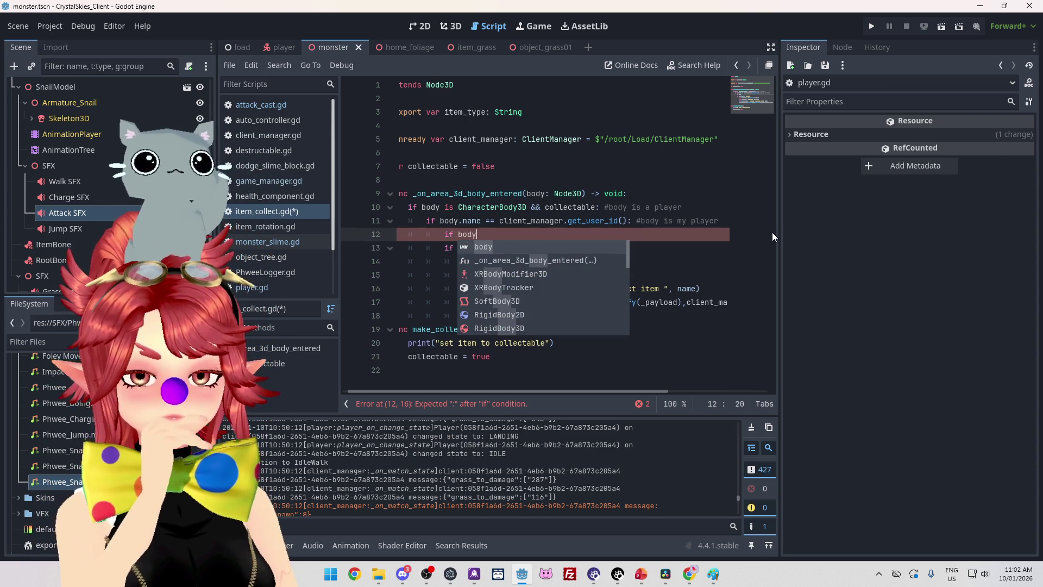
Write line 12 as 'if body.player_state != body.PlayerState.ATTACKING:'
type(".pl")
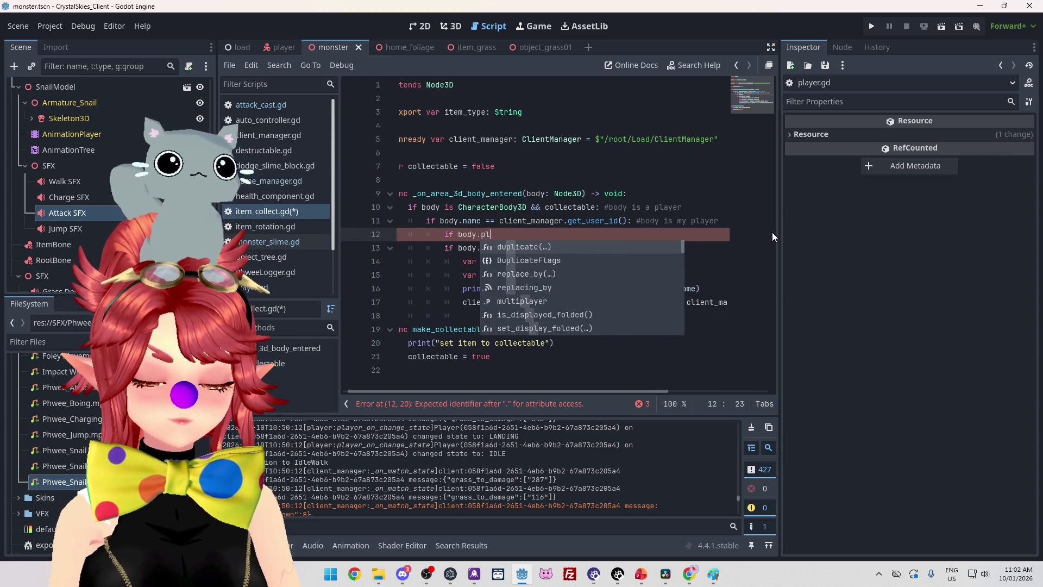
type("ayer")
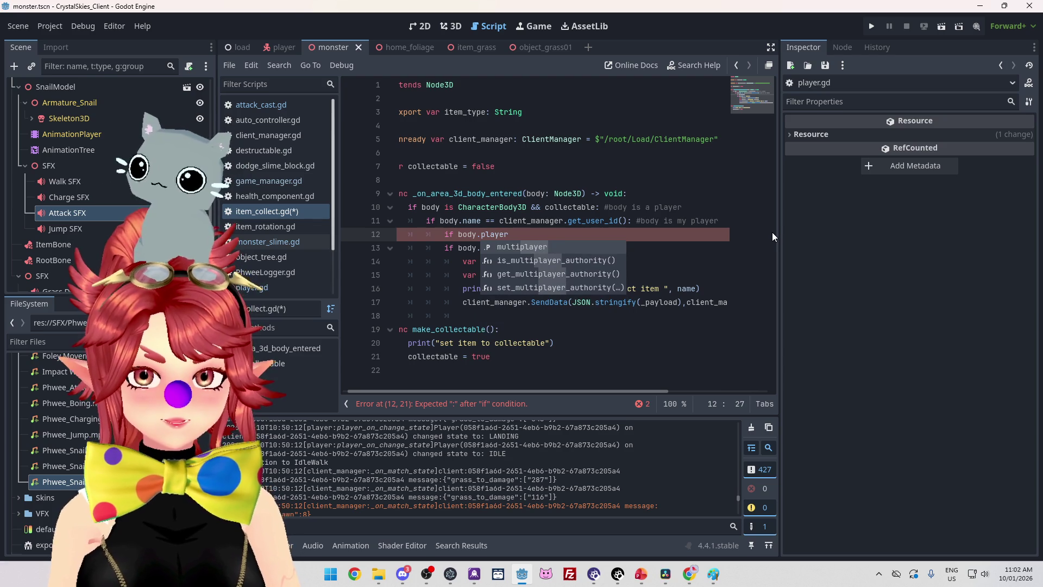
type("_state ")
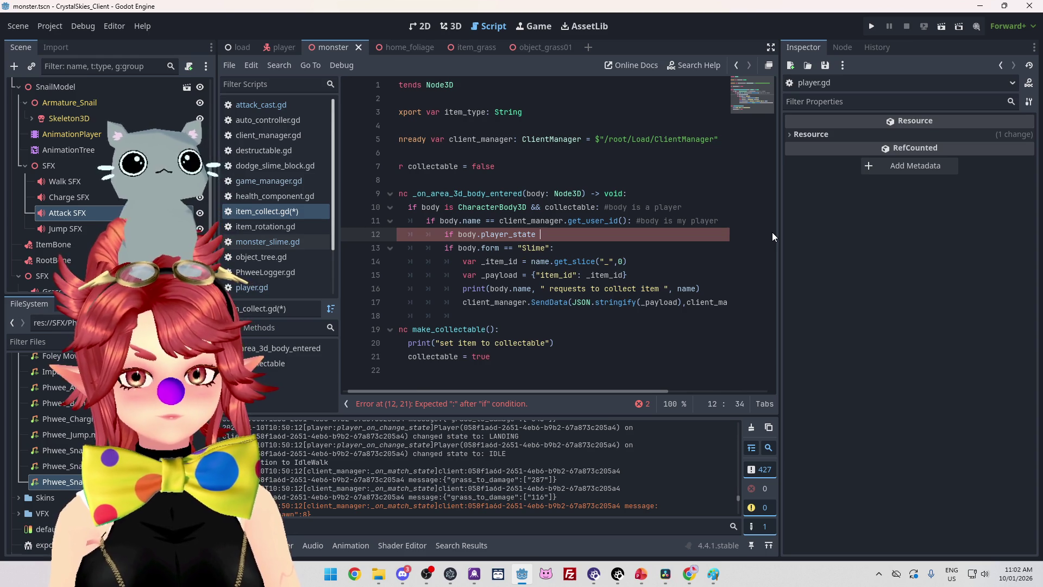
type("!= ")
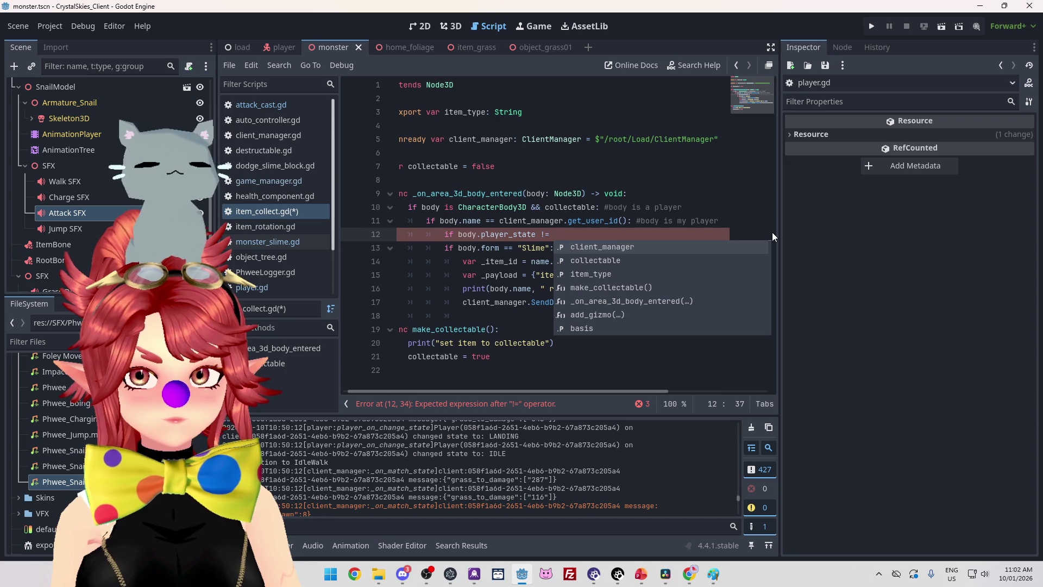
type("Pl")
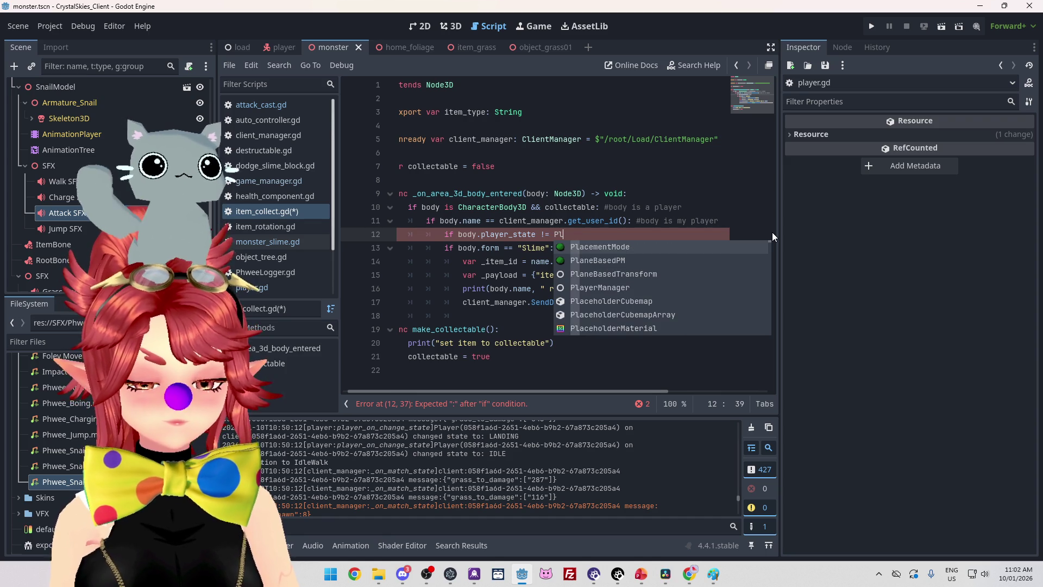
key("BackSpace")
key("BackSpace")
type("body.Pla")
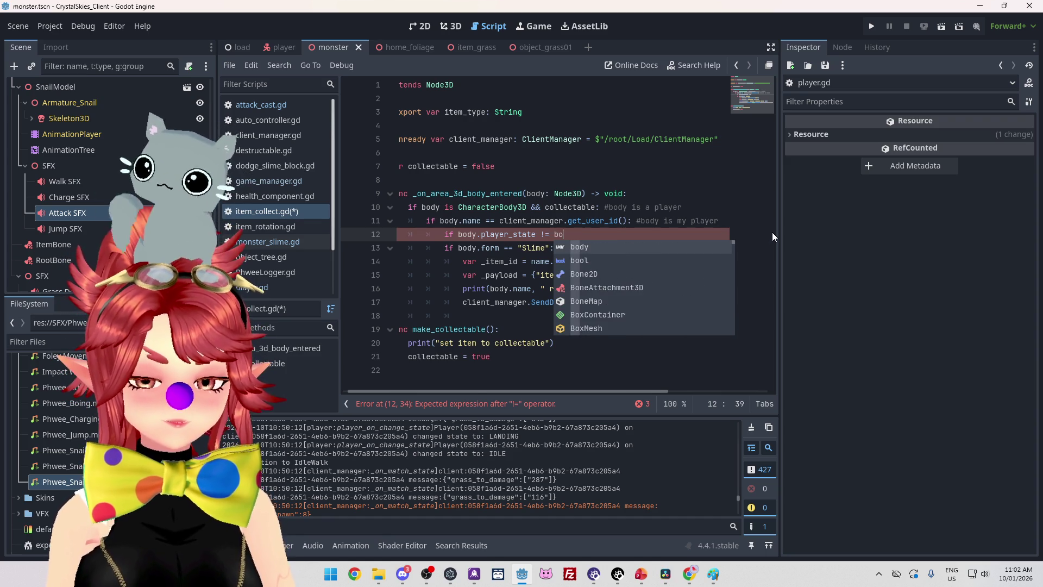
type("yerState")
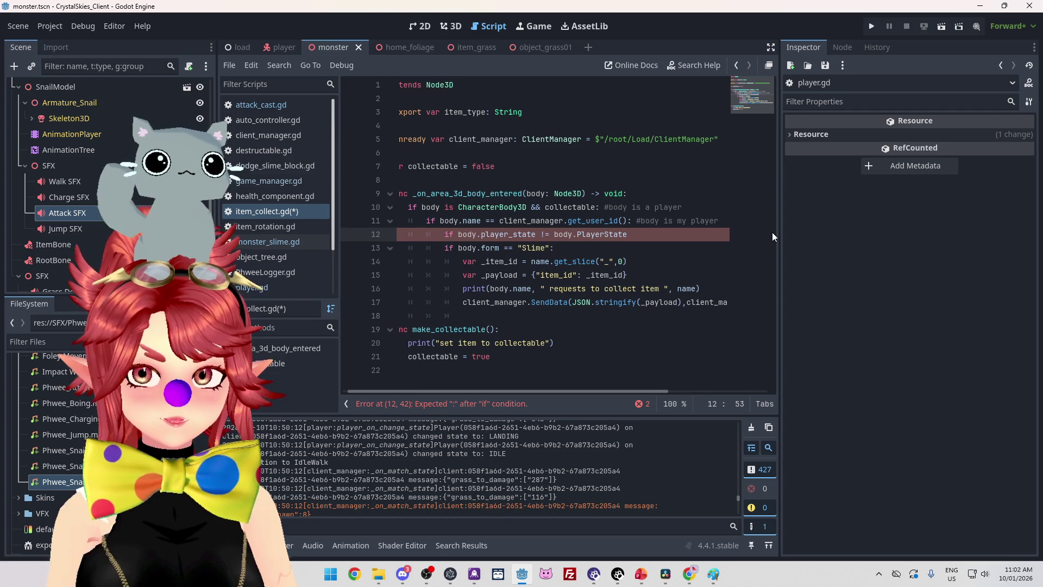
type(".ATTACKING")
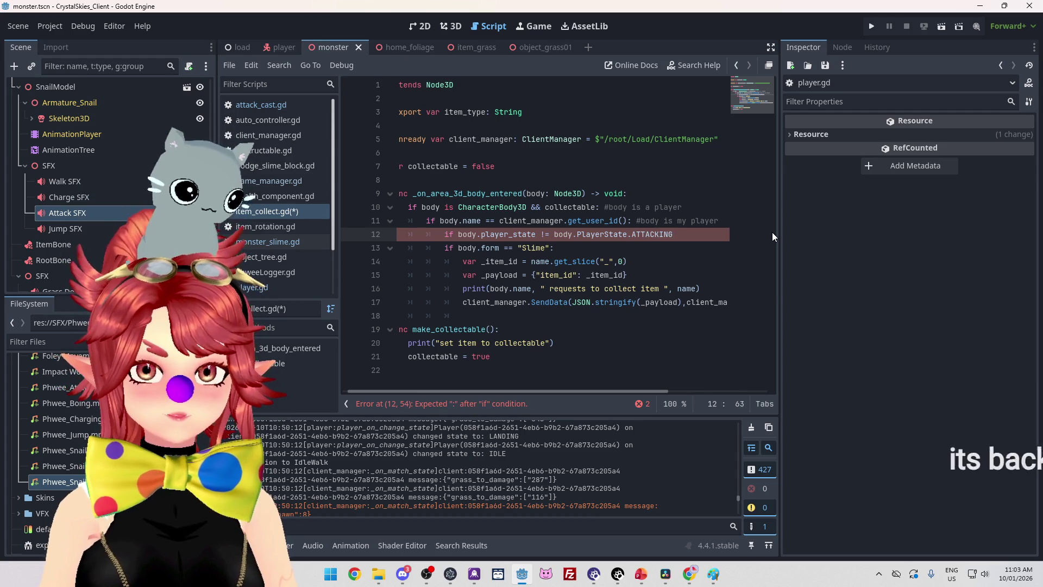
type(":")
Indent the Slime form and item request lines under the ATTACKING check and save item_collect.gd
left_click_drag(445, 248, 451, 316)
key("Tab")
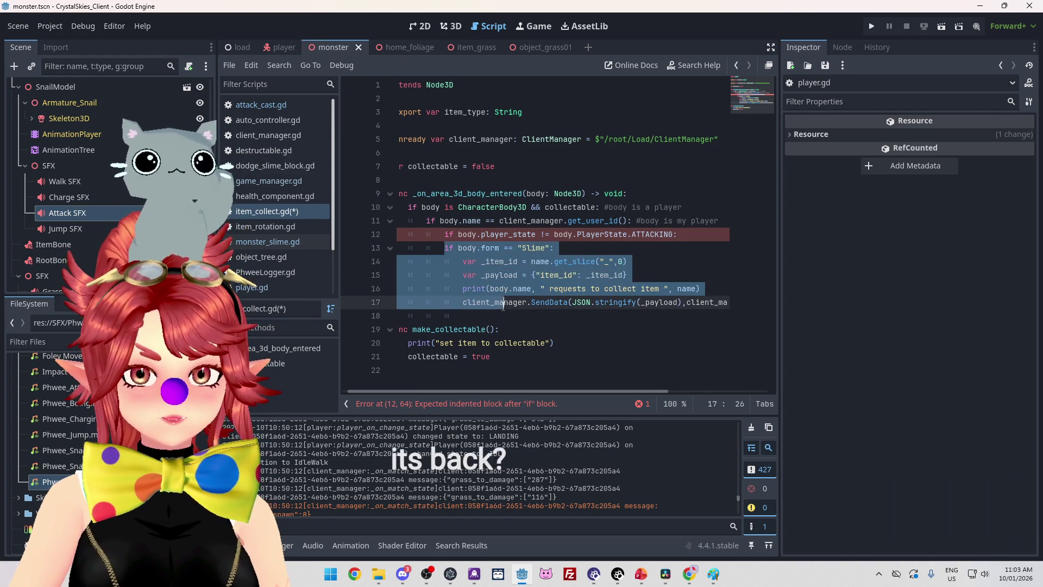
left_click(639, 248)
key("Up")
key("Up")
key("Up")
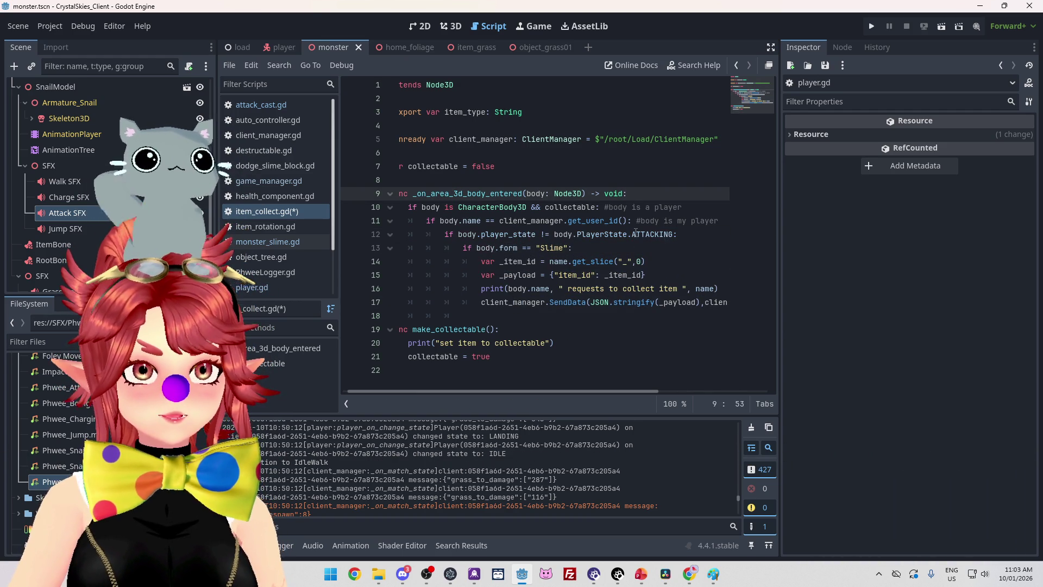
key("ctrl+s")
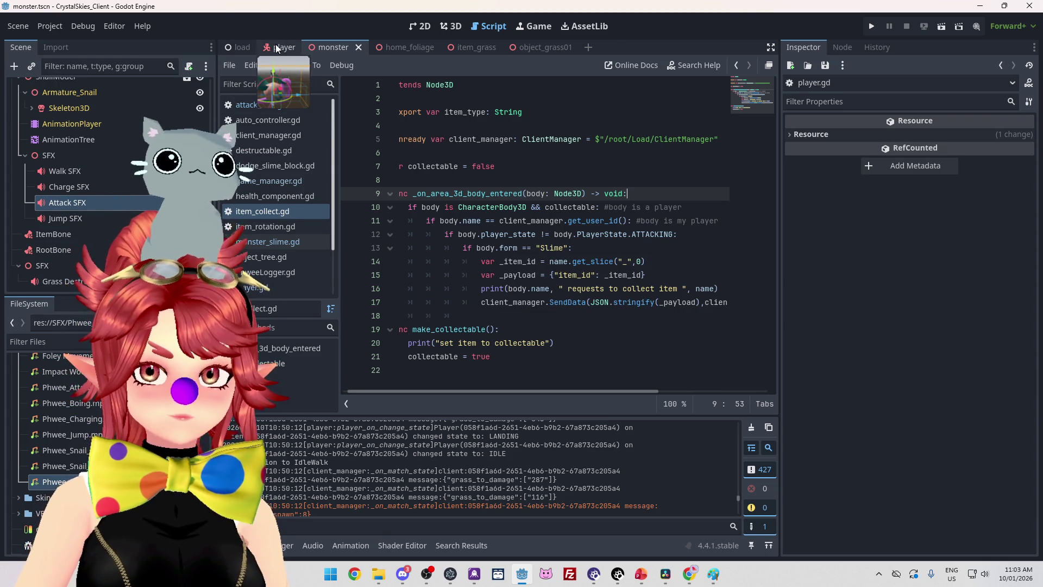
left_click(262, 291)
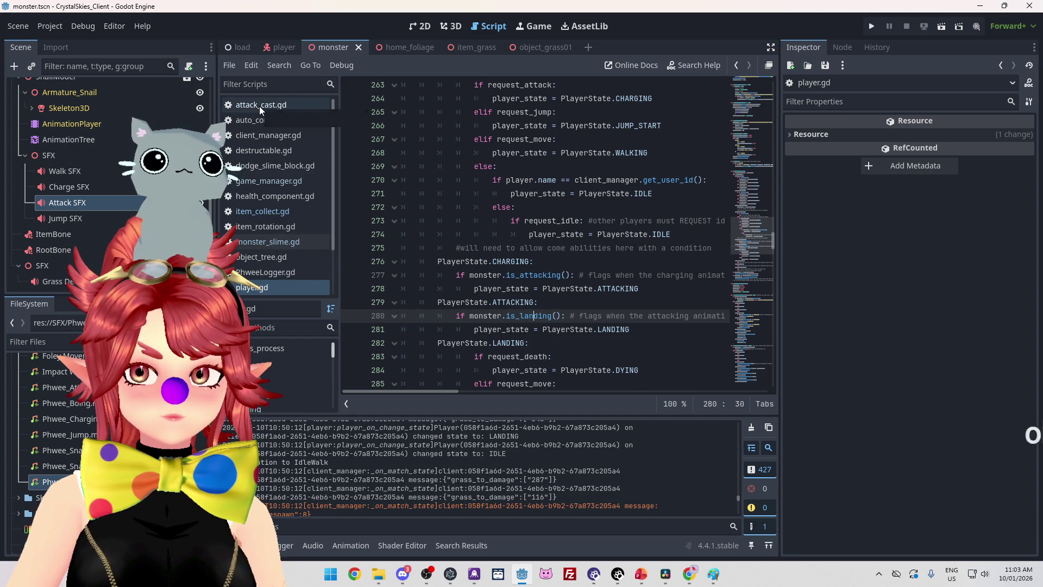
left_click(271, 241)
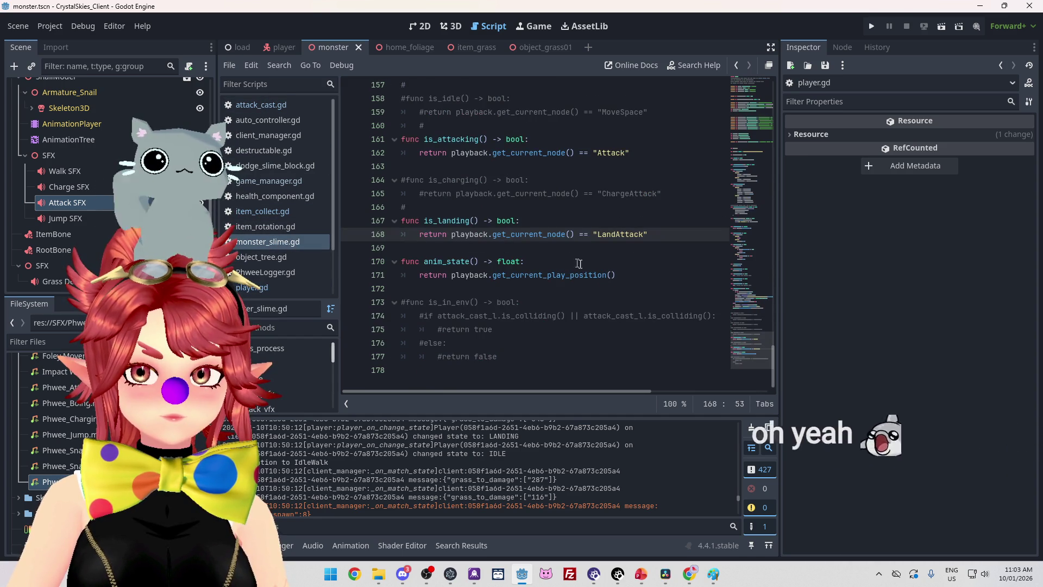
left_click(269, 212)
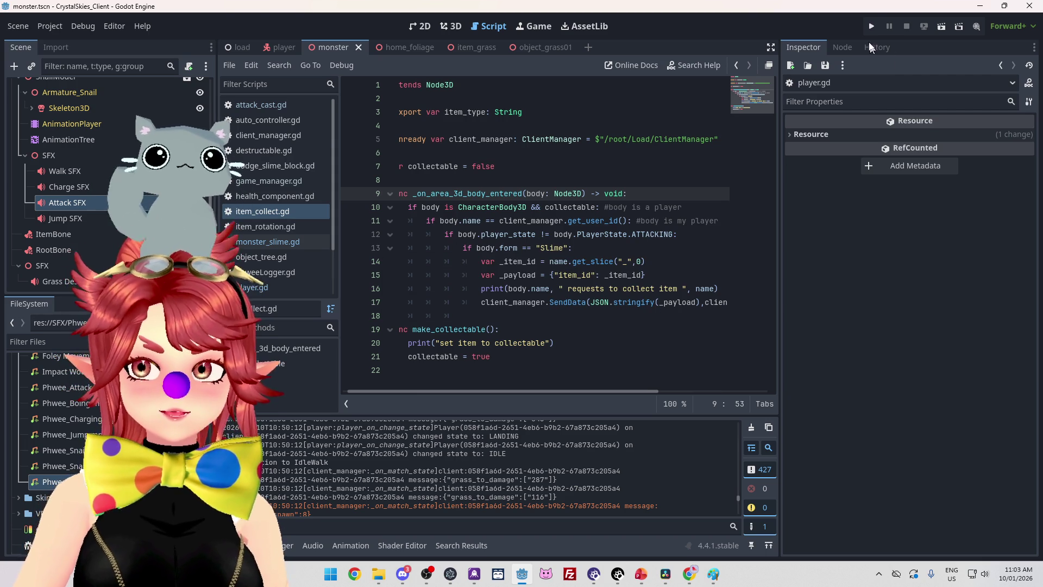
left_click(871, 27)
left_click(867, 29)
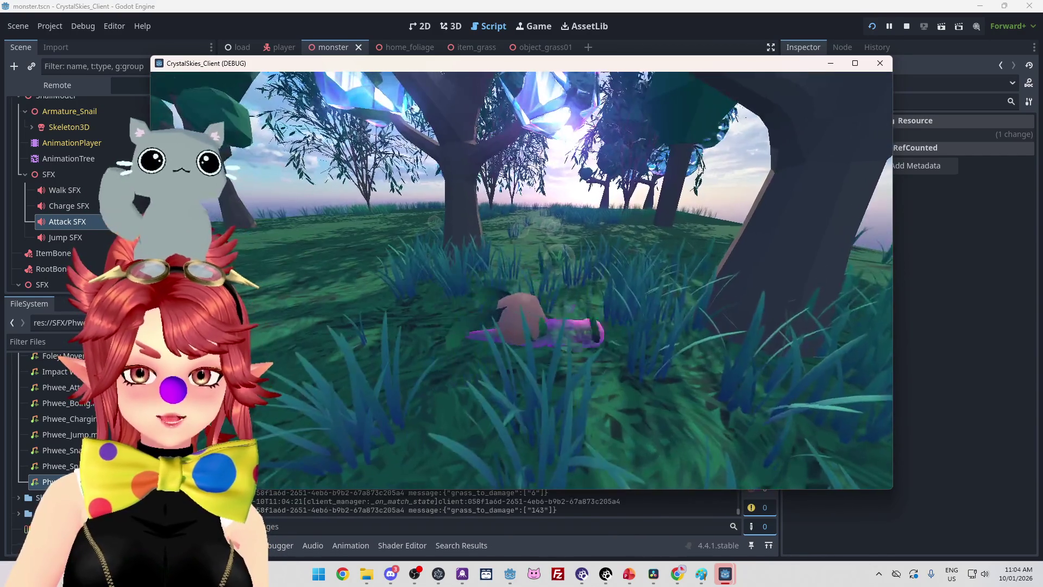
key("w")
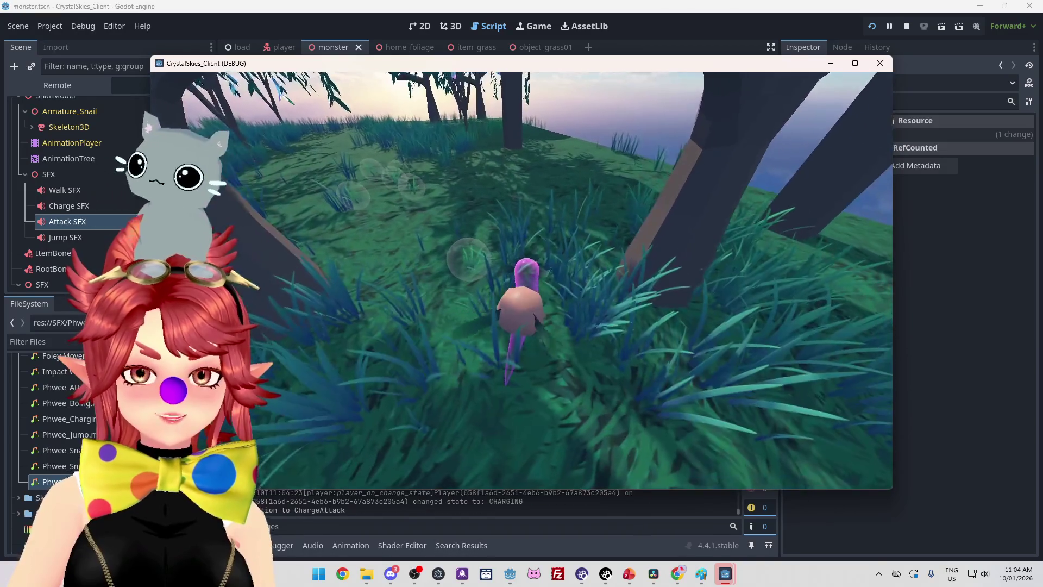
key("w")
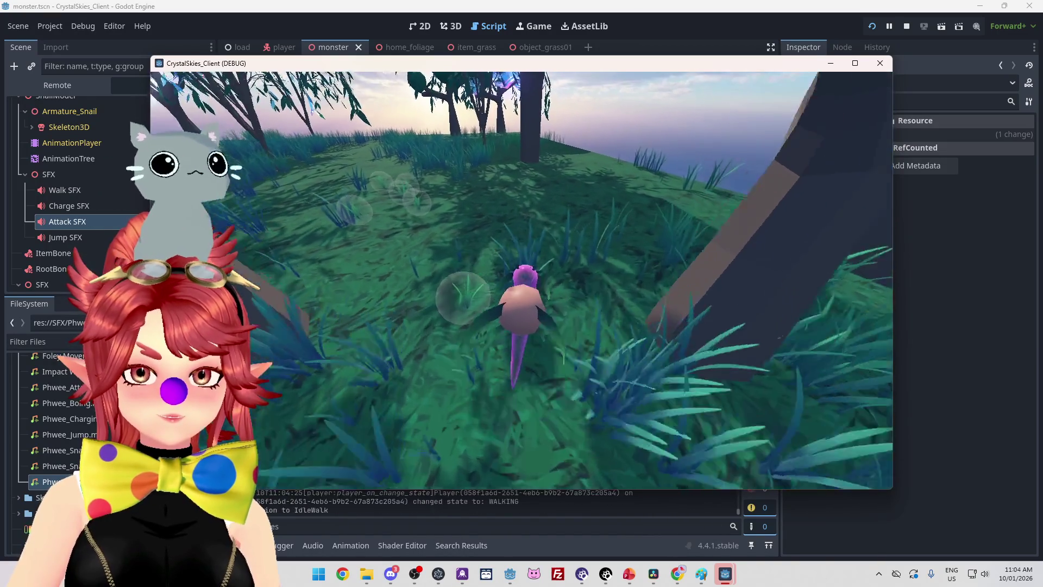
key("d")
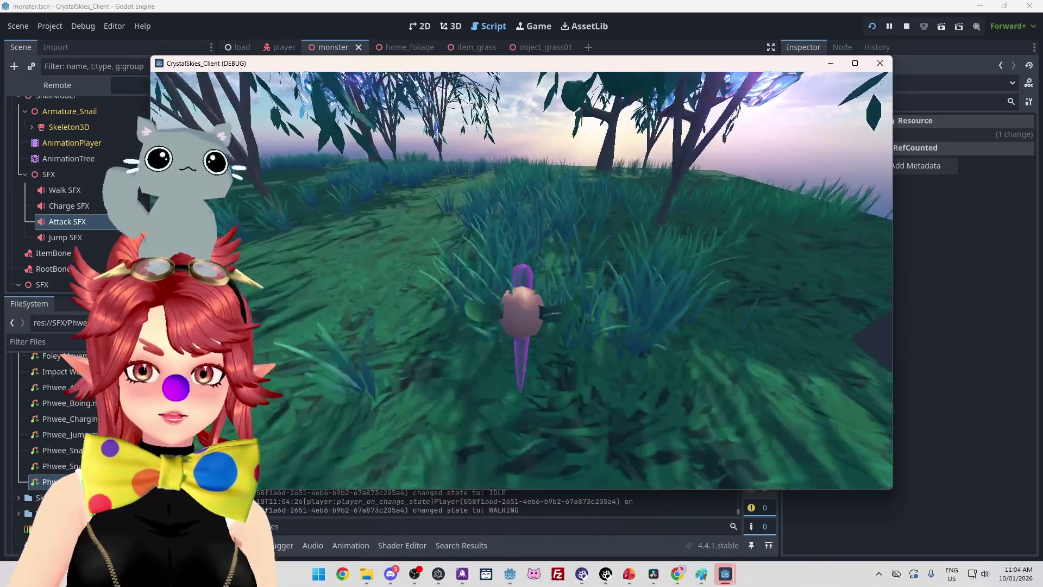
key("w")
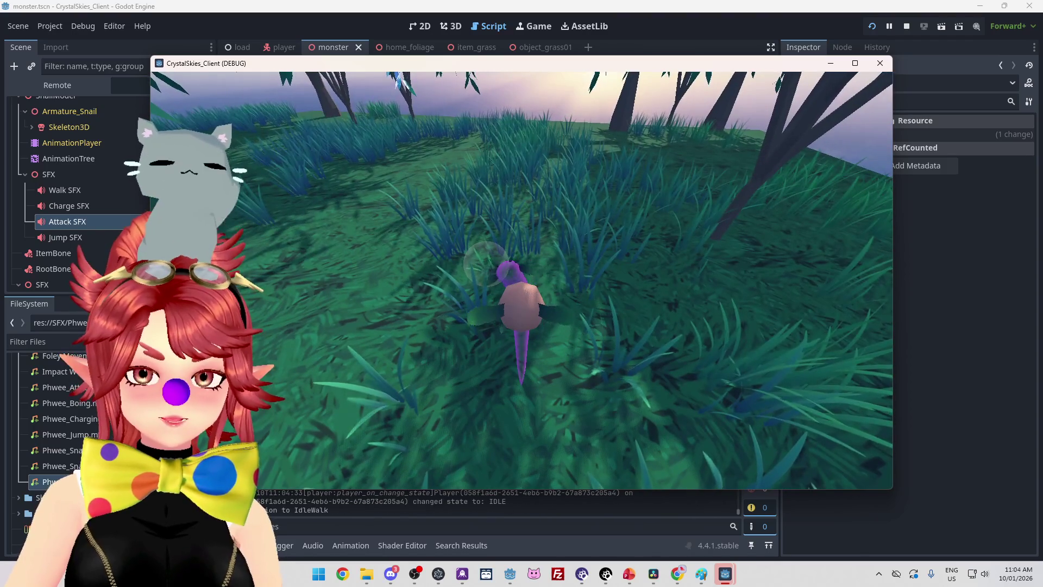
key("w")
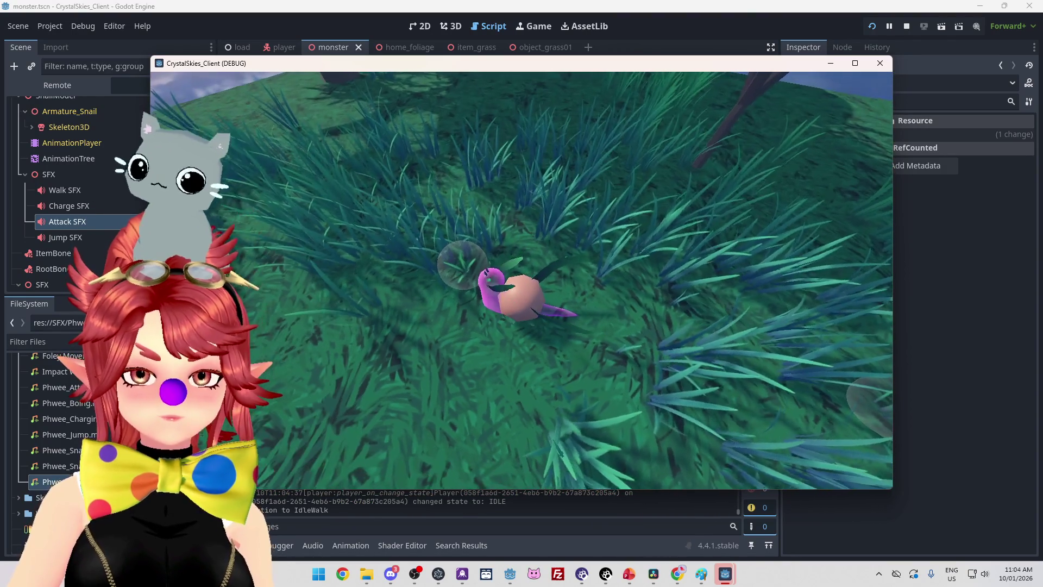
key("Escape")
left_click(906, 28)
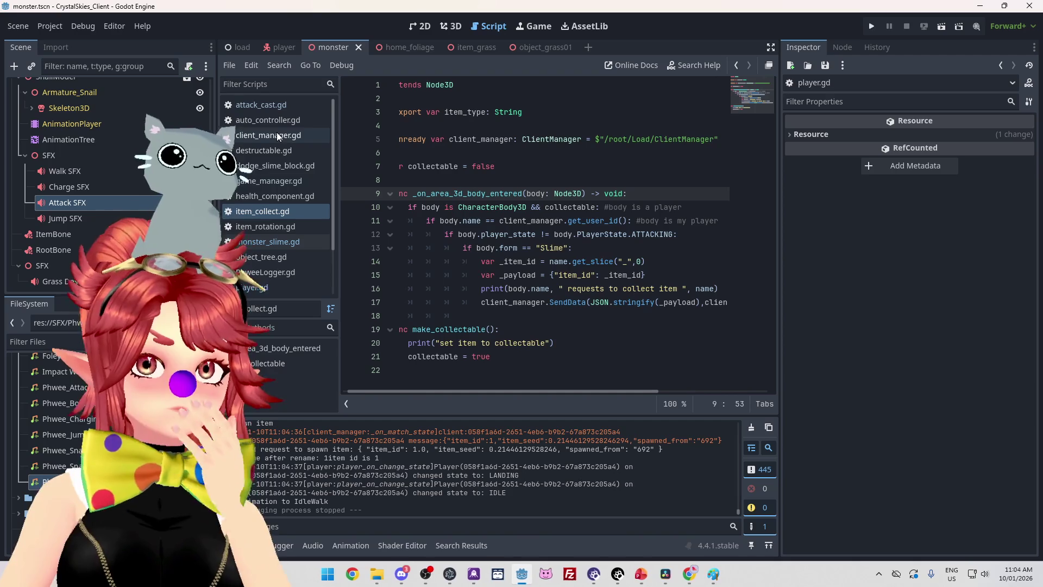
Show the player scene in 3D with AttackCast3D selected, orbiting around the player
left_click(276, 47)
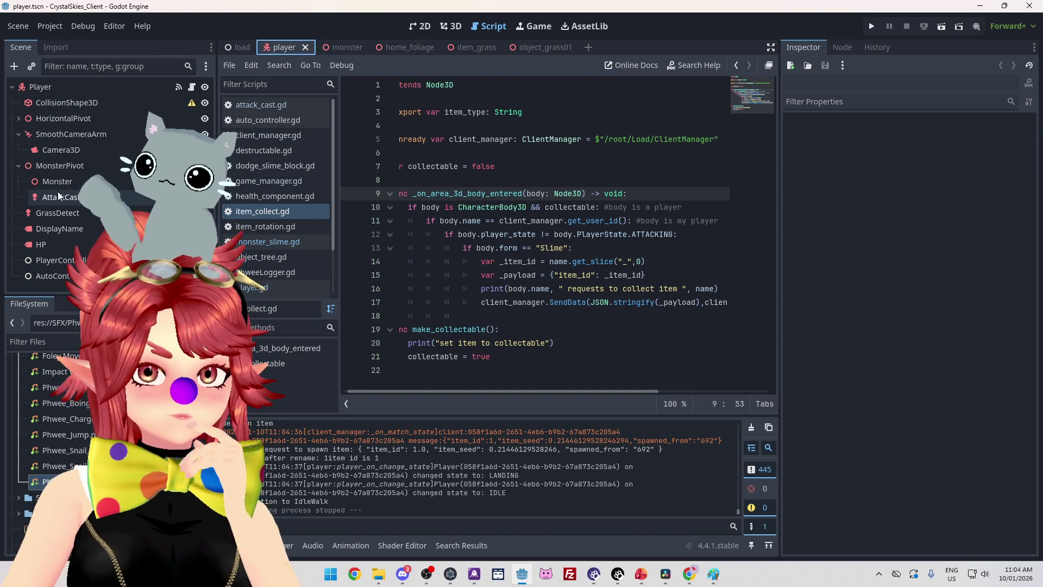
left_click(75, 200)
left_click(440, 27)
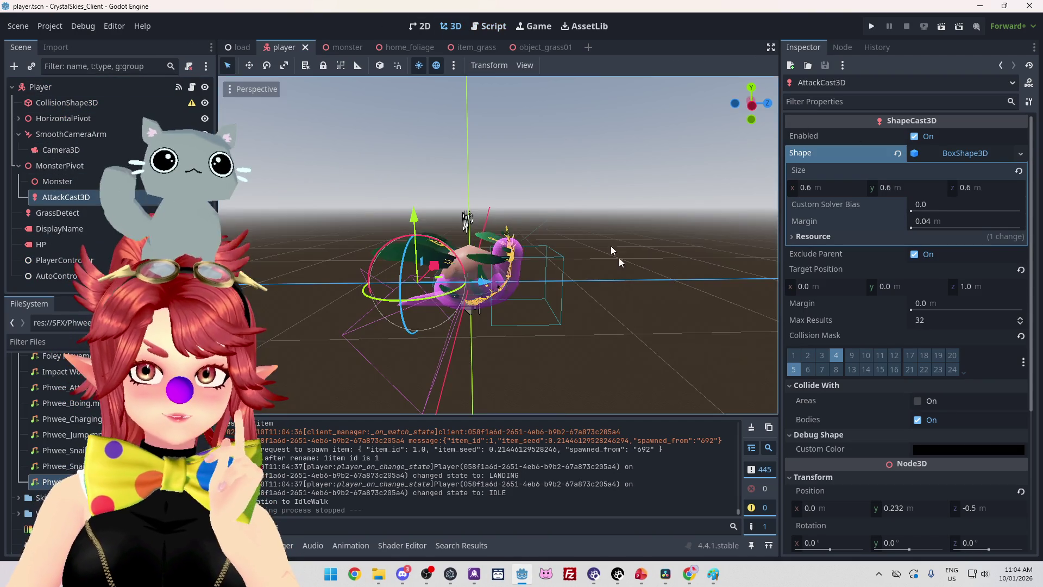
scroll(617, 269, "down", 3)
mouse_move(535, 337)
left_mouse_down()
mouse_move(543, 305)
mouse_move(589, 266)
mouse_move(678, 287)
mouse_move(497, 205)
mouse_move(382, 356)
mouse_move(520, 258)
mouse_move(288, 273)
mouse_move(671, 292)
mouse_move(538, 235)
mouse_move(482, 324)
mouse_move(531, 246)
mouse_move(428, 307)
mouse_move(895, 200)
left_mouse_up()
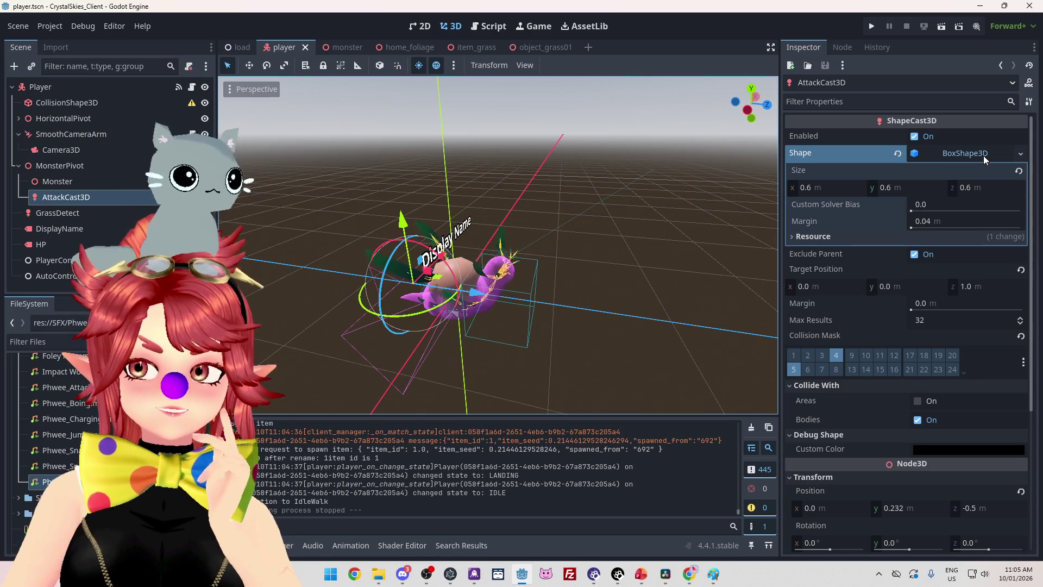
mouse_move(582, 212)
left_mouse_down()
mouse_move(350, 206)
mouse_move(740, 193)
mouse_move(397, 234)
mouse_move(549, 220)
mouse_move(650, 243)
mouse_move(474, 226)
mouse_move(597, 203)
left_mouse_up()
Try wider x and z sizes on the attack box, then undo back to 0.6
left_click(807, 189)
mouse_move(808, 189)
left_mouse_down()
mouse_move(858, 189)
mouse_move(800, 189)
left_mouse_up()
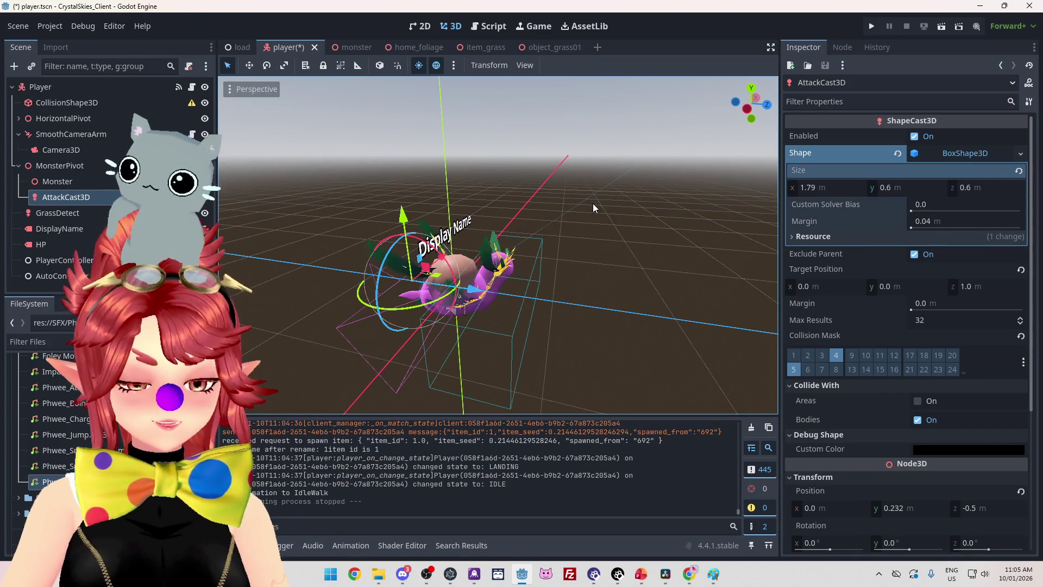
key("ctrl+z")
left_click_drag(829, 191, 928, 189)
key("ctrl+z")
key("ctrl+z")
left_click_drag(995, 188, 1006, 188)
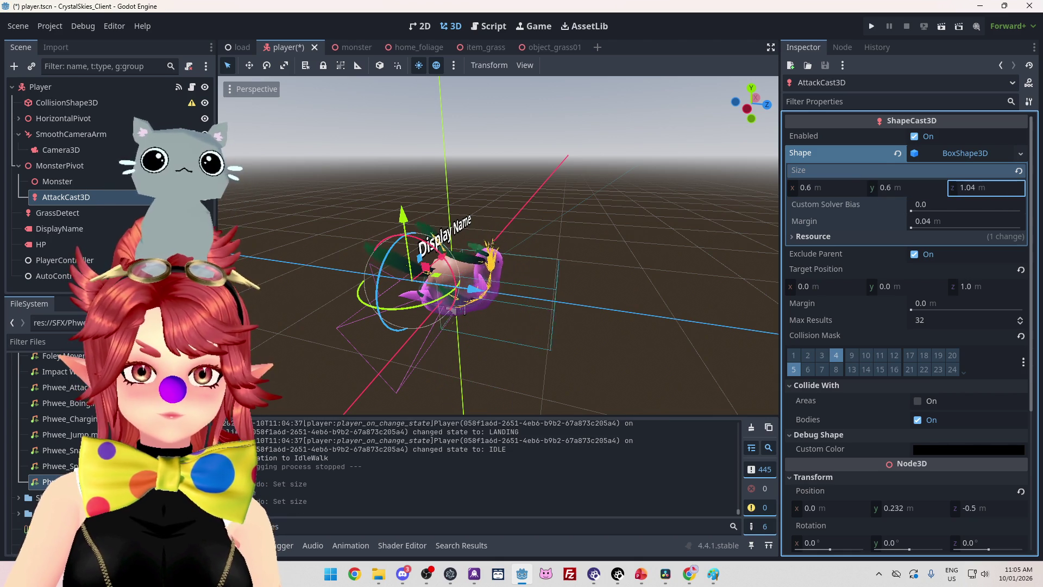
left_click_drag(805, 188, 837, 188)
mouse_move(663, 208)
left_mouse_down()
mouse_move(589, 310)
mouse_move(559, 304)
left_mouse_up()
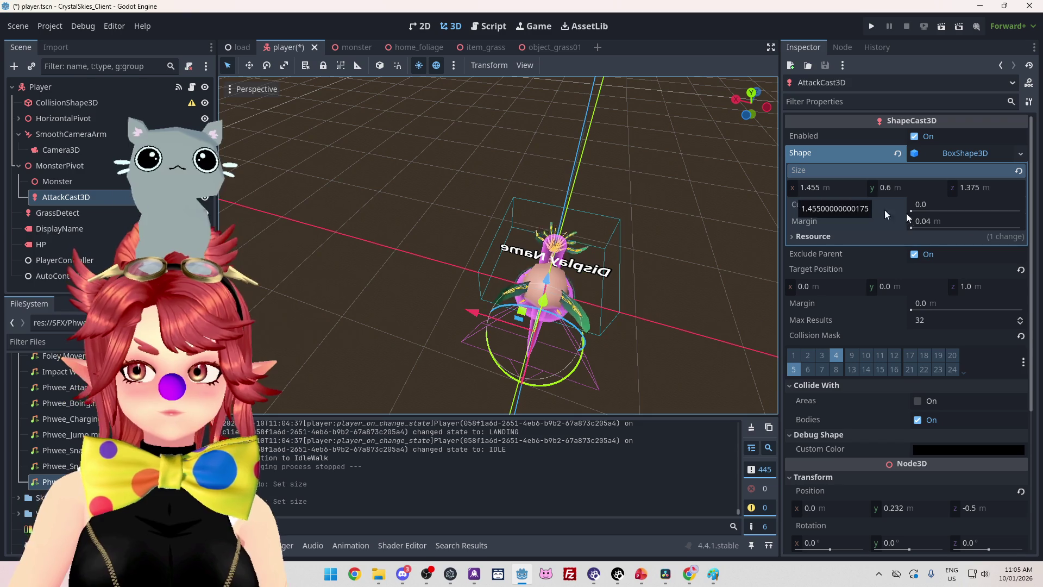
key("ctrl+z")
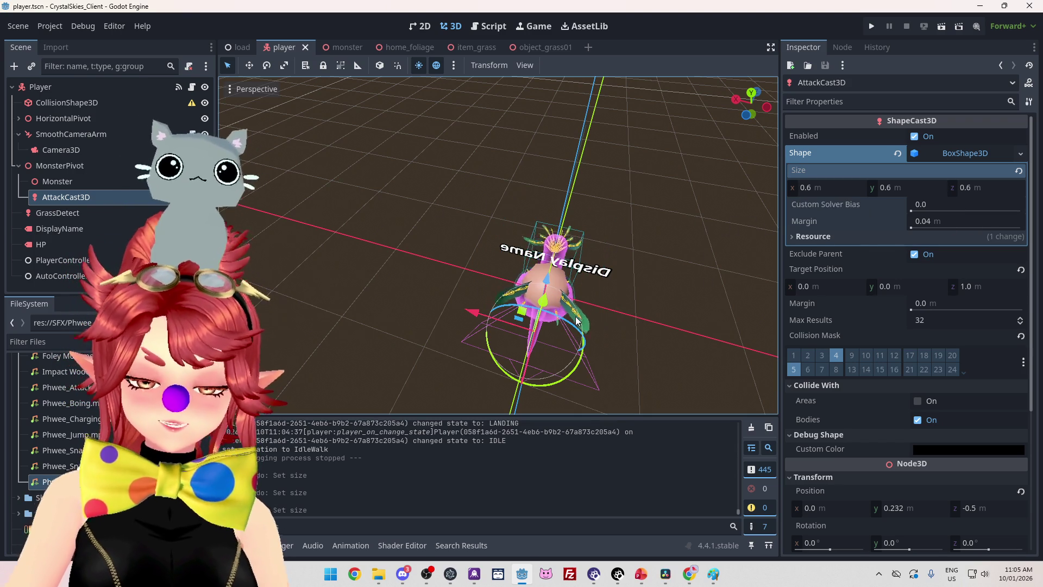
left_click_drag(614, 278, 516, 266)
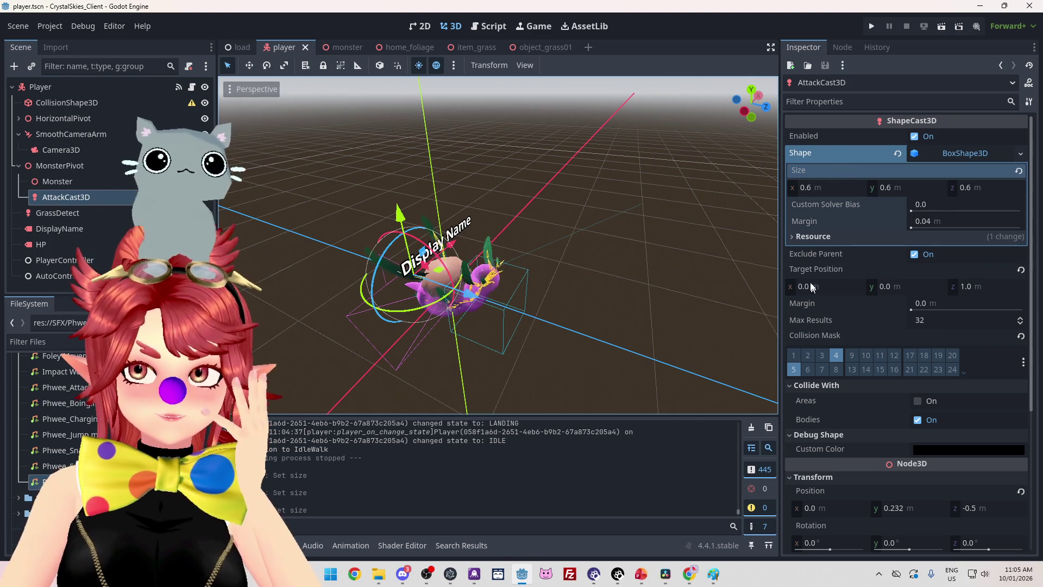
scroll(855, 404, "down", 2)
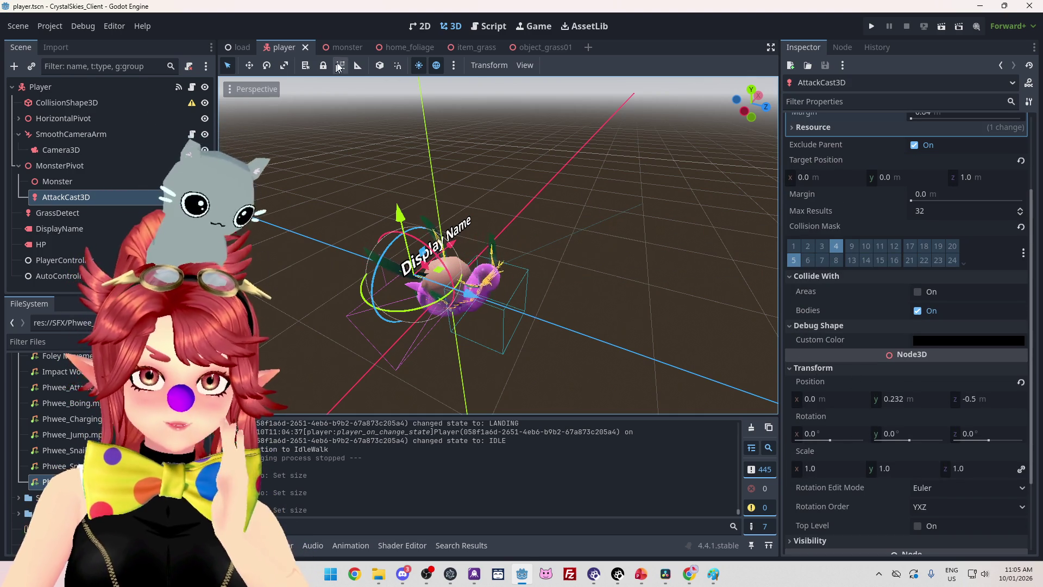
left_click(485, 27)
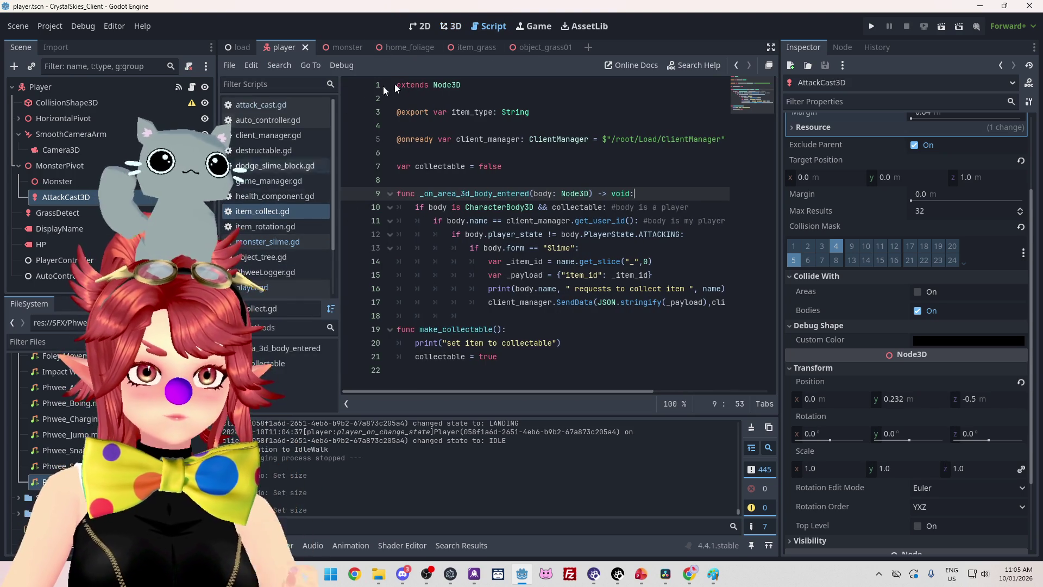
Find the change_form function in player.gd
left_click(444, 27)
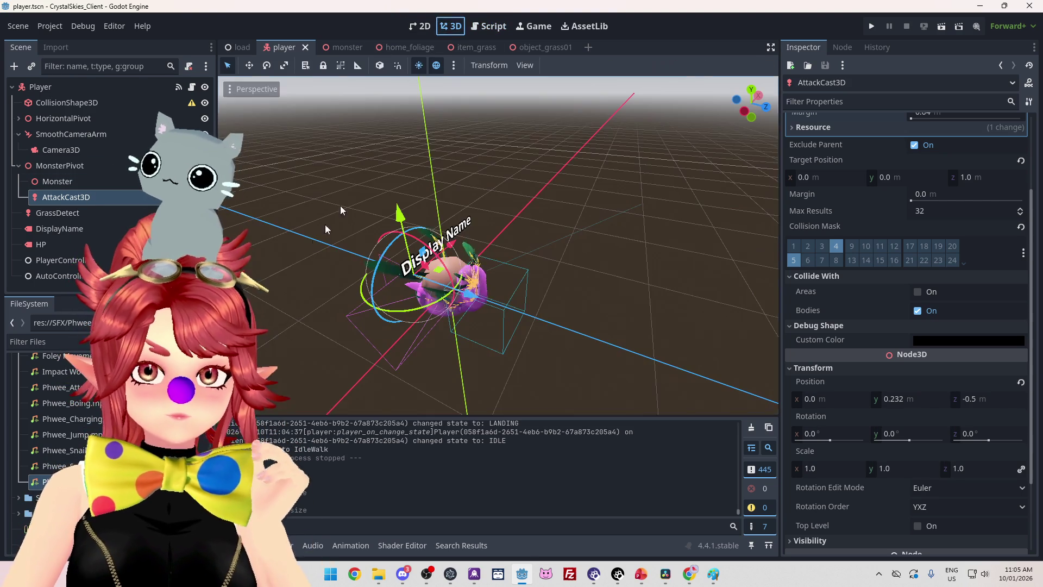
left_click(489, 26)
left_click(255, 286)
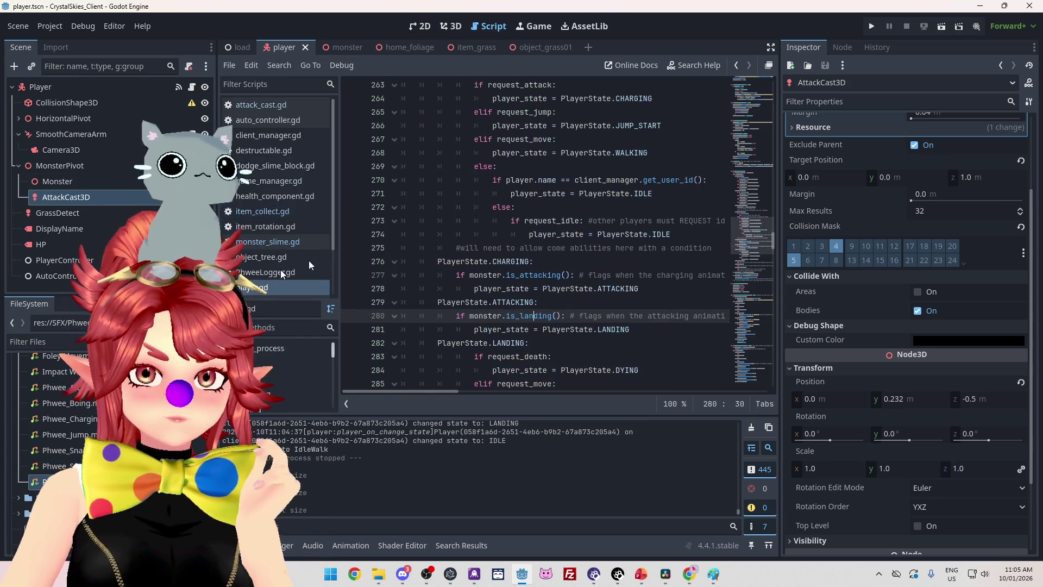
left_click(531, 219)
key("ctrl+f")
type("change")
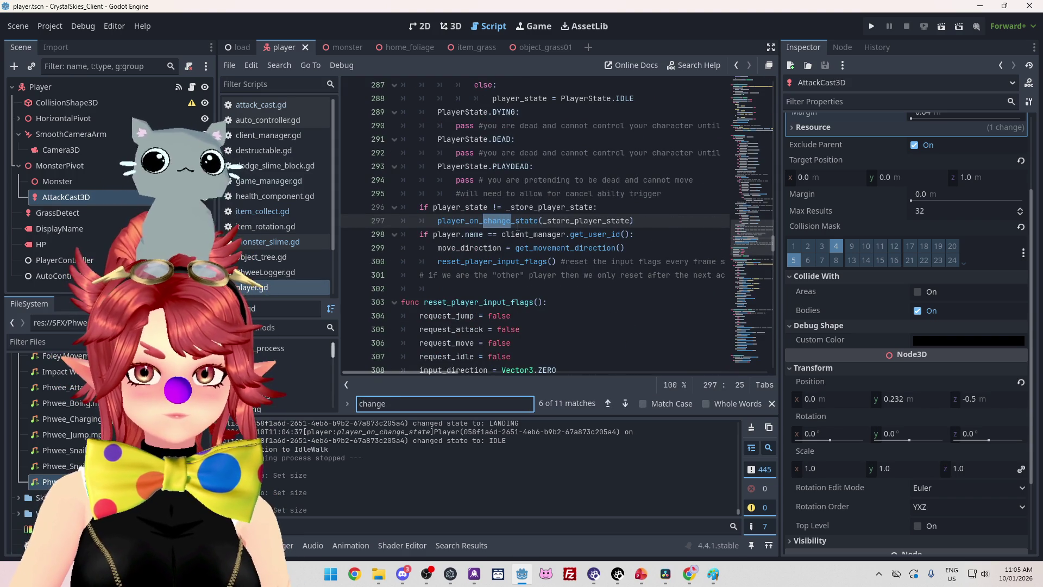
type("_")
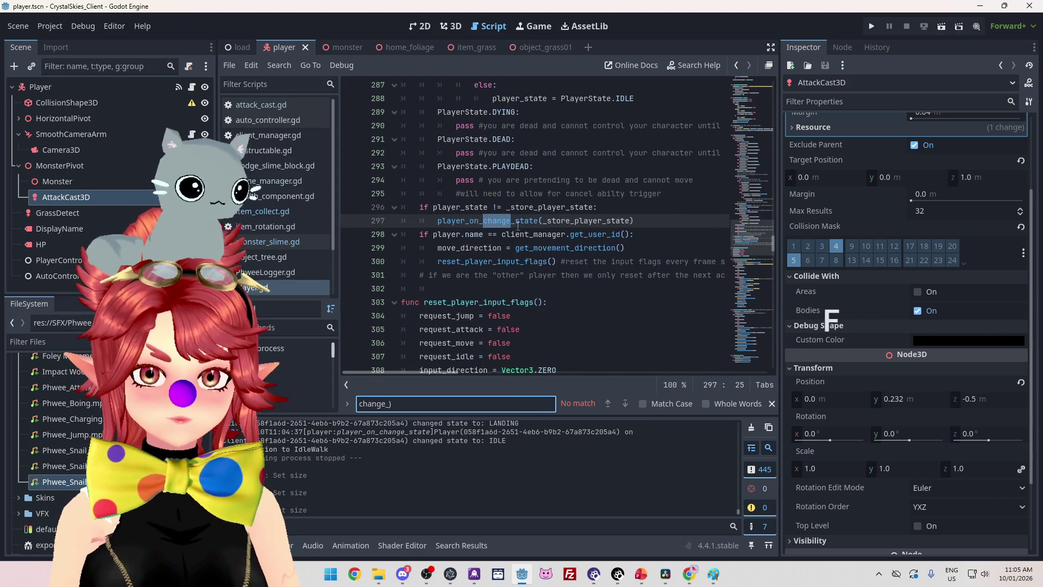
type("form")
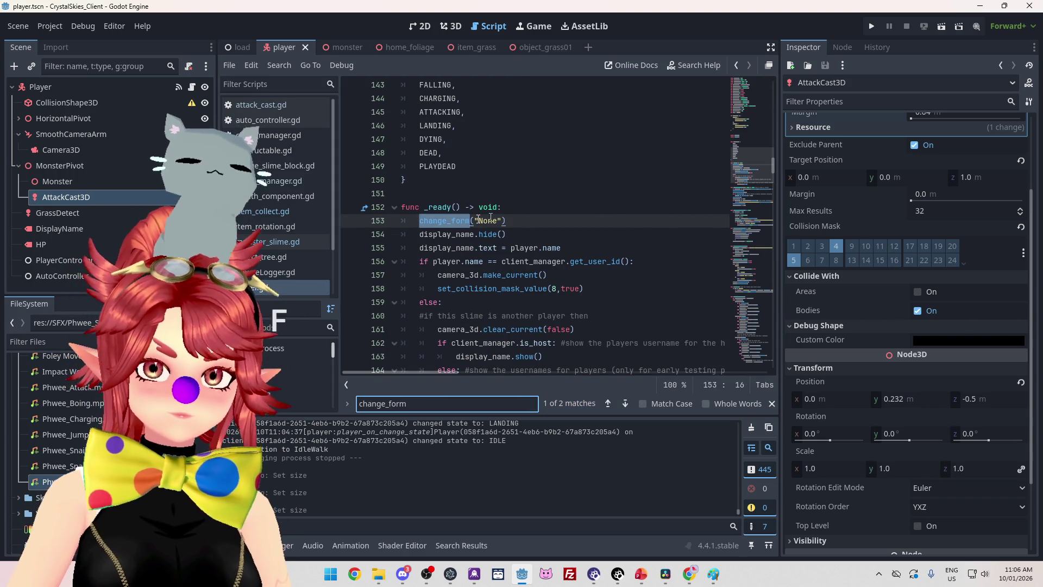
left_click(467, 220, "ctrl")
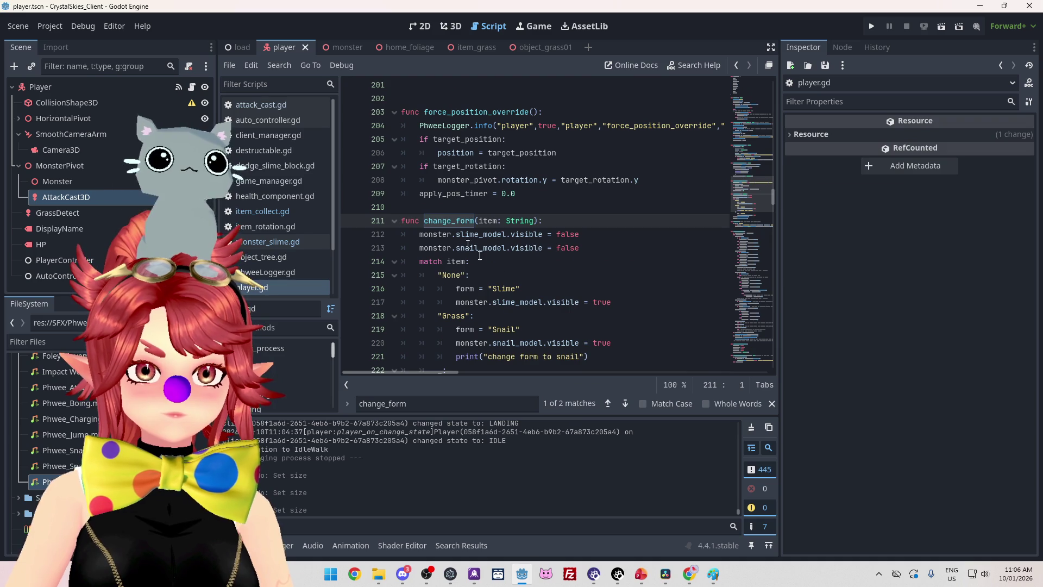
Add a blank line after monster.swap_audio_players() on line 226
left_click(478, 289)
scroll(295, 232, "down", 3)
left_click(489, 232)
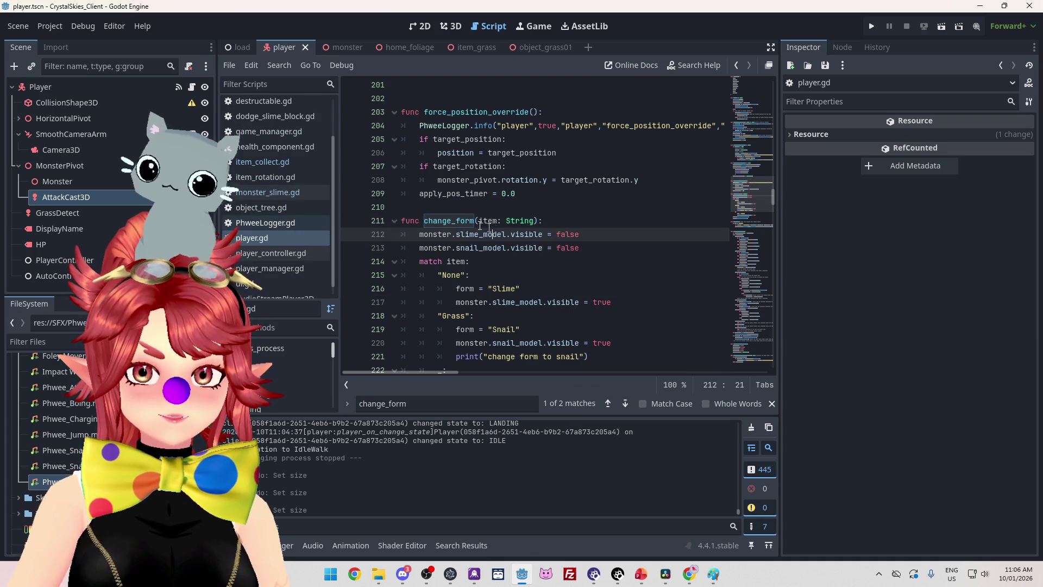
scroll(452, 199, "down", 1)
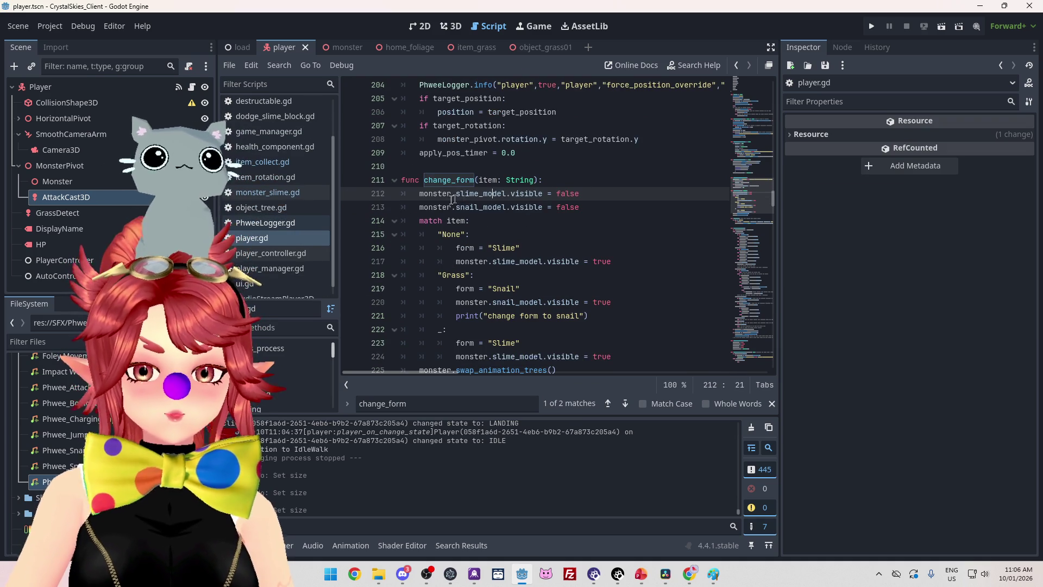
scroll(453, 199, "down", 3)
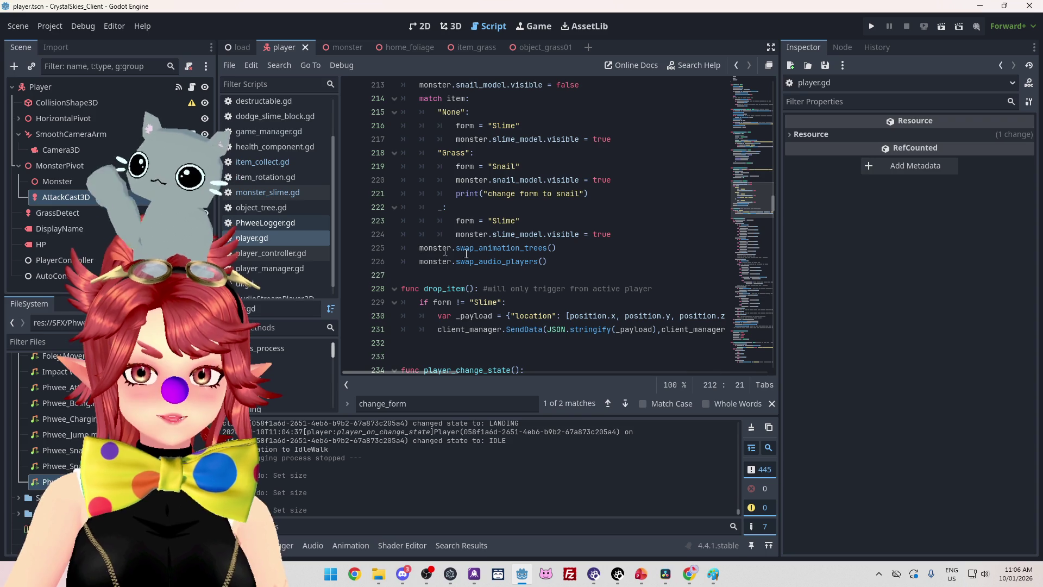
left_click(559, 264)
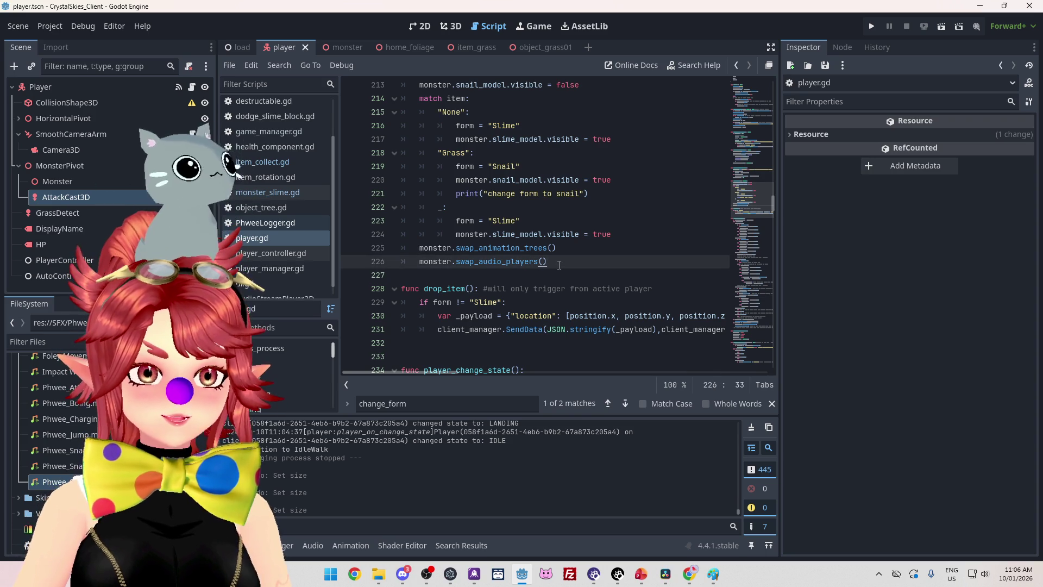
key("Return")
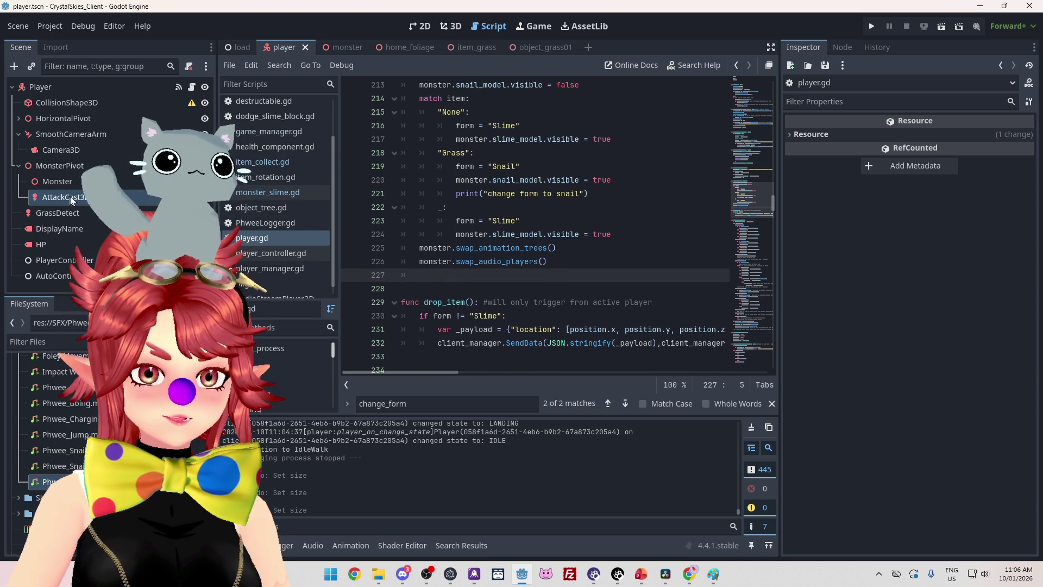
Delete the blank line added after swap_audio_players
scroll(547, 294, "up", 2)
scroll(430, 165, "down", 1)
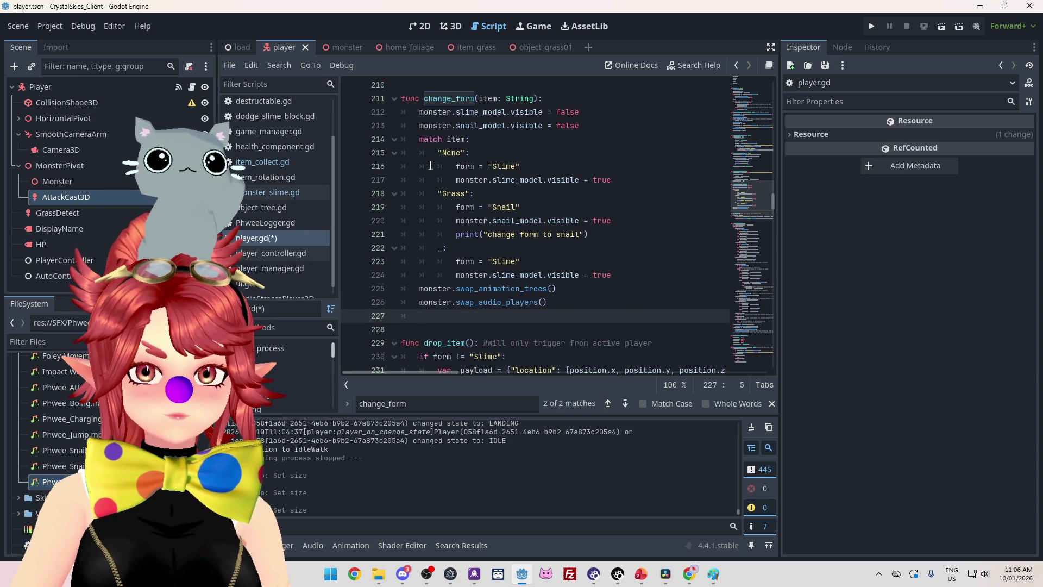
key("BackSpace")
key("BackSpace")
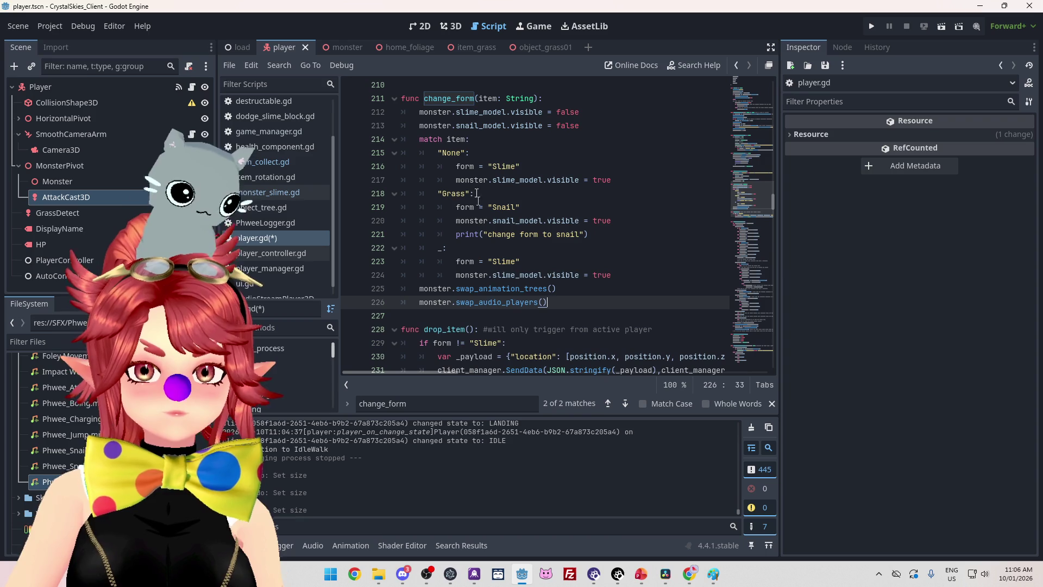
Begin an 'attack_cast_3d.' line in the None branch and check its ShapeCast3D declaration
left_click(622, 179)
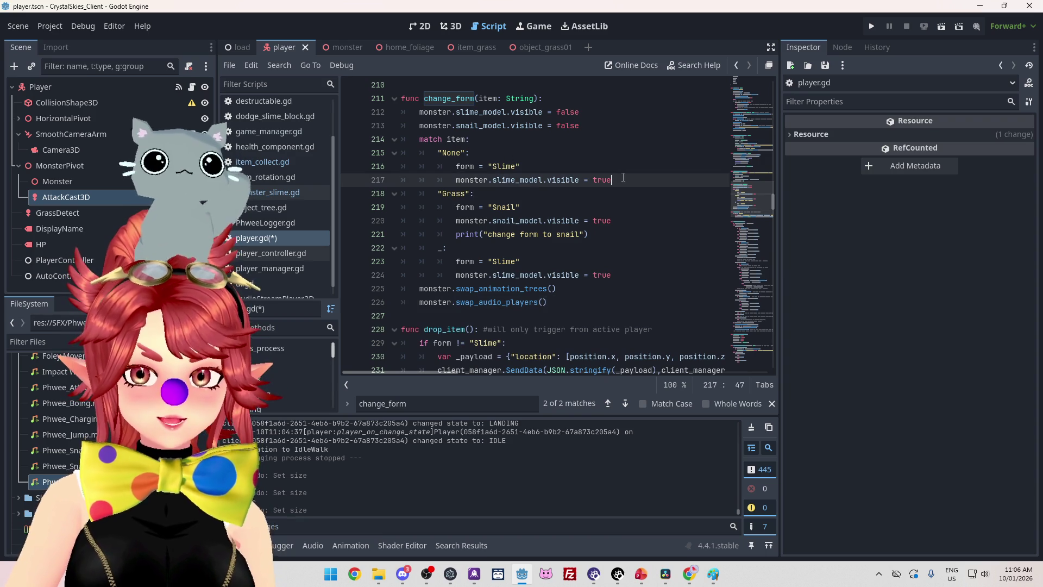
key("Return")
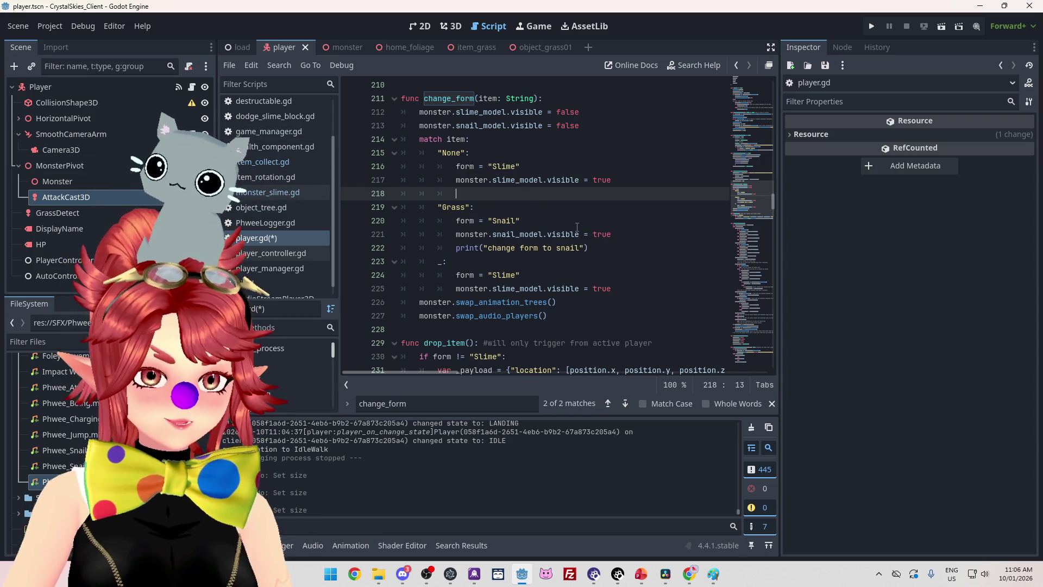
type("Attack")
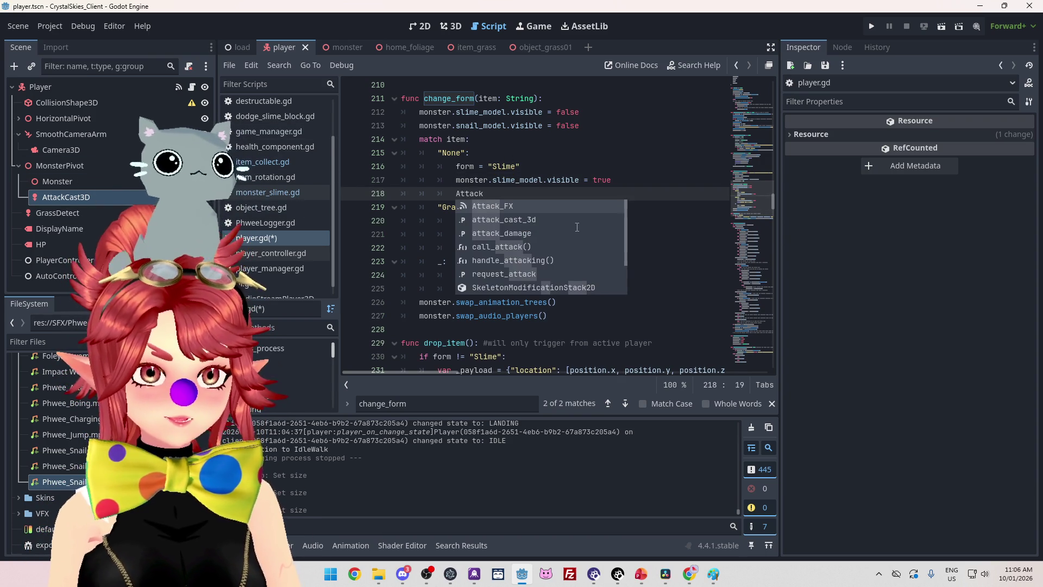
type("Cast")
key("Return")
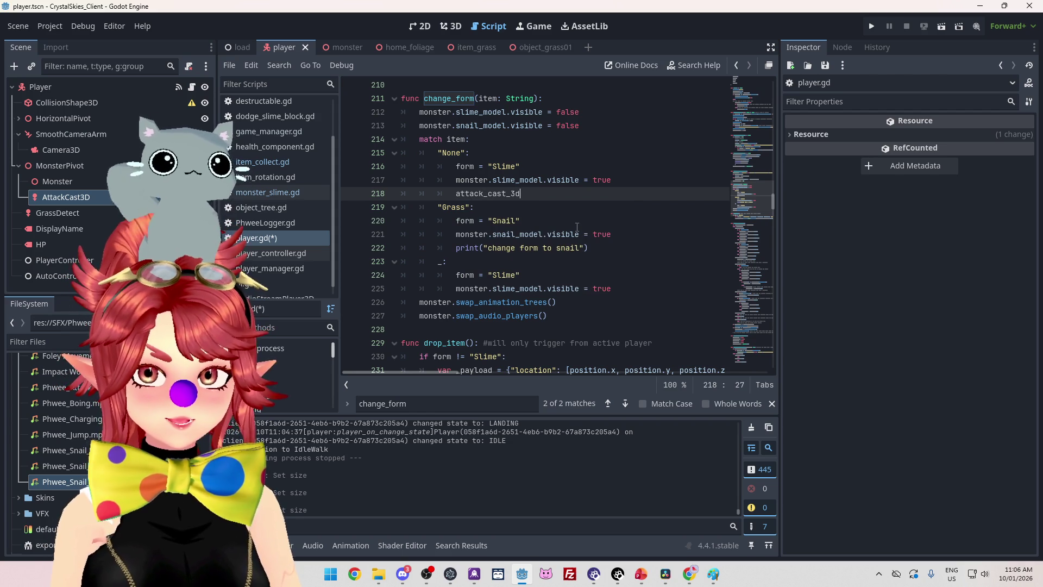
type(".")
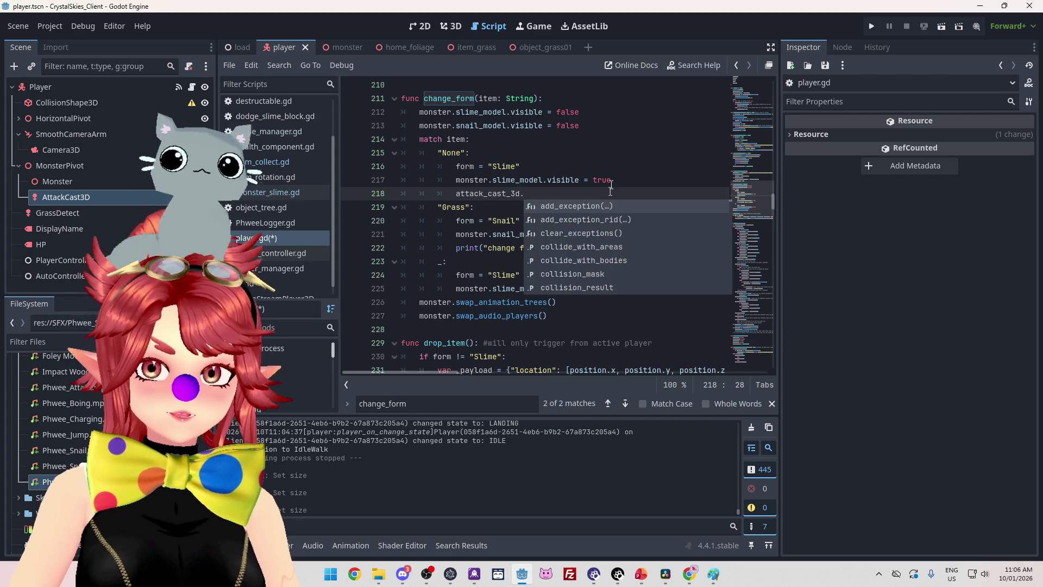
key("Escape")
key("Up")
key("Up")
key("Up")
mouse_move(772, 204)
left_mouse_down()
mouse_move(768, 87)
mouse_move(770, 145)
mouse_move(774, 119)
mouse_move(774, 130)
left_mouse_up()
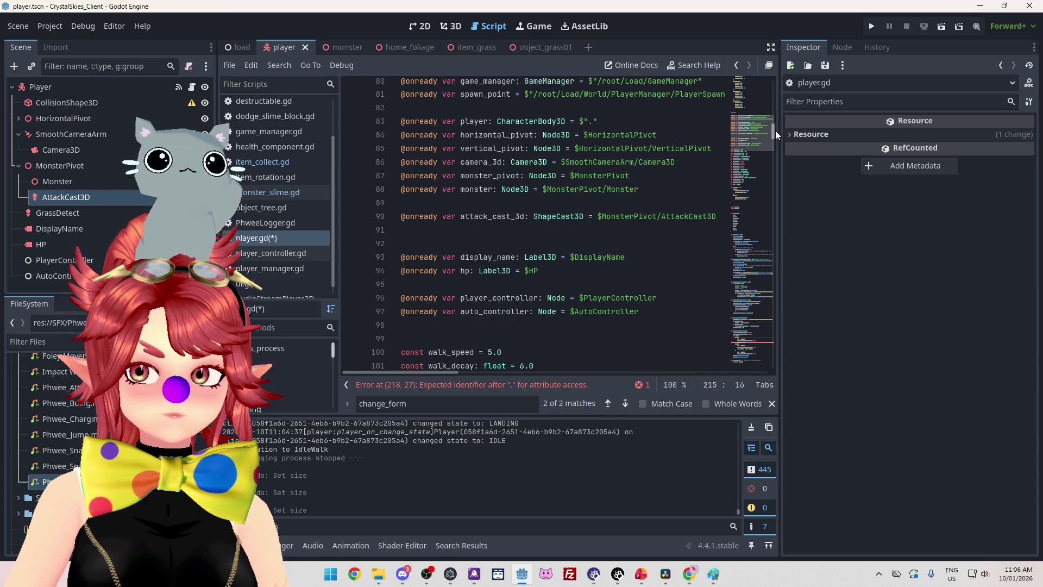
mouse_move(775, 130)
left_mouse_down()
mouse_move(787, 225)
mouse_move(790, 198)
left_mouse_up()
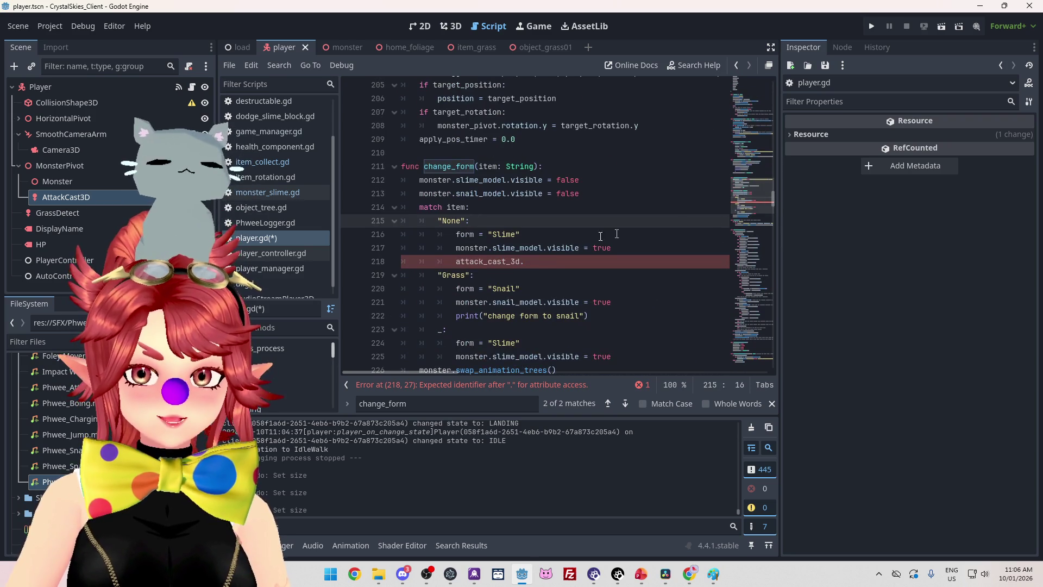
Inspect AttackCast3D's BoxShape3D shape details in the Inspector
left_click(551, 264)
left_click(57, 181)
left_click(64, 197)
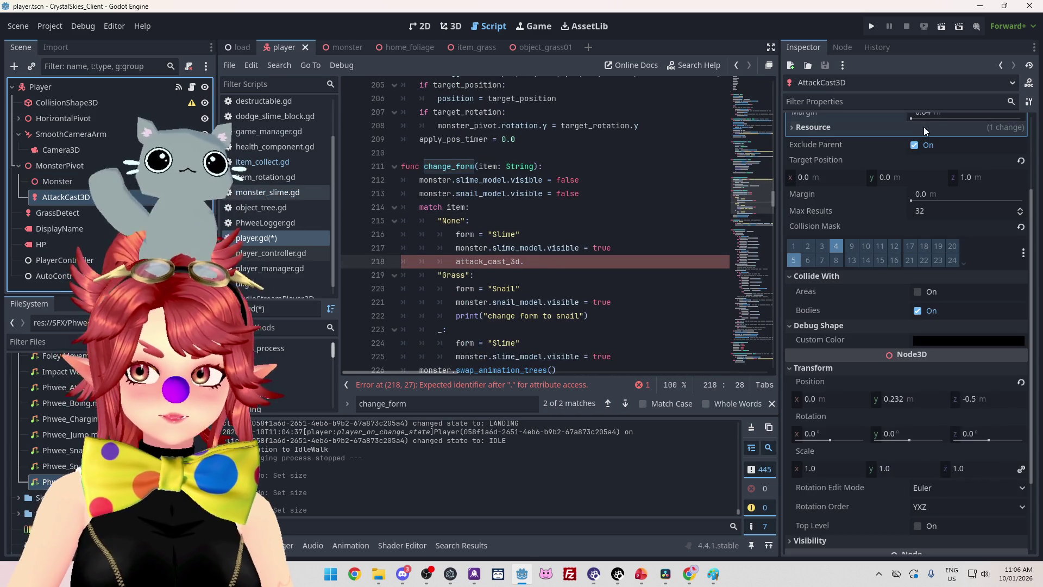
scroll(869, 186, "up", 4)
left_click(949, 156)
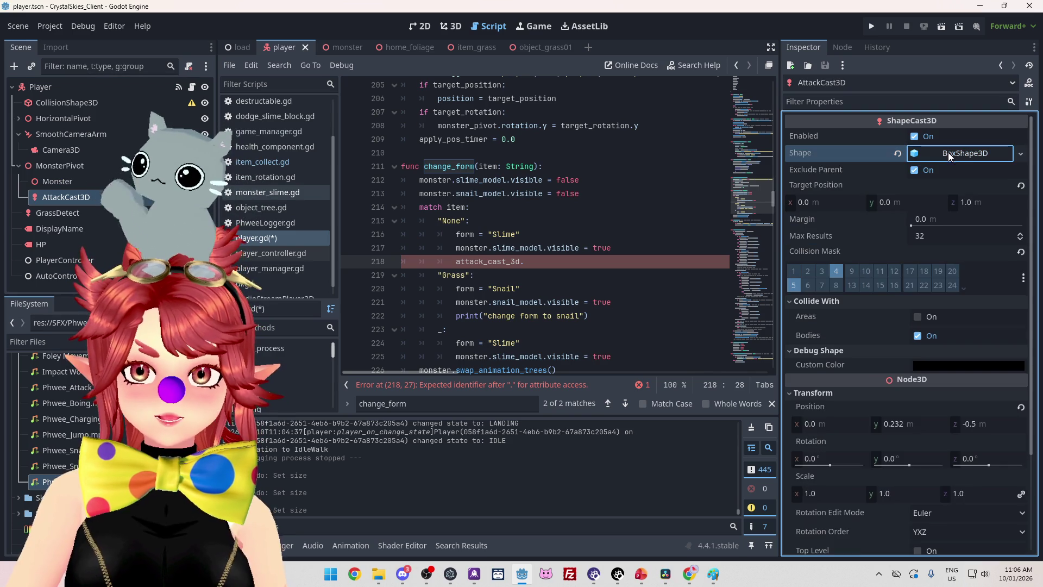
left_click(953, 156)
left_click(951, 155)
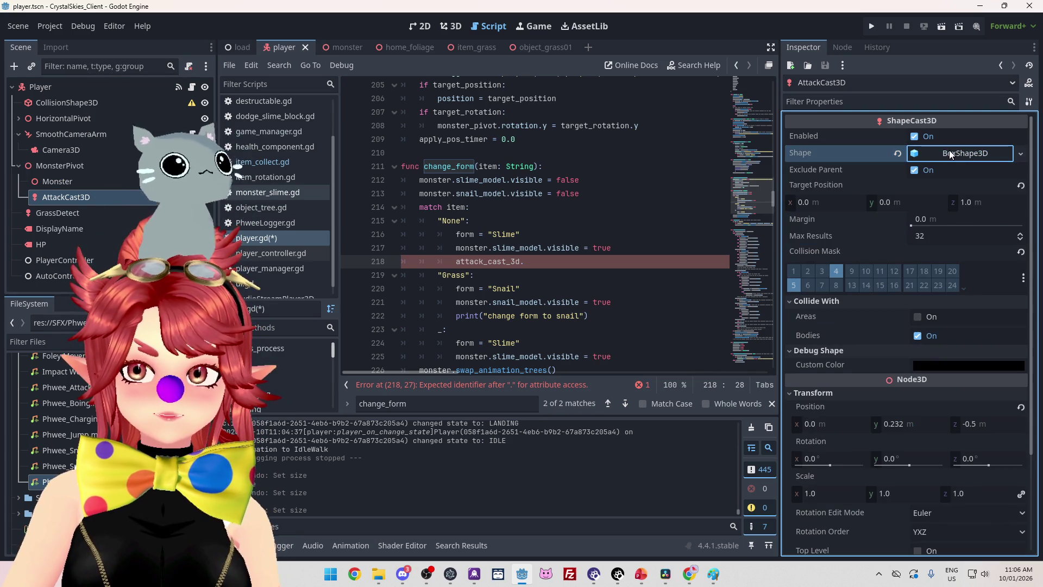
Extend line 218 to attack_cast_3d.shape and look over the box shape's size properties
left_click(540, 263)
type(".Sh")
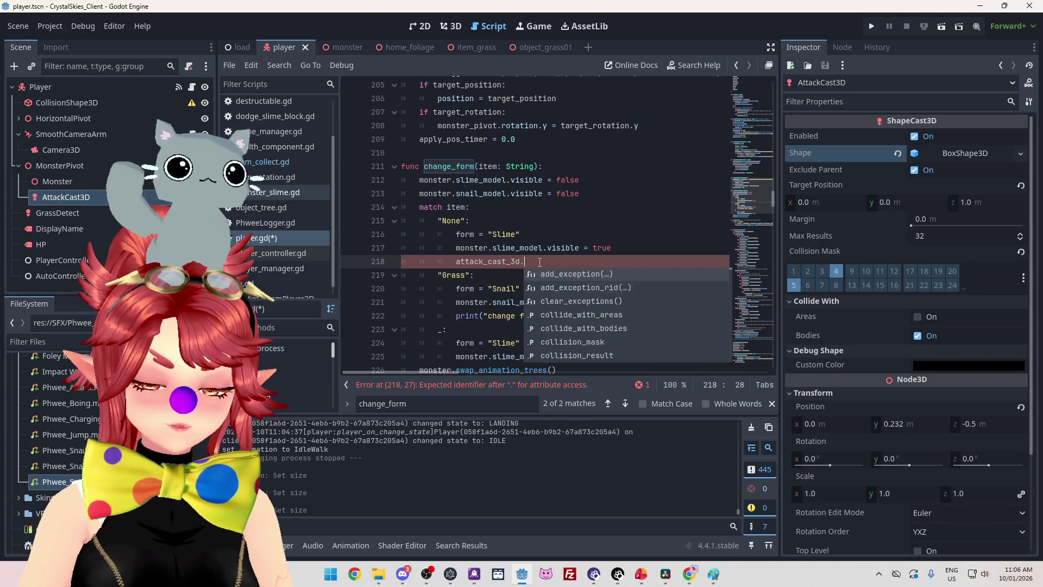
key("Return")
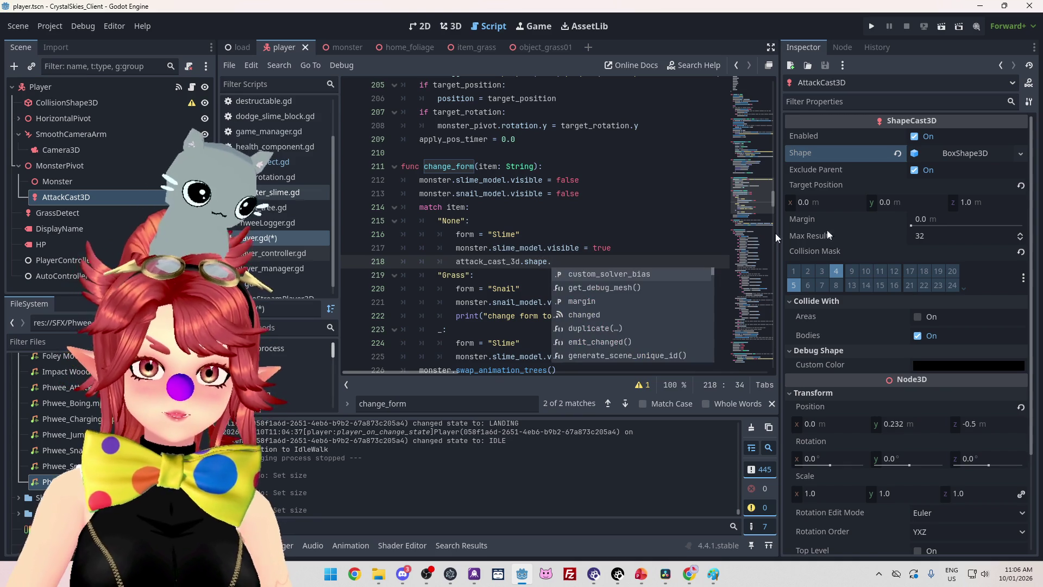
scroll(627, 324, "down", 2)
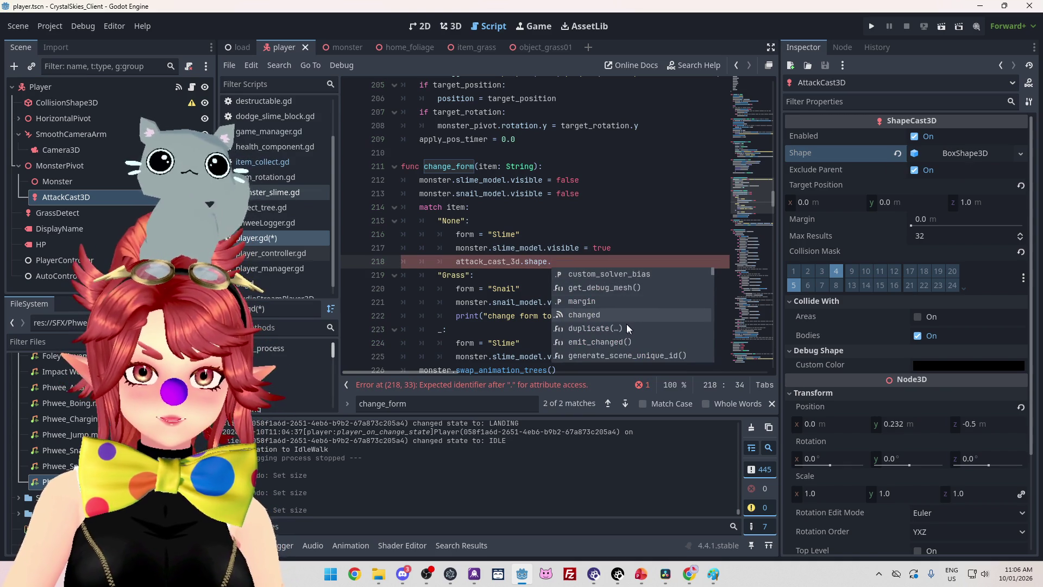
scroll(627, 322, "down", 5)
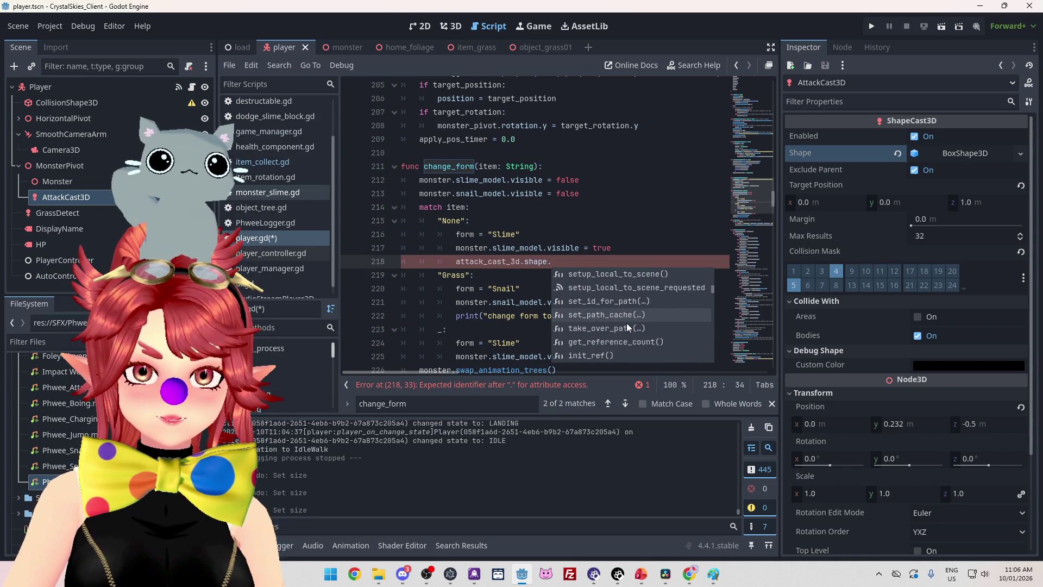
scroll(627, 324, "down", 4)
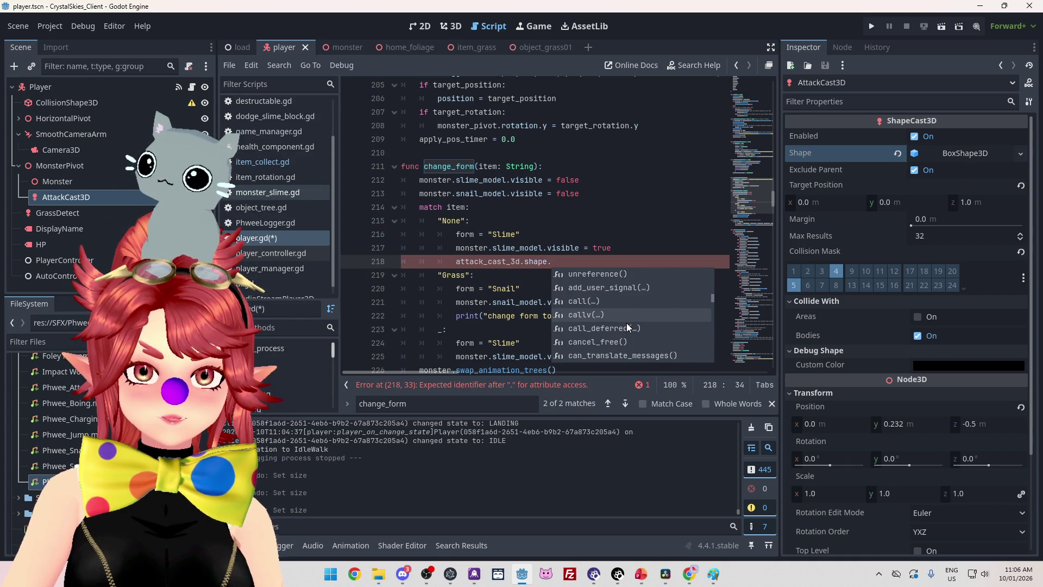
left_click(961, 153)
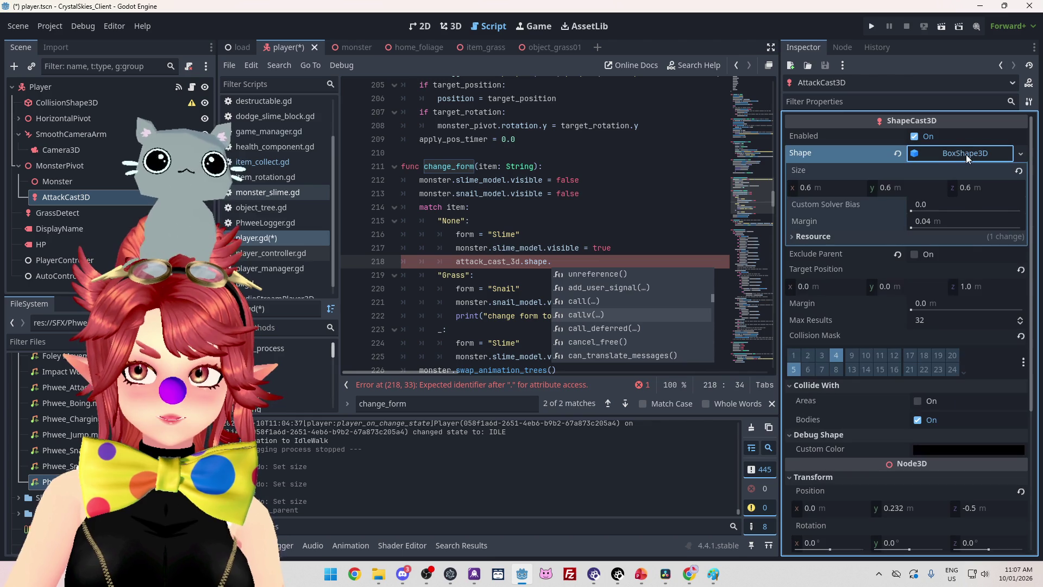
scroll(609, 308, "down", 8)
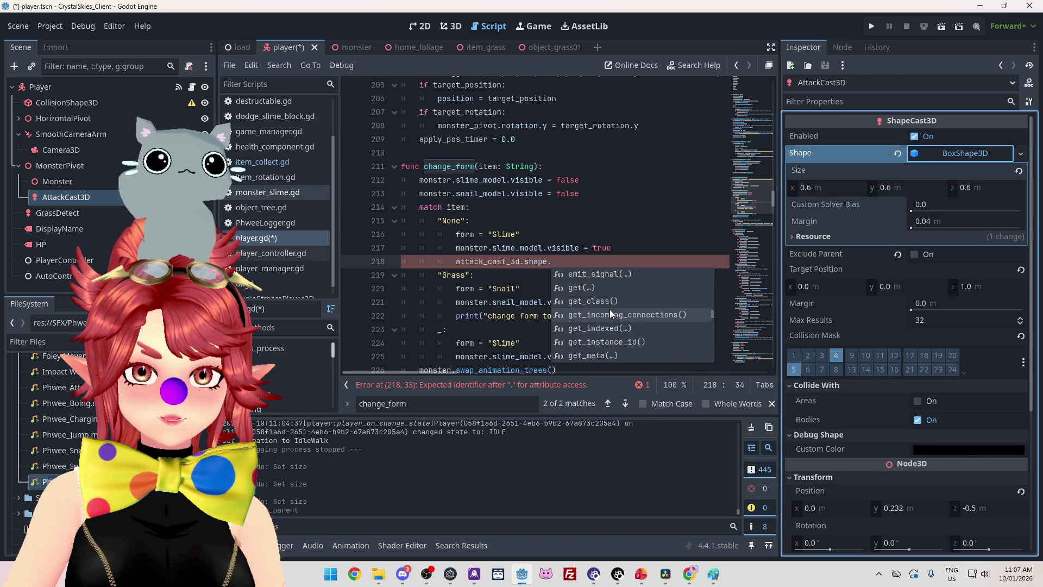
scroll(611, 316, "down", 10)
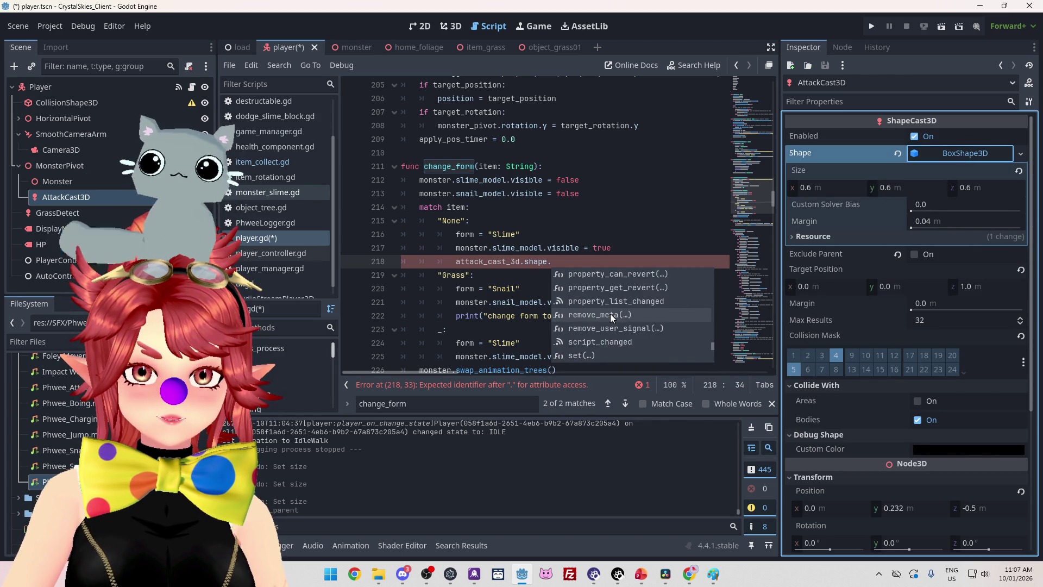
scroll(623, 324, "down", 3)
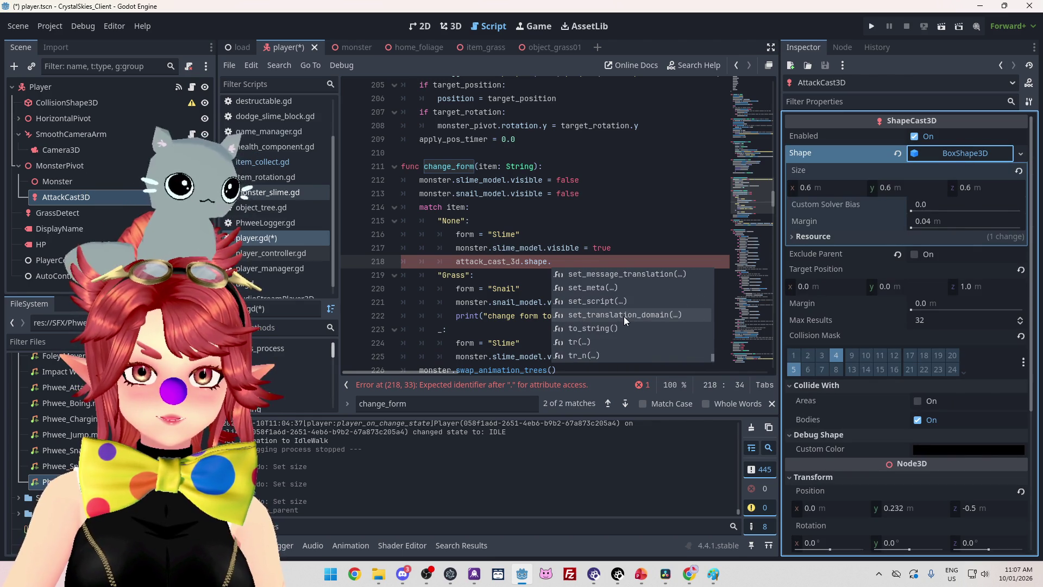
scroll(620, 312, "down", 4)
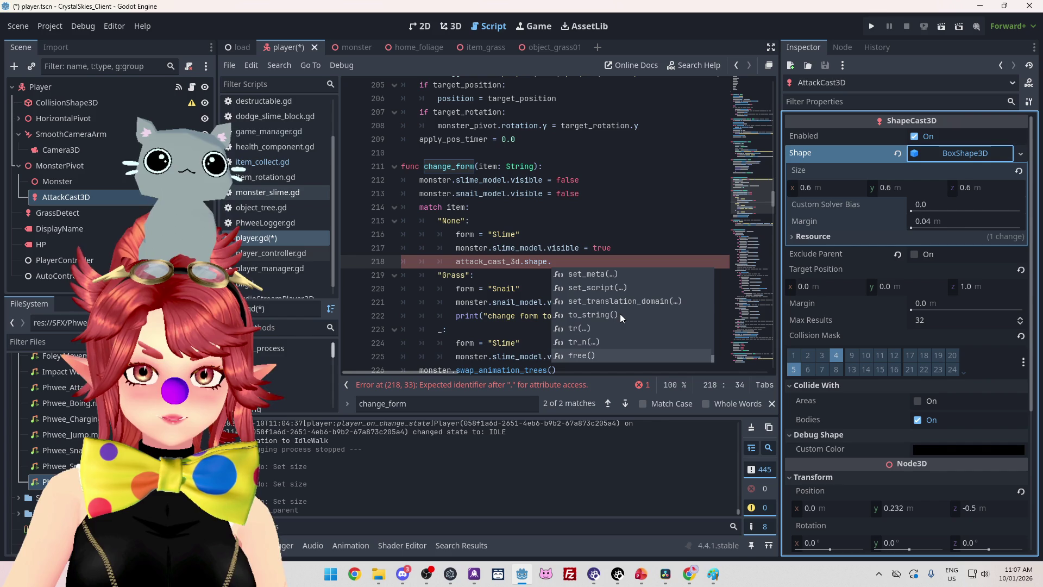
scroll(585, 325, "up", 3)
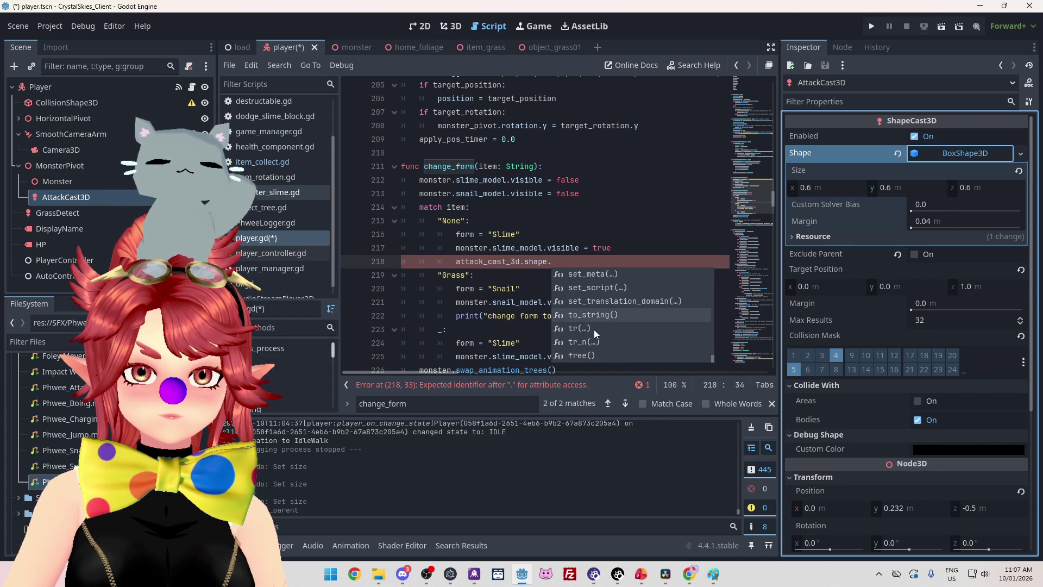
scroll(594, 329, "up", 10)
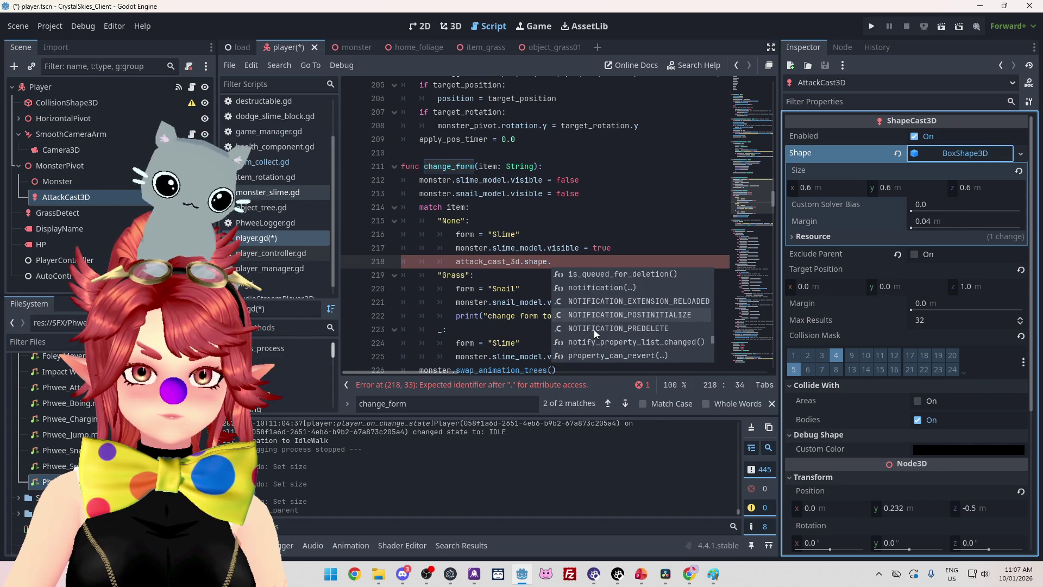
scroll(594, 329, "up", 10)
scroll(594, 329, "up", 6)
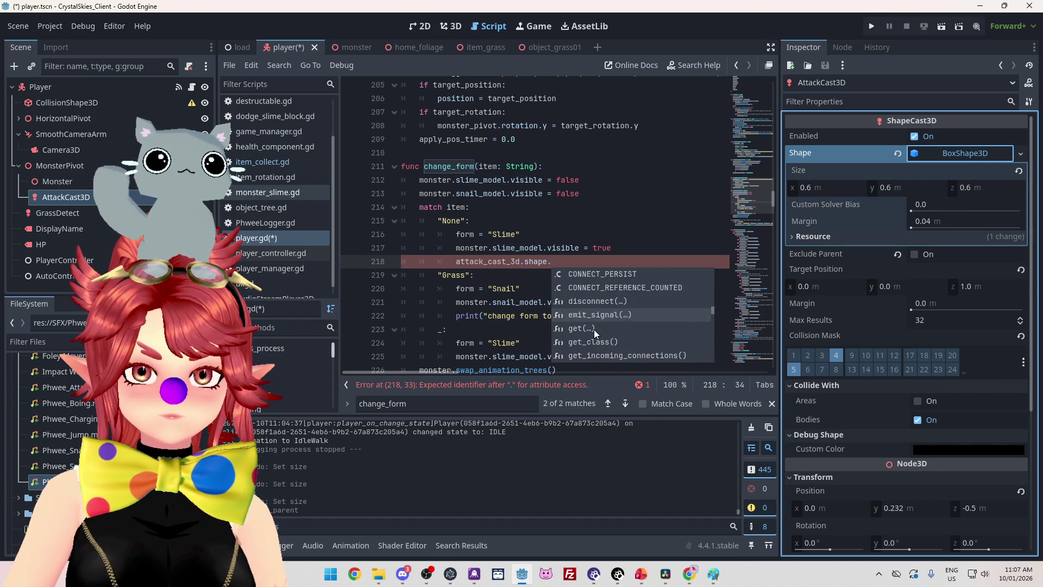
scroll(594, 329, "down", 15)
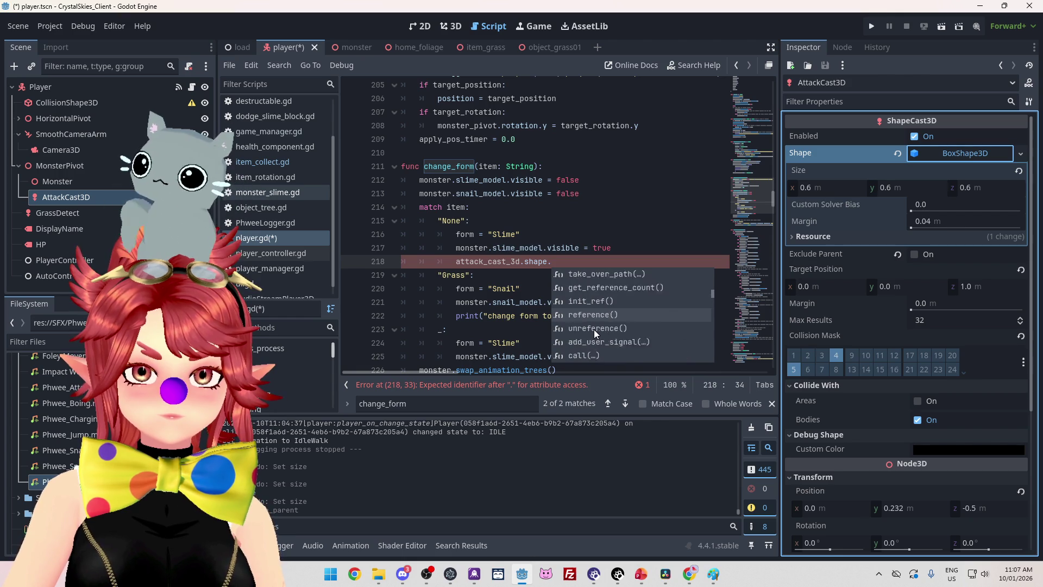
scroll(594, 330, "up", 3)
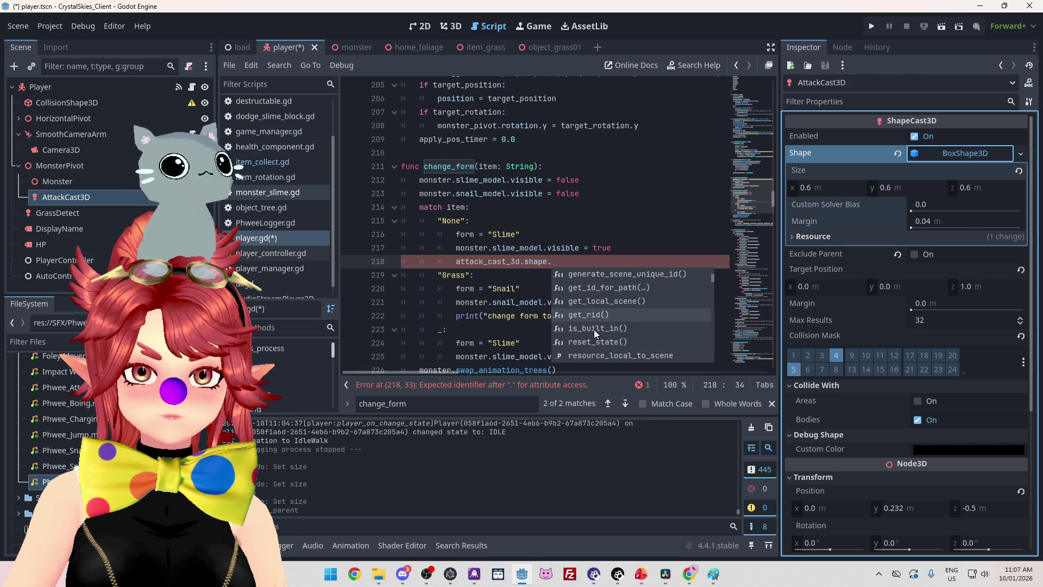
scroll(594, 330, "up", 3)
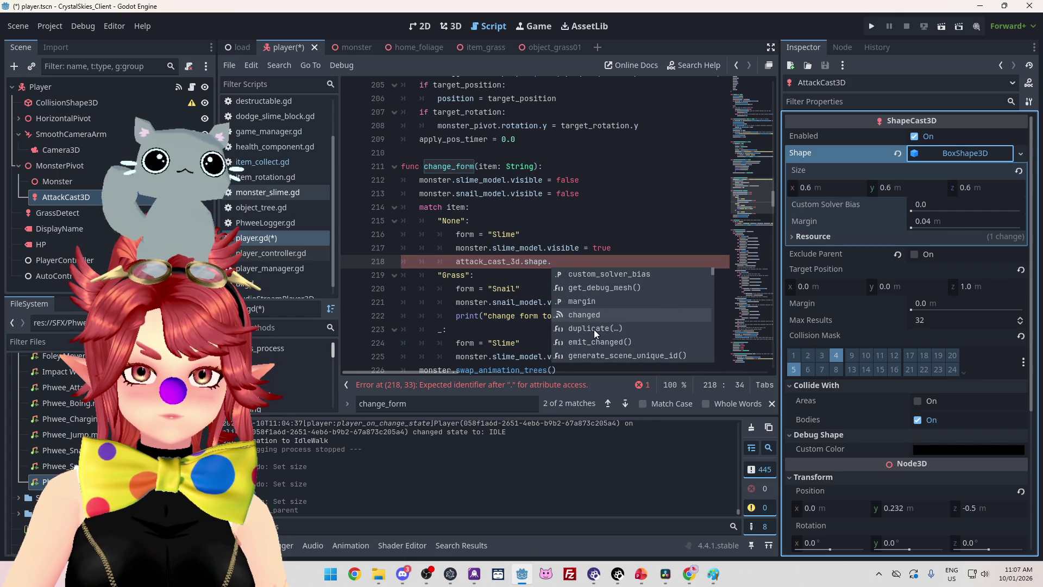
key("Escape")
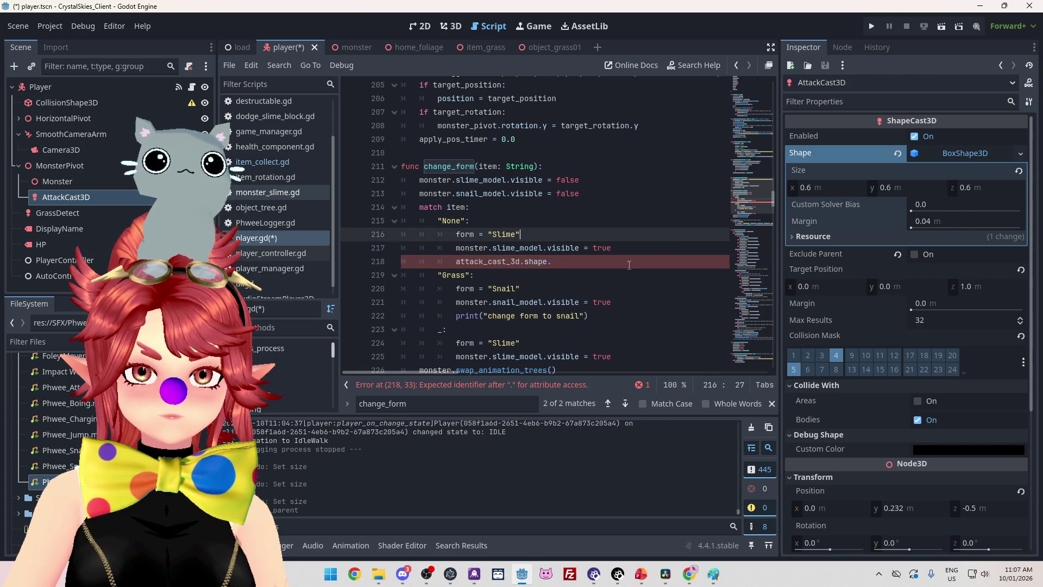
Recheck the box size and finish line 218 as 'attack_cast_3d.shape.prop'
mouse_move(823, 187)
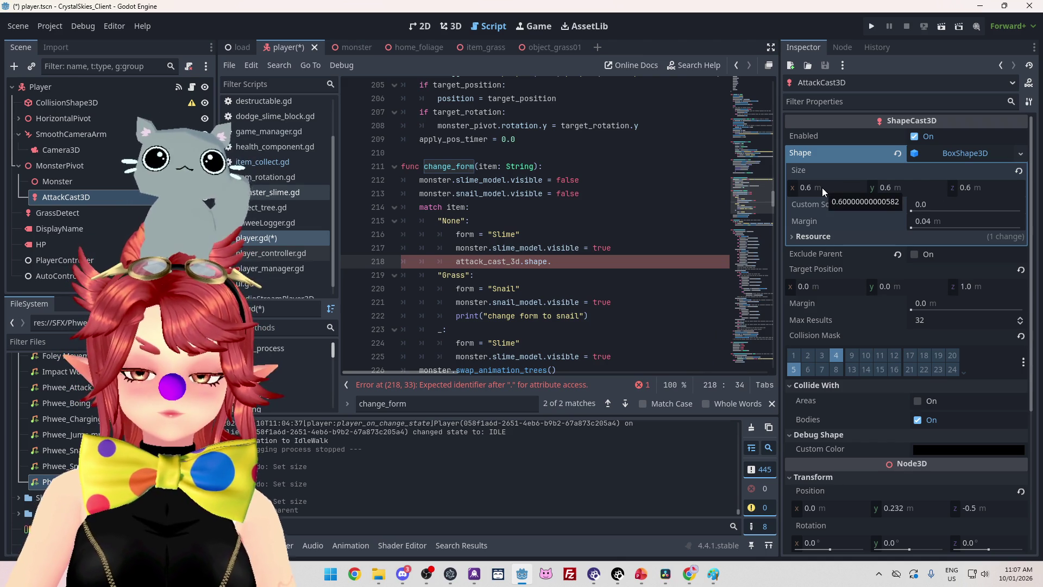
left_click(935, 155)
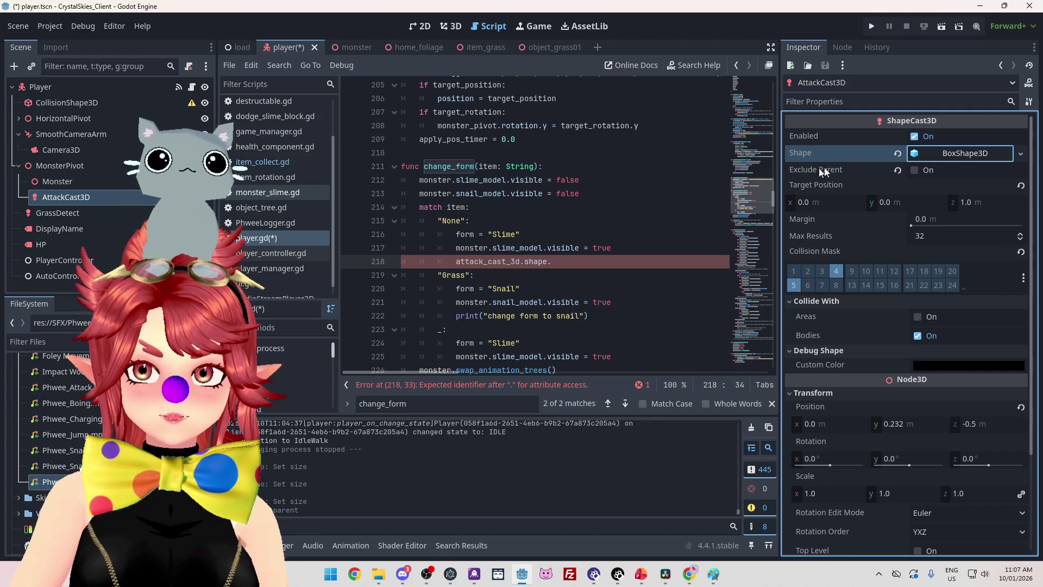
left_click(580, 265)
left_click(983, 152)
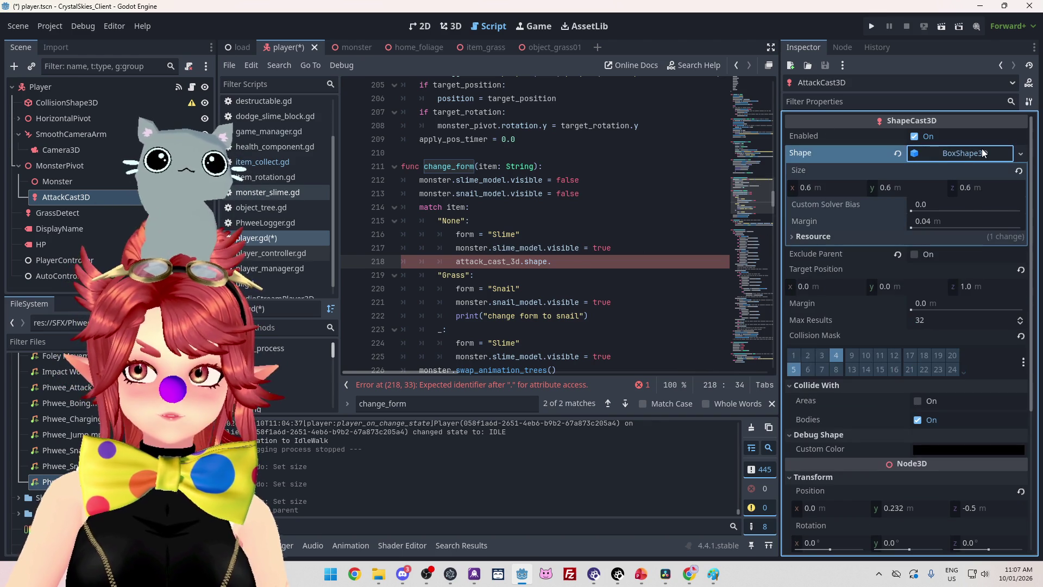
left_click(610, 264)
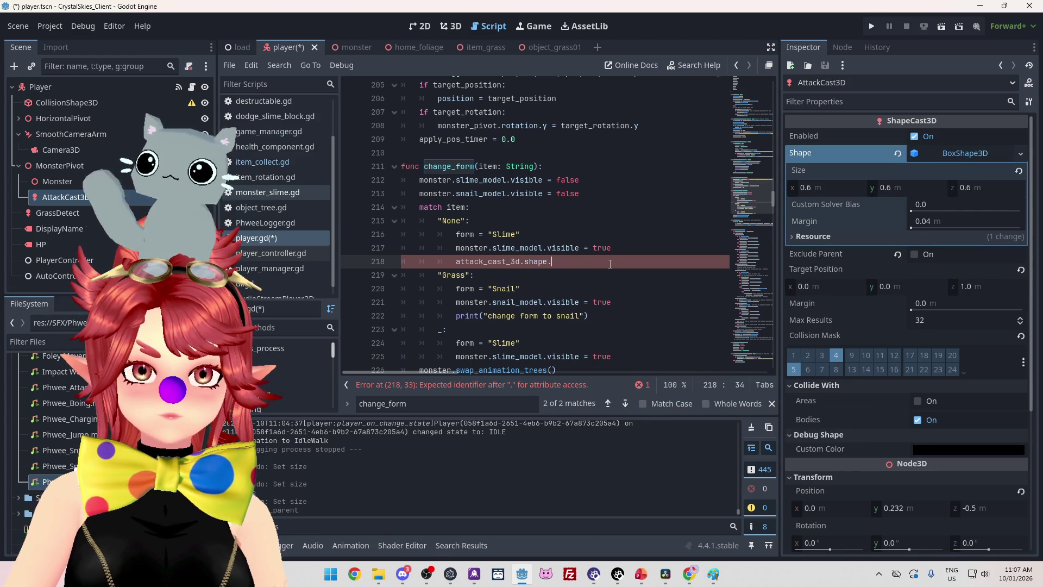
type("po")
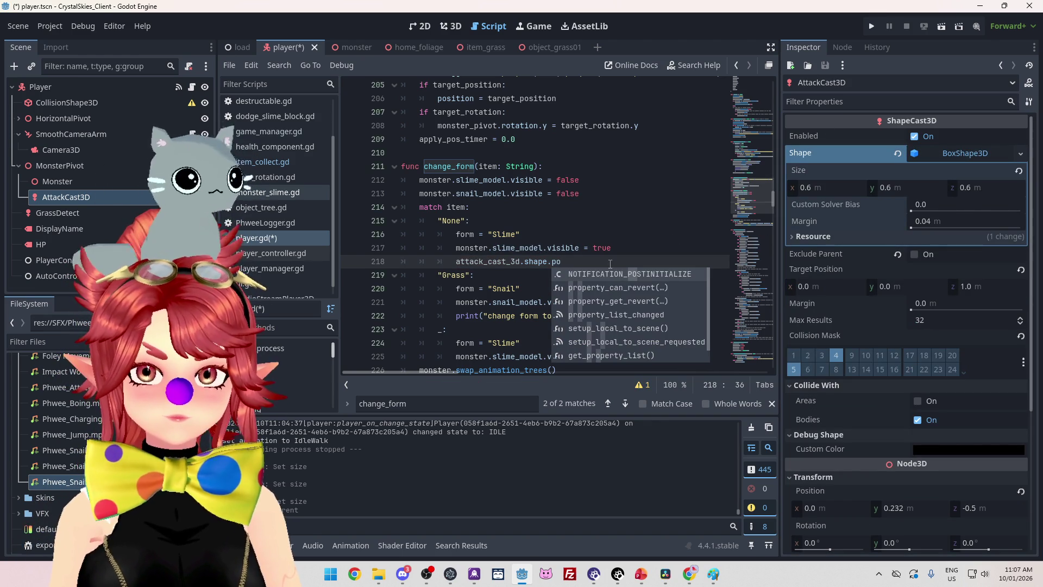
key("BackSpace")
type("r")
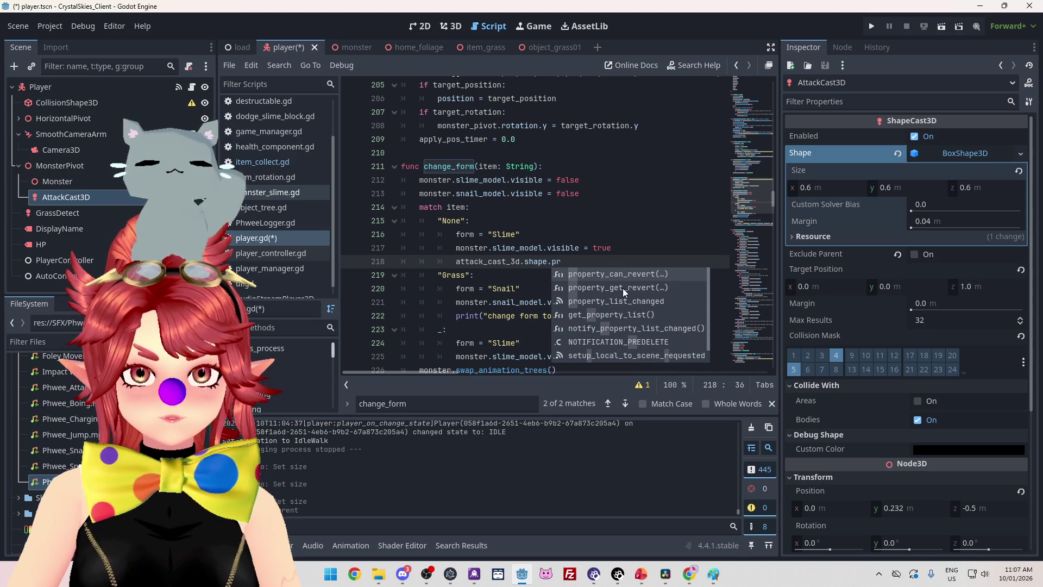
type("op")
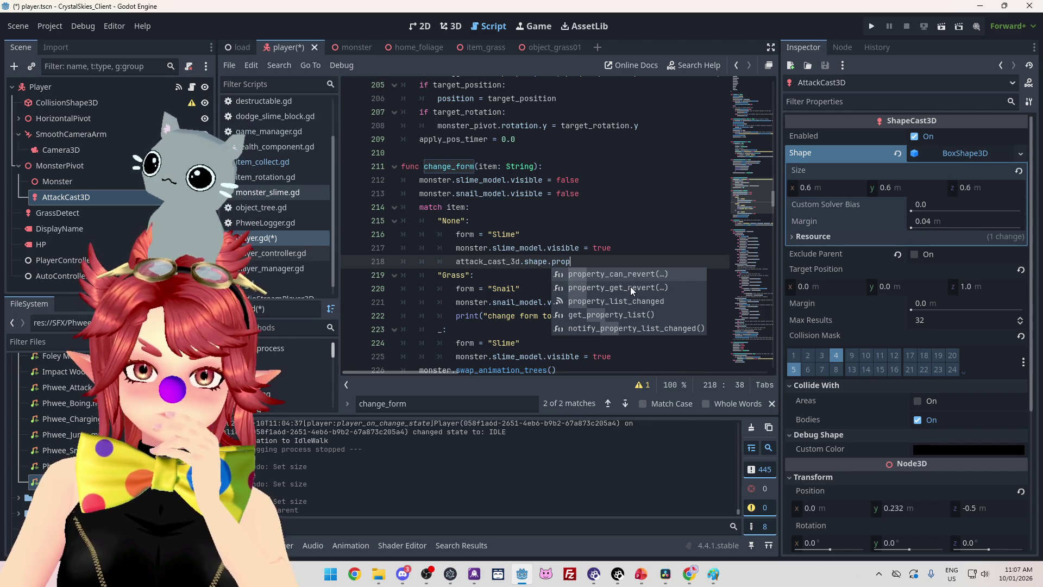
left_click(688, 576)
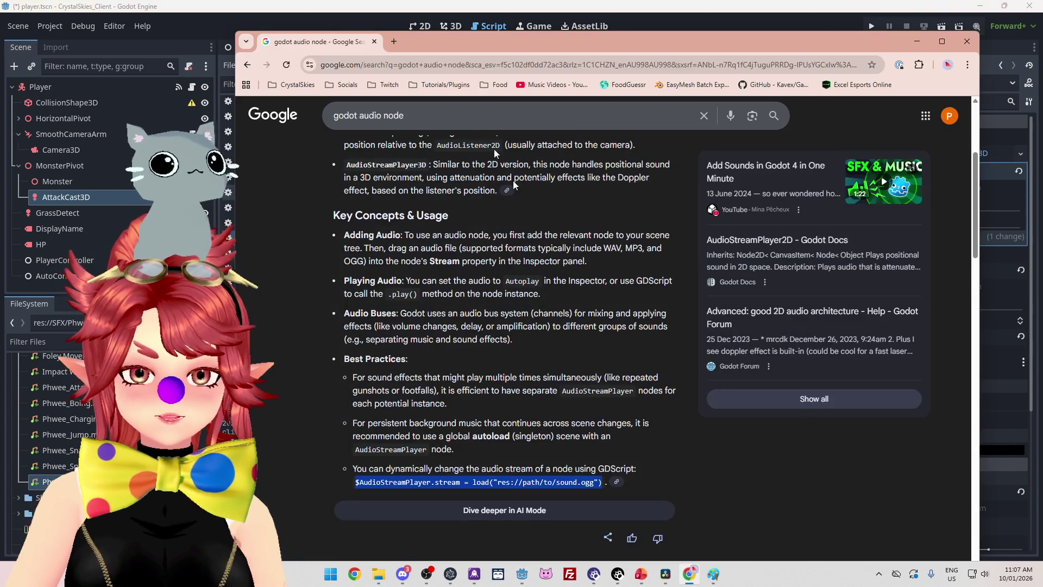
Search Google for 'godot sttackcast shape size' and read how to set shape size
mouse_move(692, 51)
left_mouse_down()
mouse_move(612, 266)
mouse_move(612, 304)
left_mouse_up()
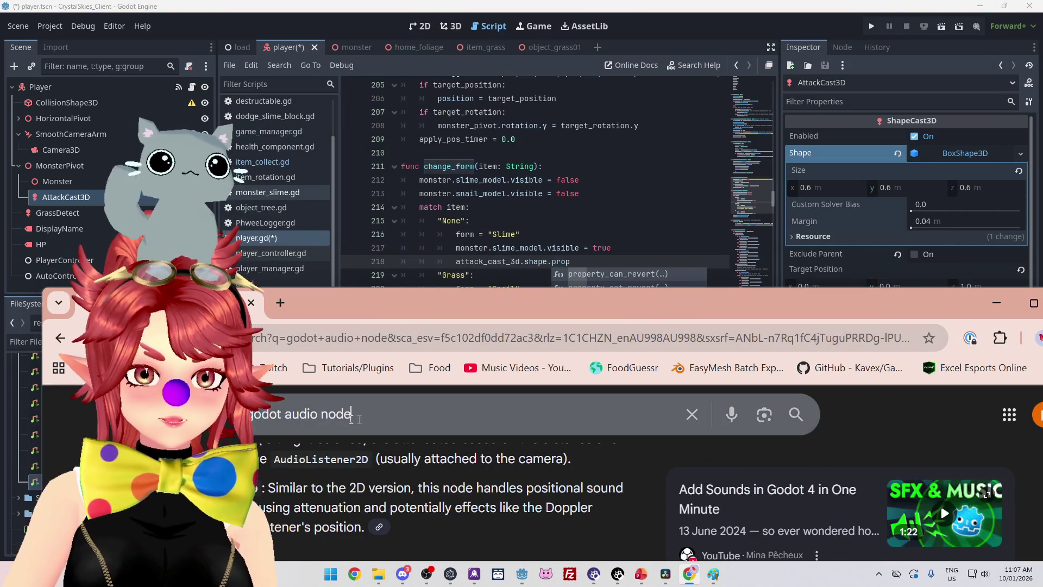
type("go")
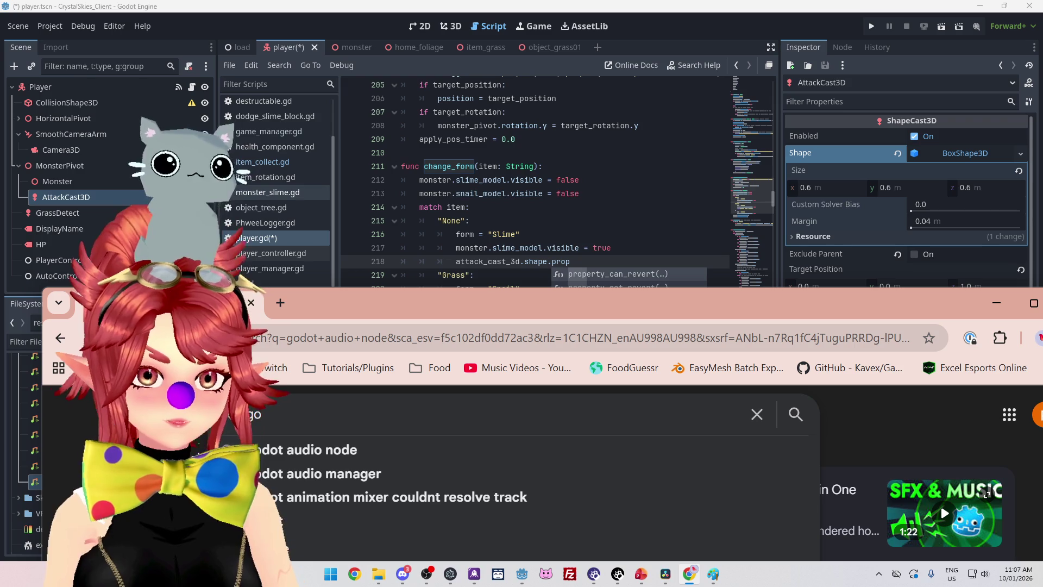
type("dot ")
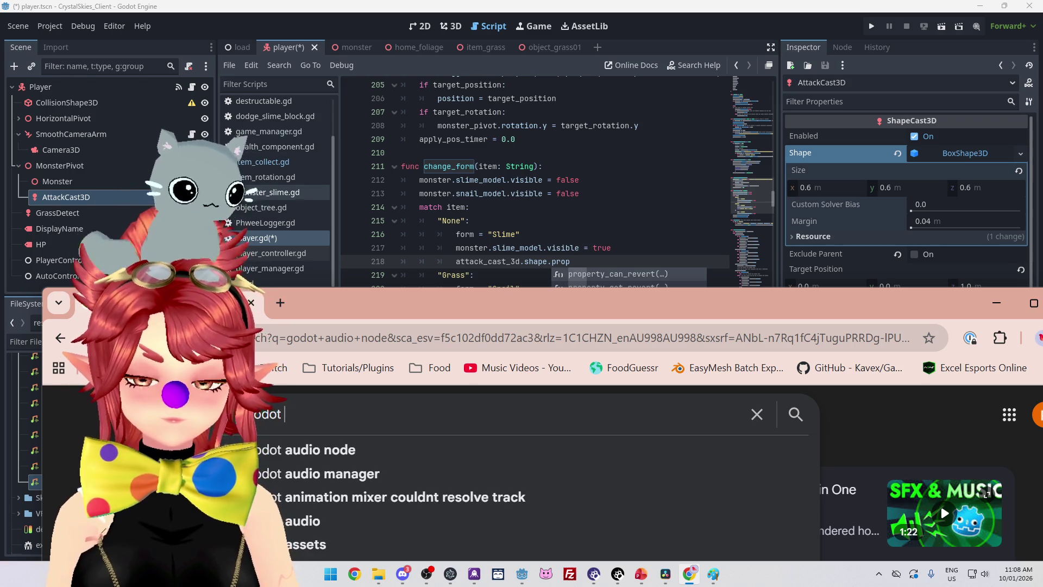
type("sttackcast")
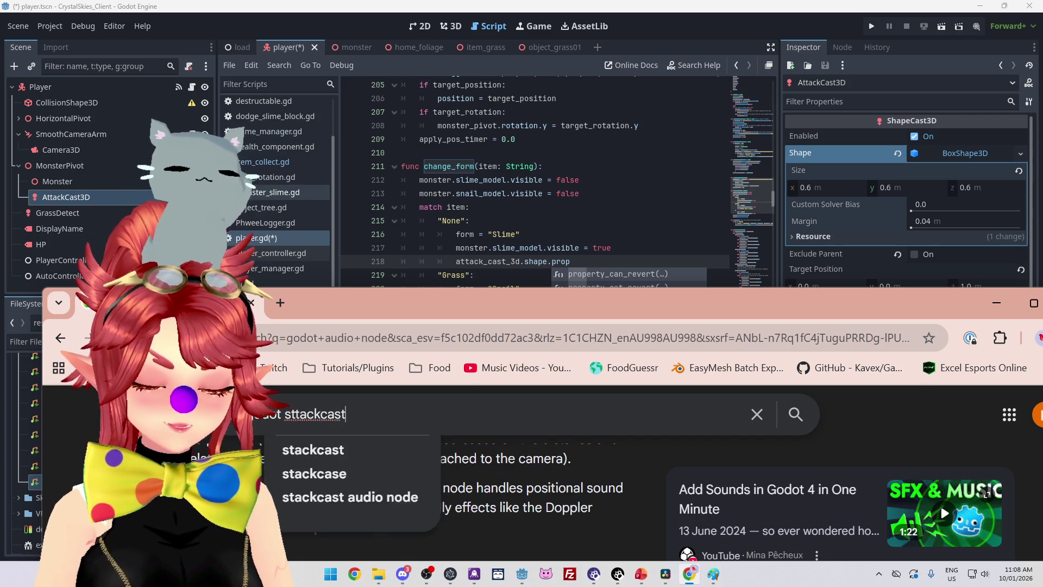
type(" shape size")
key("Return")
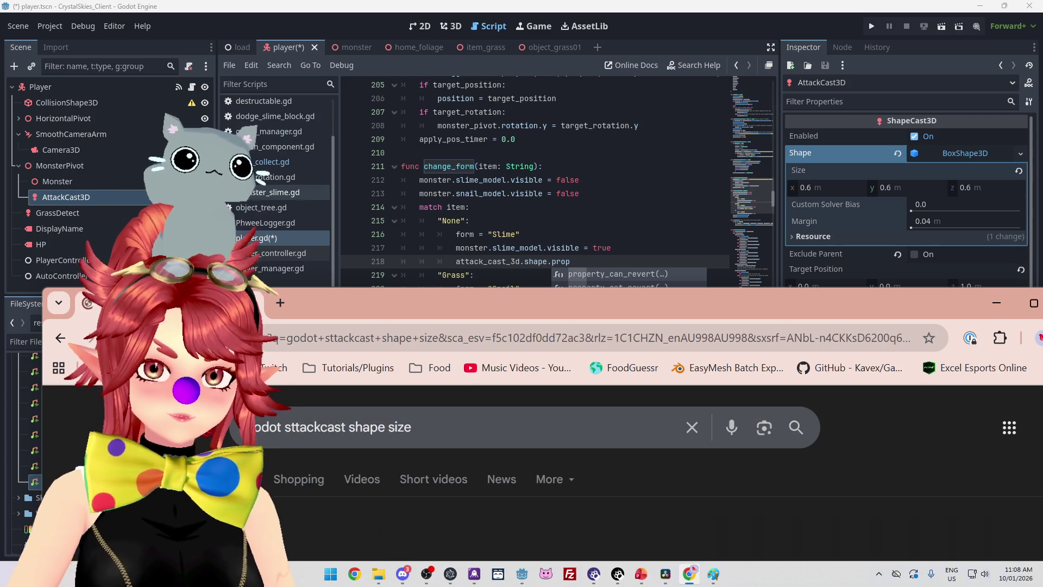
mouse_move(613, 298)
left_mouse_down()
mouse_move(581, 92)
mouse_move(543, 37)
left_mouse_up()
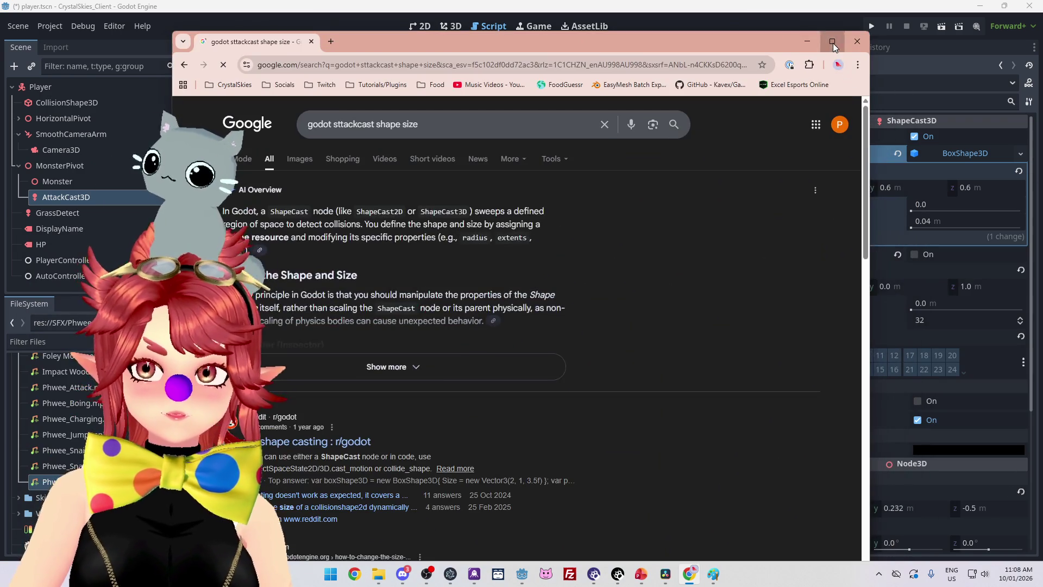
left_click(833, 43)
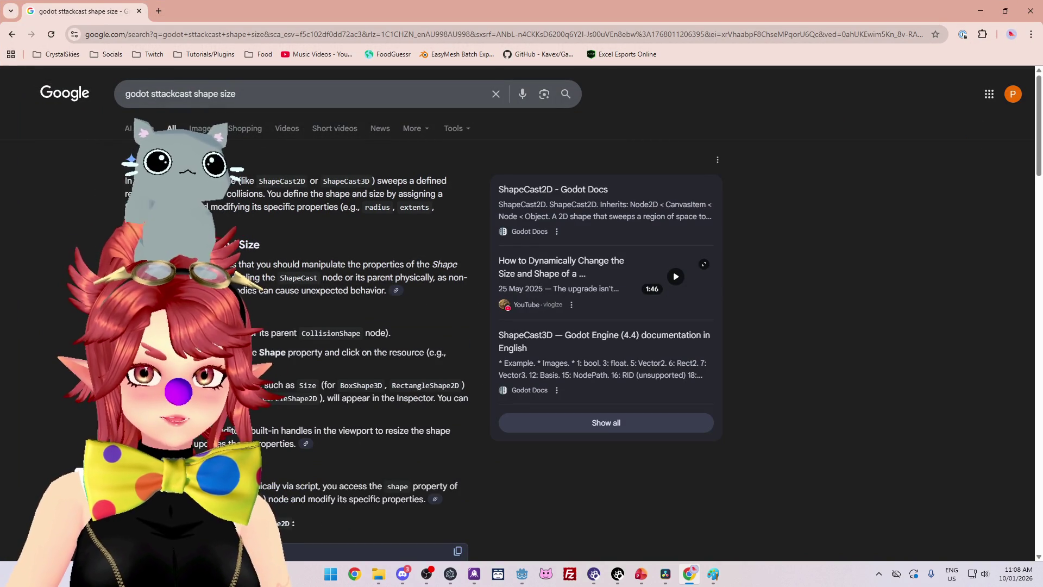
left_click_drag(288, 194, 413, 194)
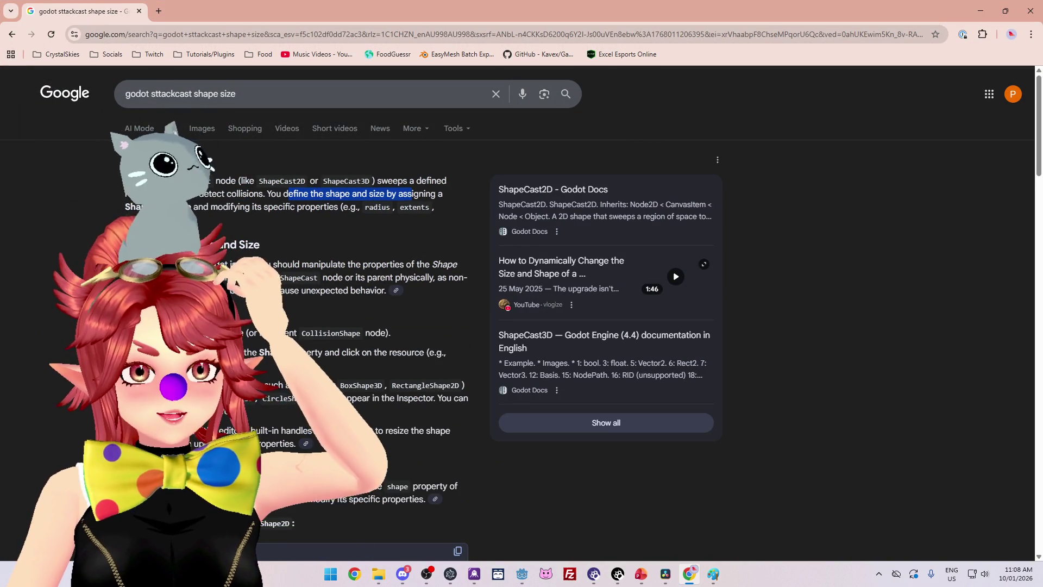
left_click_drag(218, 207, 334, 207)
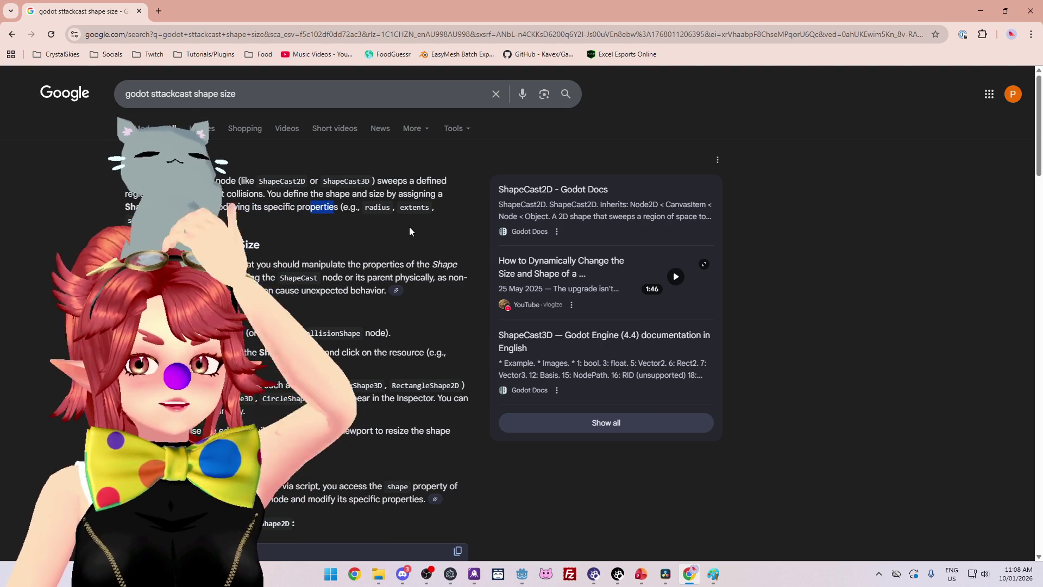
scroll(409, 227, "down", 2)
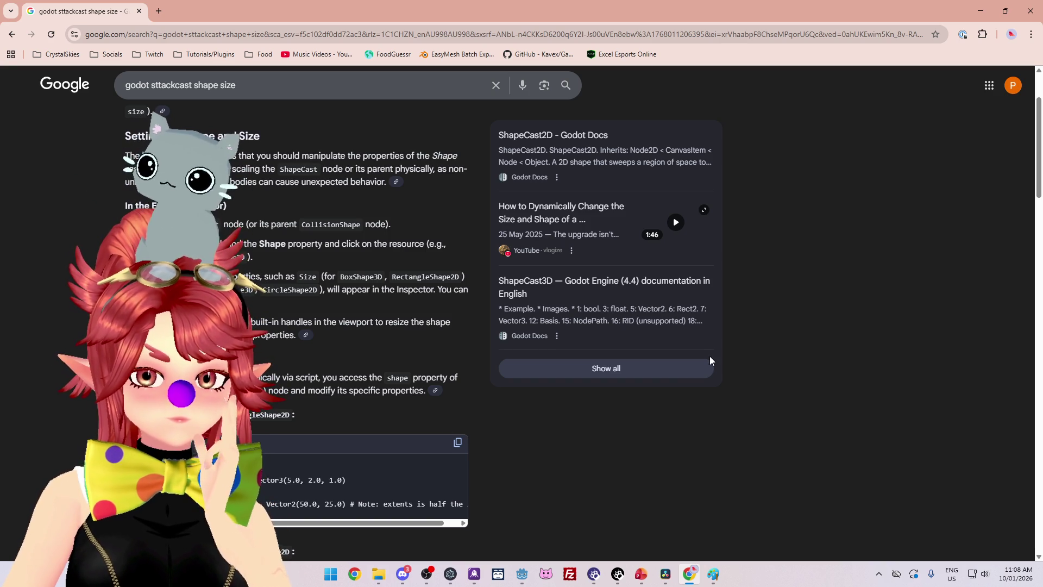
key("alt+Tab")
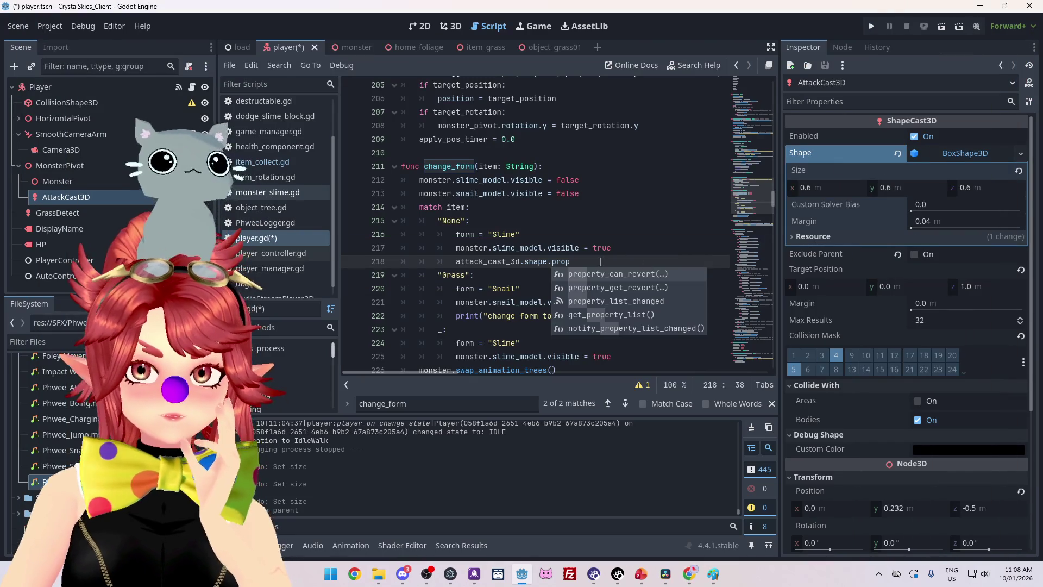
Complete line 218 as attack_cast_3d.shape.size = Vector3(0.6,0.6,0.6)
key("Escape")
key("ctrl+shift+Left")
type("s")
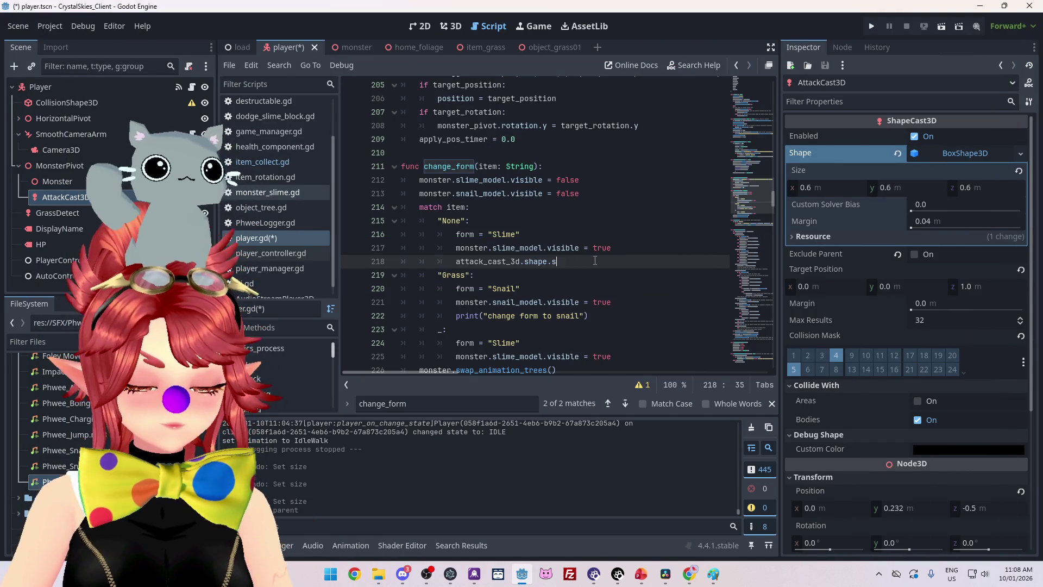
type("ize")
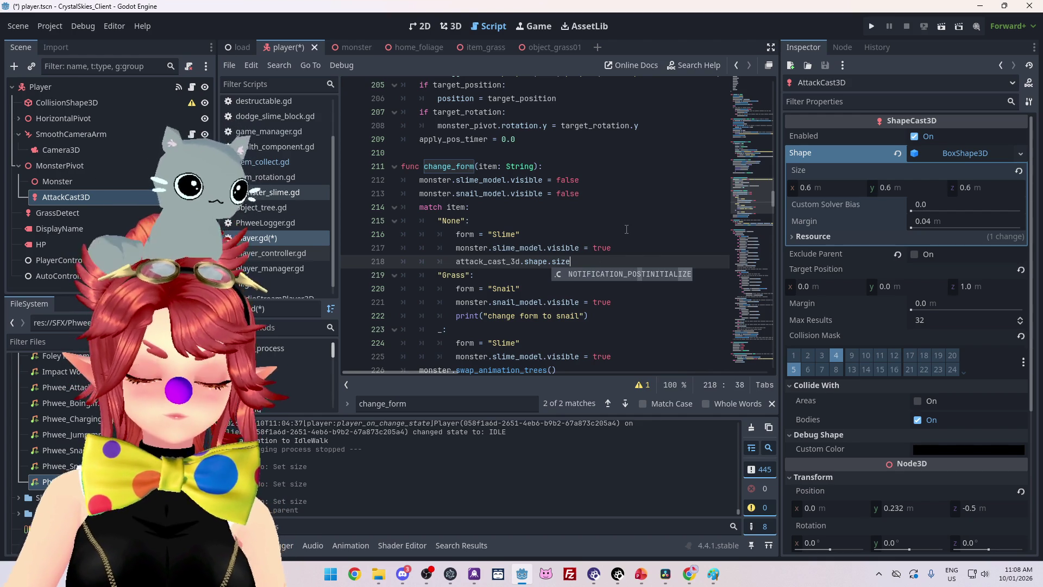
type(" = Vector")
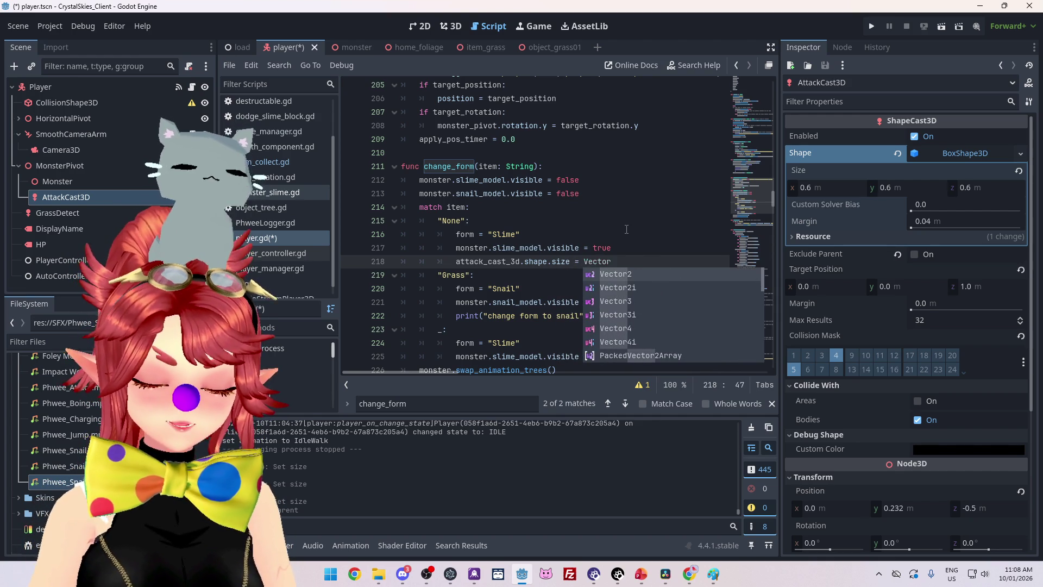
type("3")
key("Return")
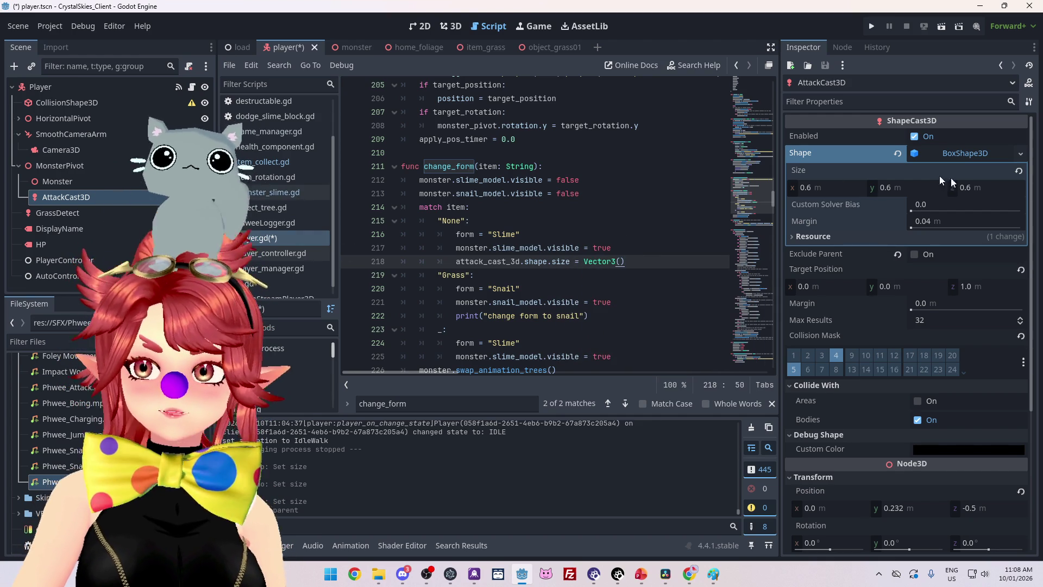
left_click(622, 261)
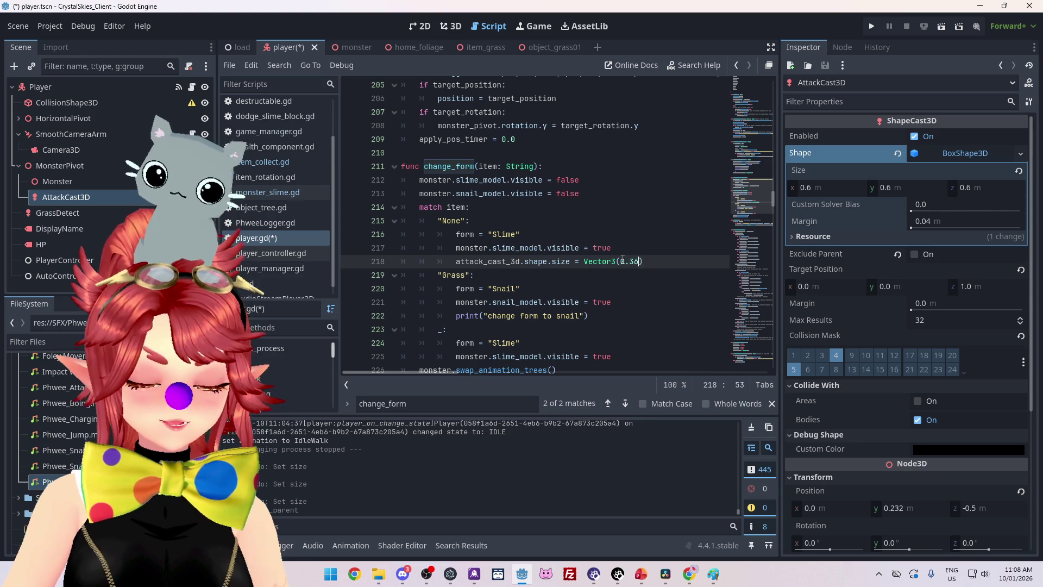
type(",0.6,0.6")
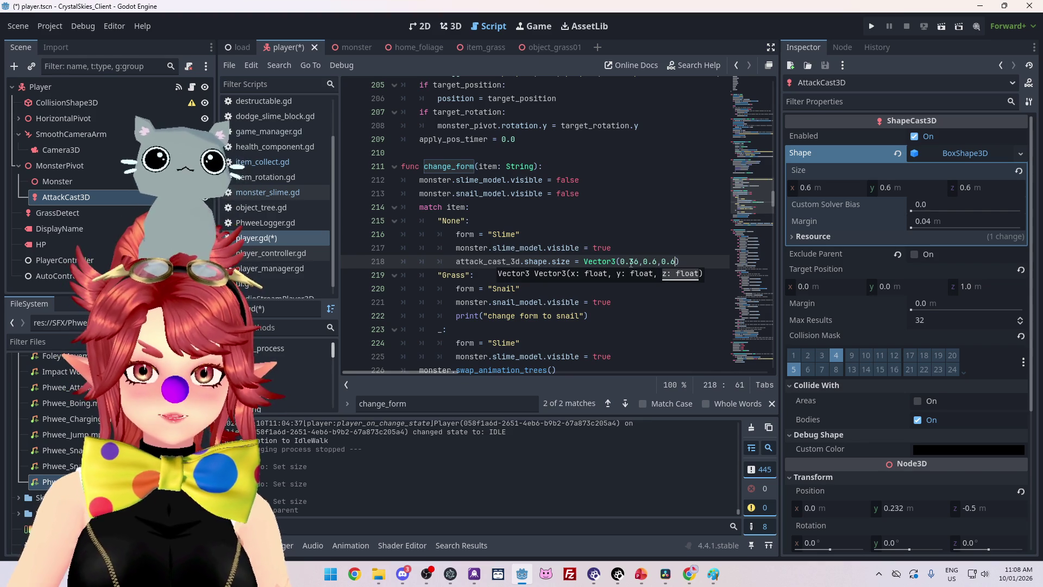
left_click(635, 262)
key("BackSpace")
Copy the size line into the Grass and default branches and delete the snail print
scroll(522, 234, "down", 1)
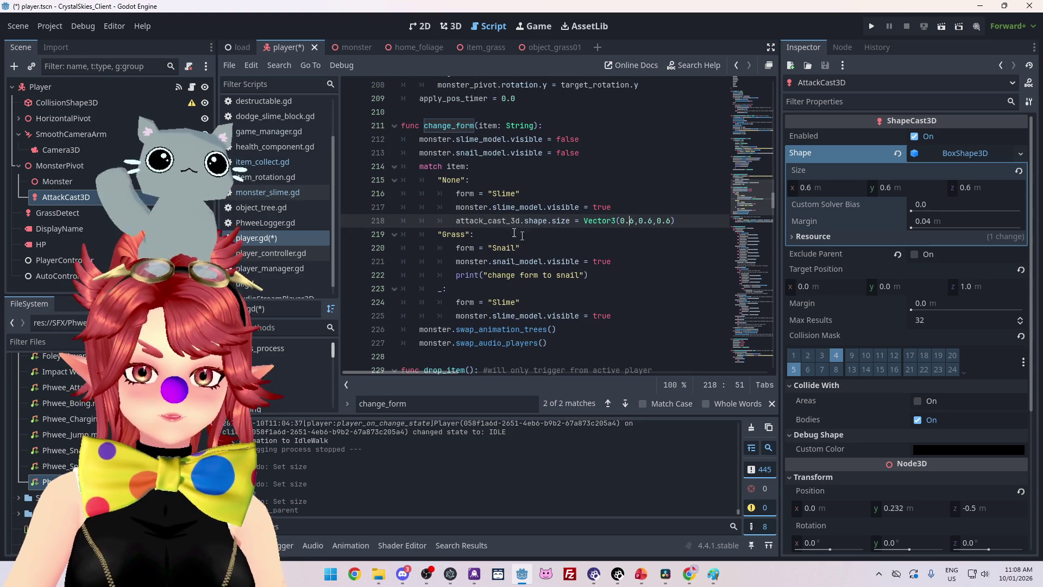
left_click_drag(674, 220, 452, 219)
key("ctrl+c")
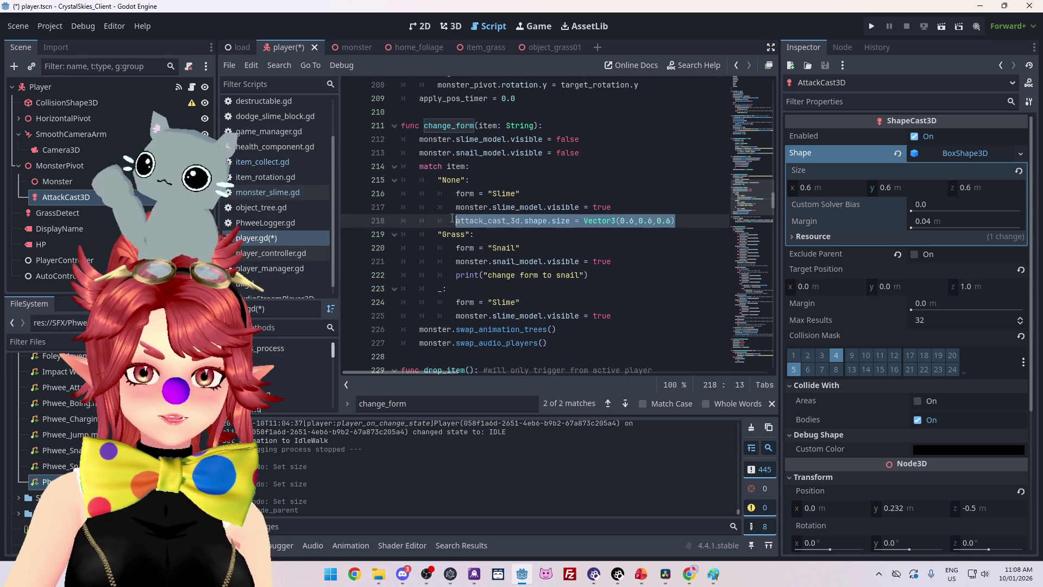
left_click(627, 316)
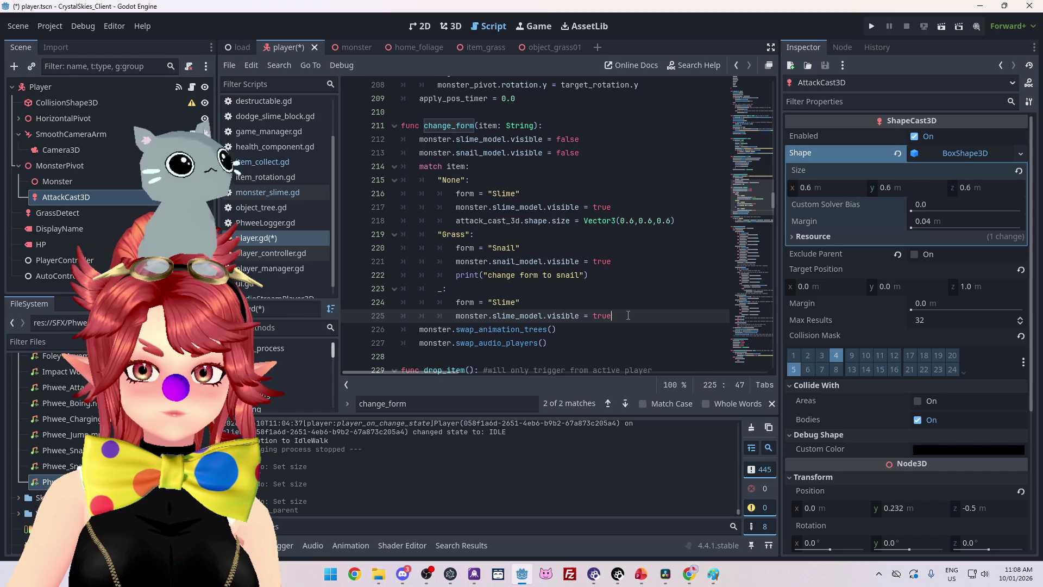
key("Return")
key("ctrl+v")
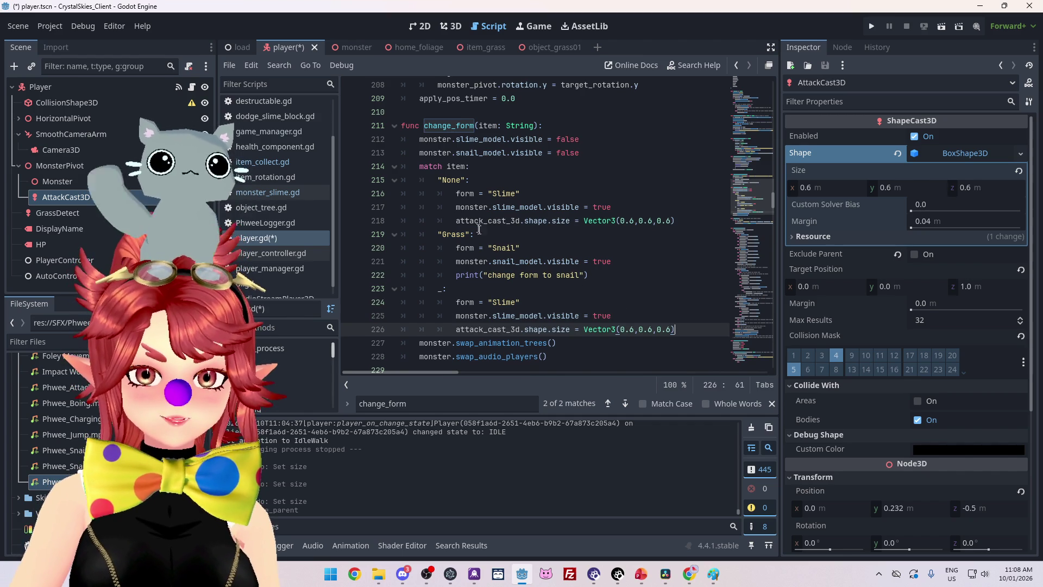
left_click(624, 263)
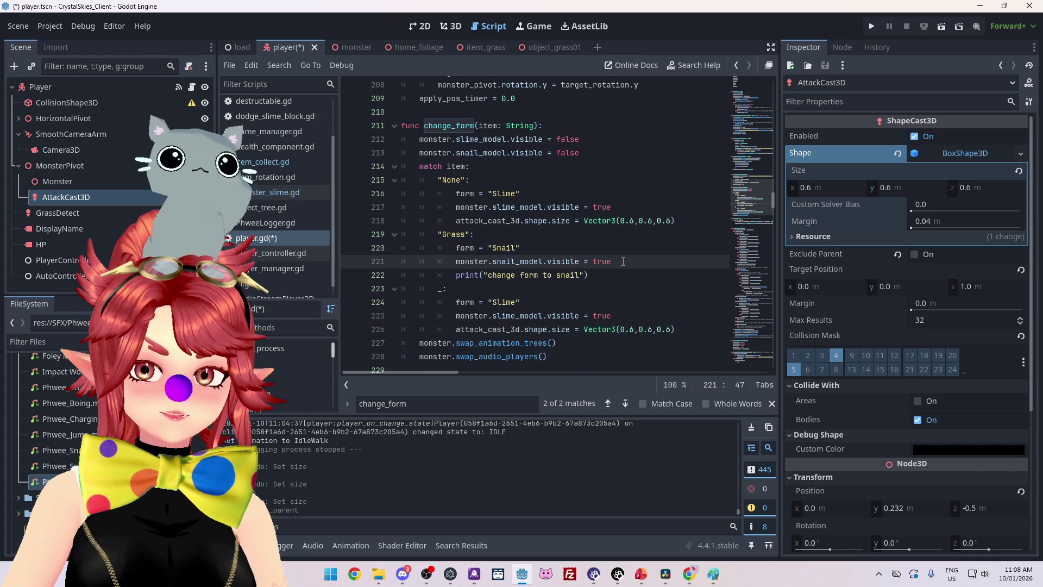
key("Return")
key("ctrl+v")
left_click_drag(589, 289, 456, 289)
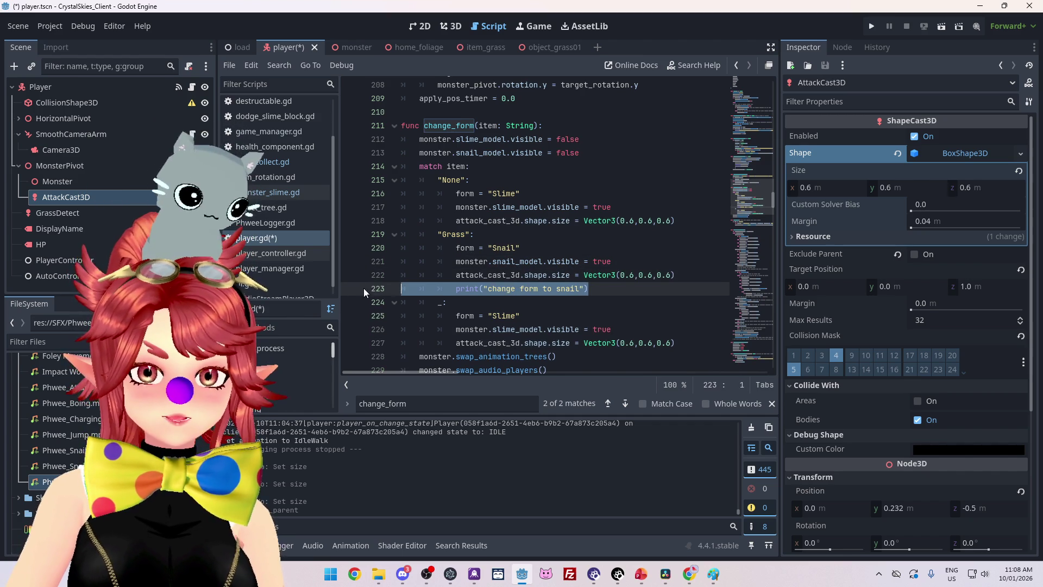
key("BackSpace")
key("BackSpace")
key("BackSpace")
key("BackSpace")
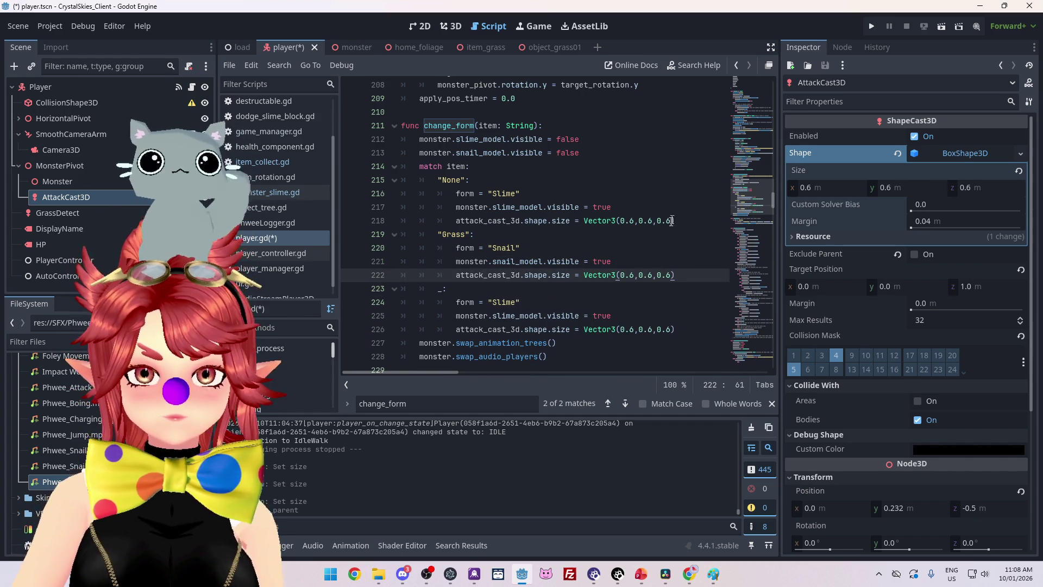
Change the Grass branch size to Vector3(2,0.6,2) and save the script
mouse_move(635, 275)
left_mouse_down()
mouse_move(620, 275)
mouse_move(647, 275)
left_mouse_up()
type("2")
type("2")
left_click(670, 250)
key("ctrl+s")
Run the game, create a lobby, walk and attack as the snail, then stop
key("F5")
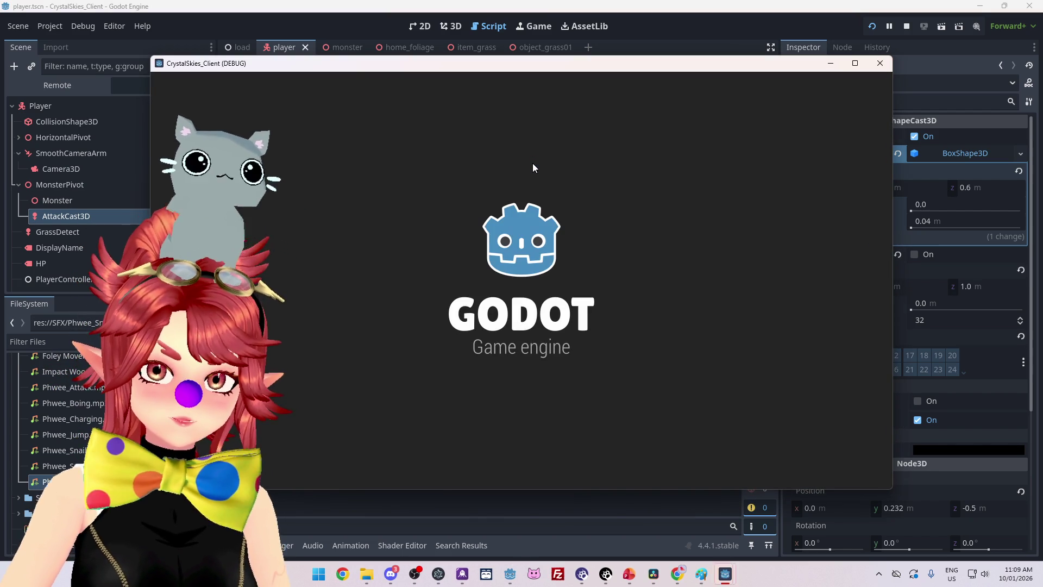
left_click(567, 316)
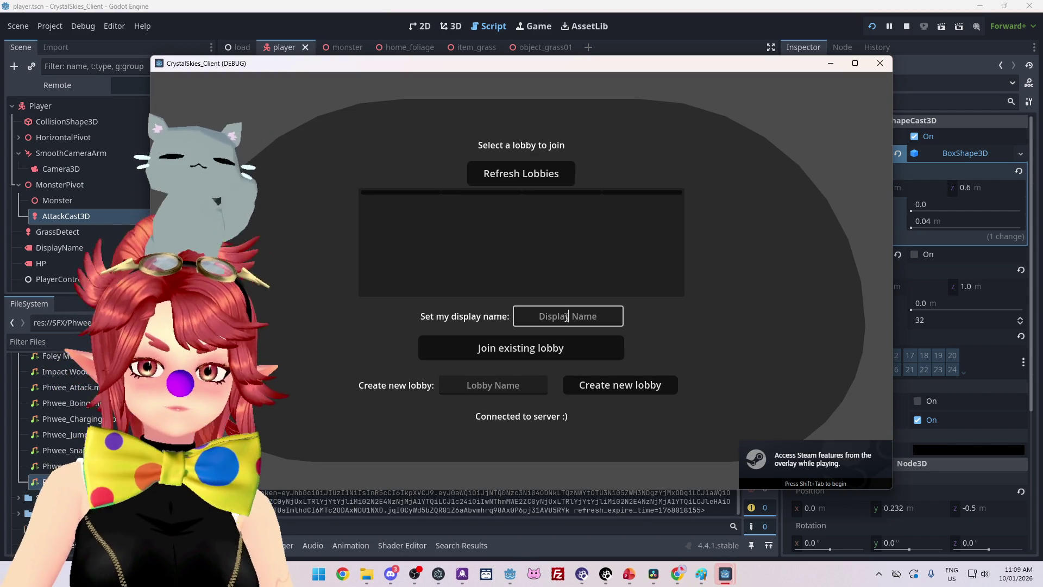
type("Phwe")
key("Tab")
type("adsasd")
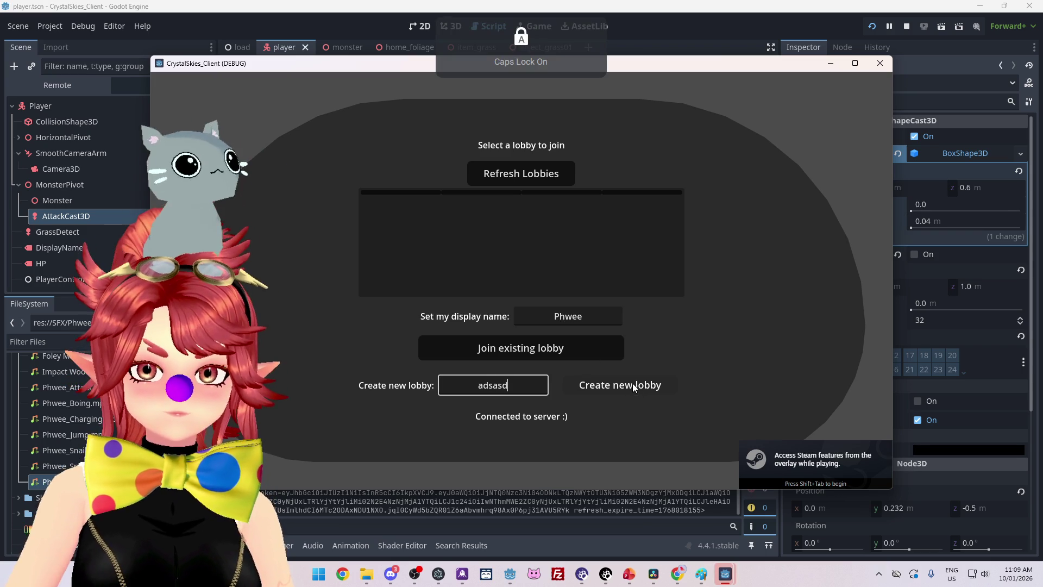
left_click(632, 383)
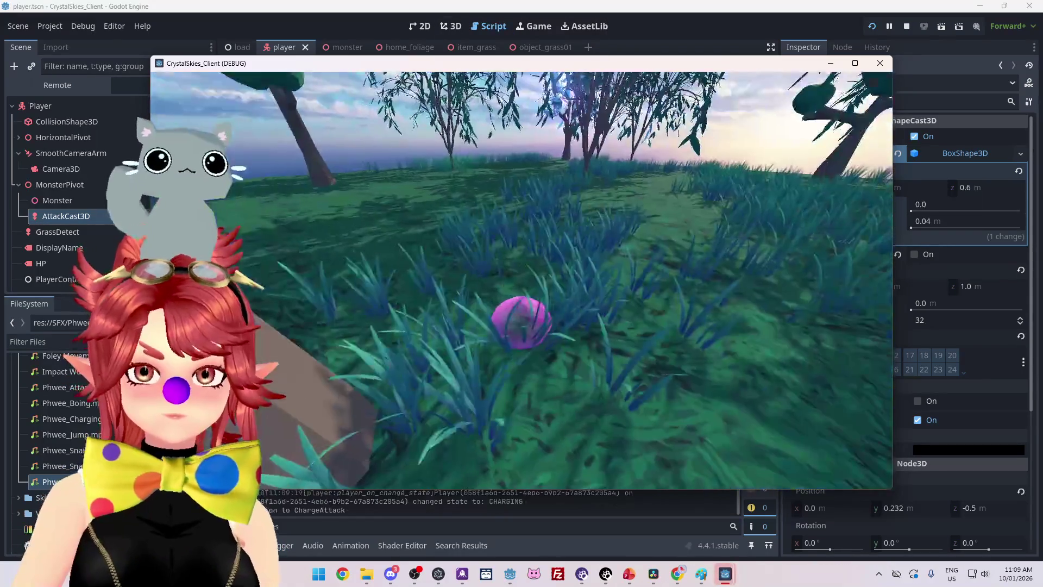
key("space")
key("w")
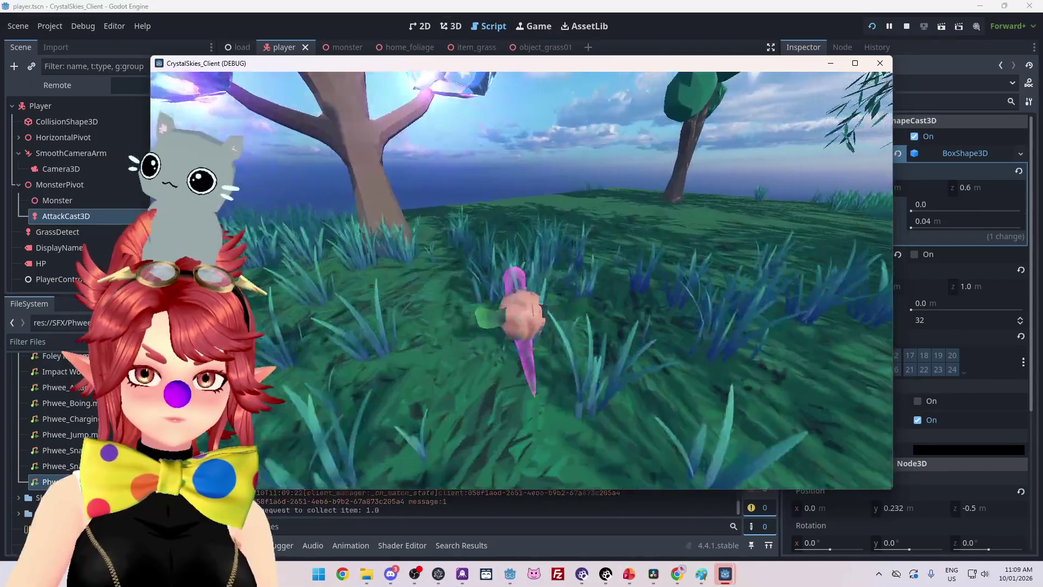
key("space")
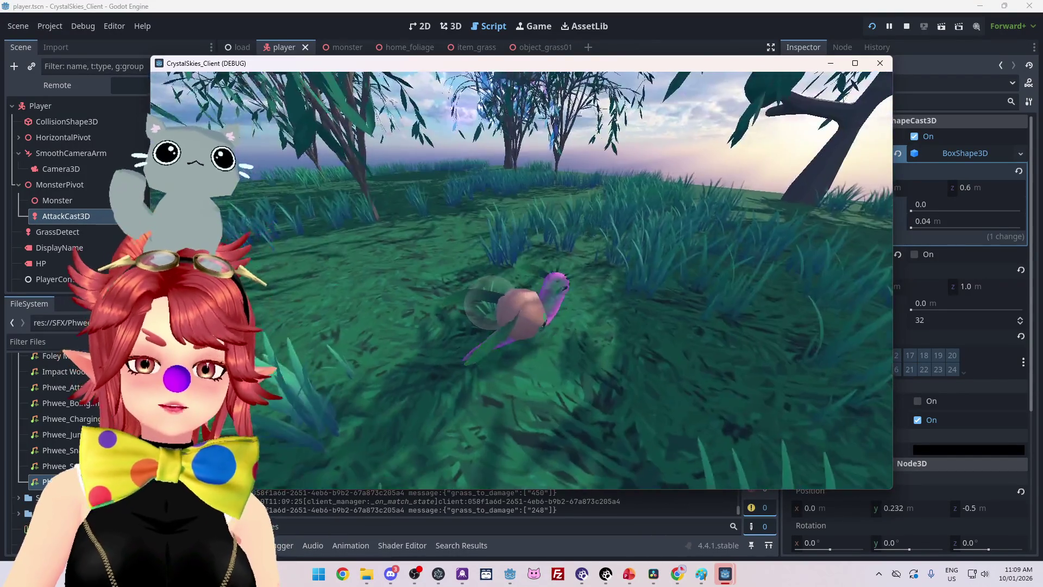
key("w")
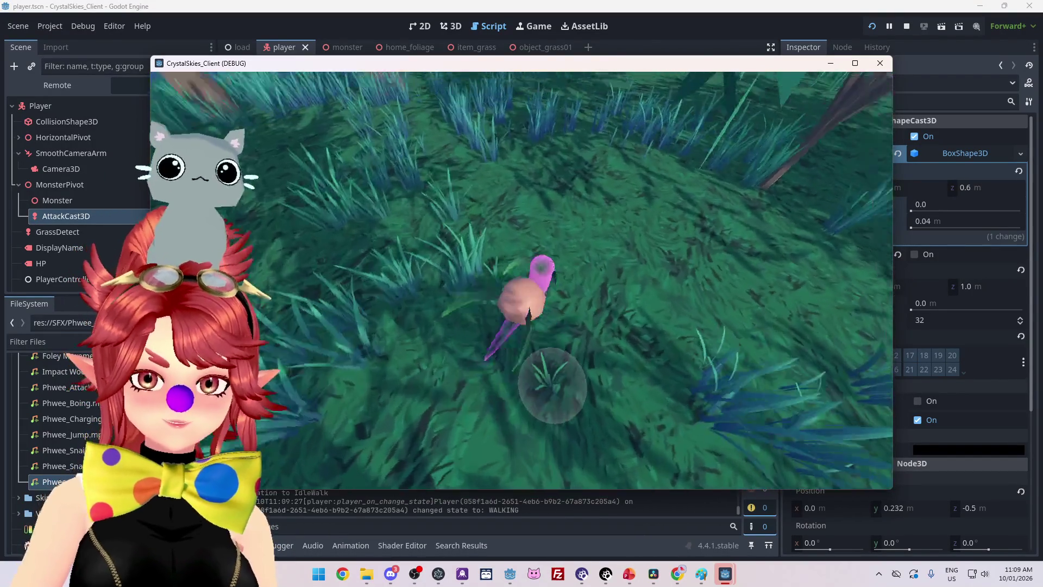
key("space")
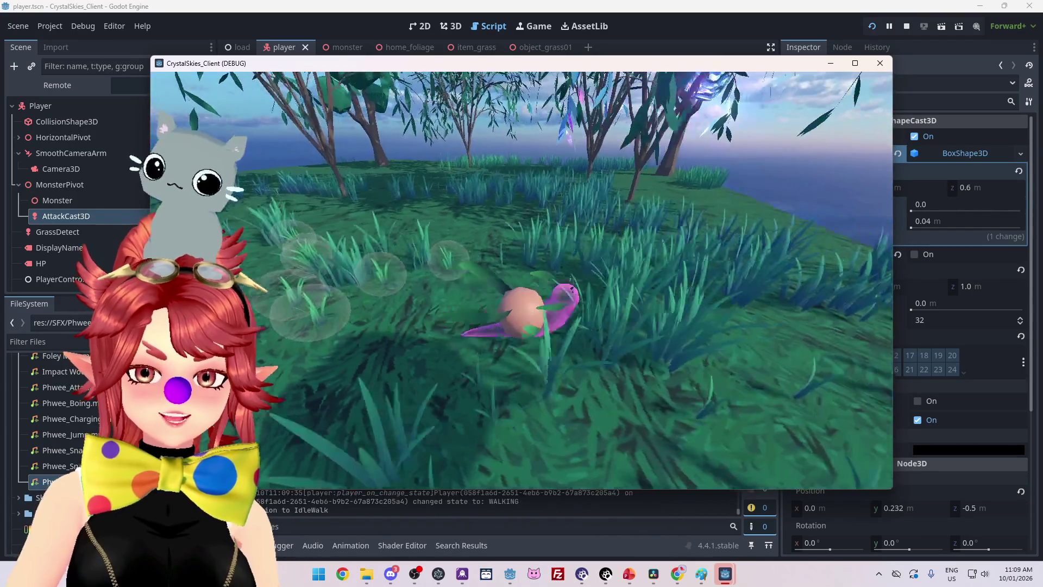
key("space")
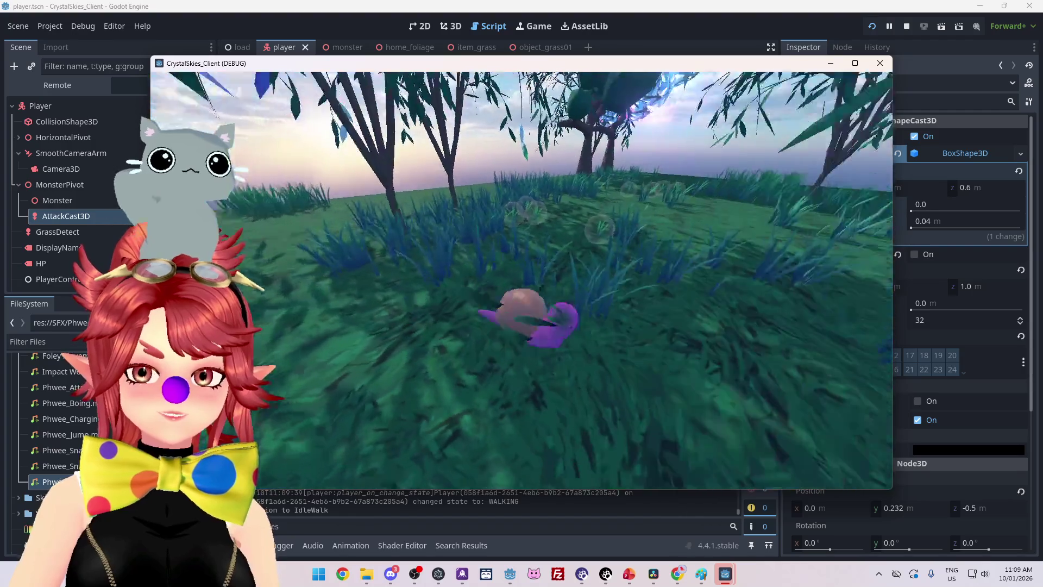
key("Escape")
left_click(906, 26)
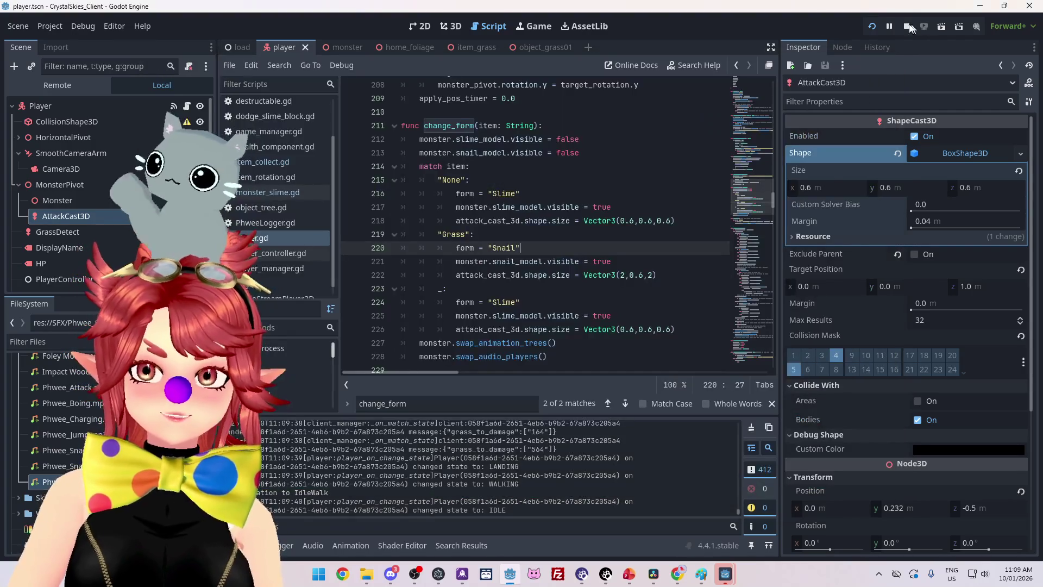
Set the Grass attack cast size to Vector3(1.3,0.6,1.3), save, and rerun the game
double_click(622, 275)
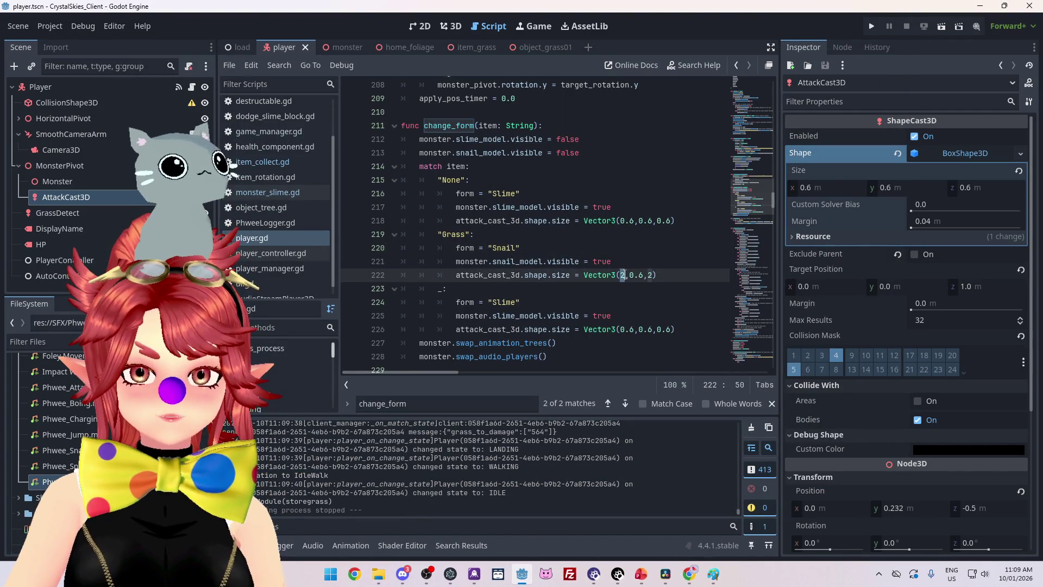
type("1.5")
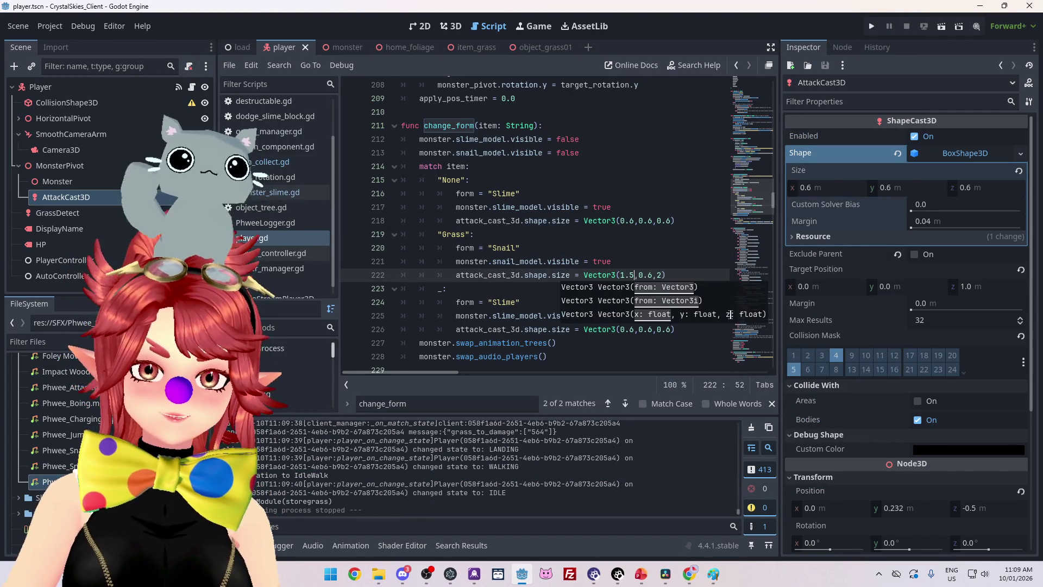
double_click(660, 275)
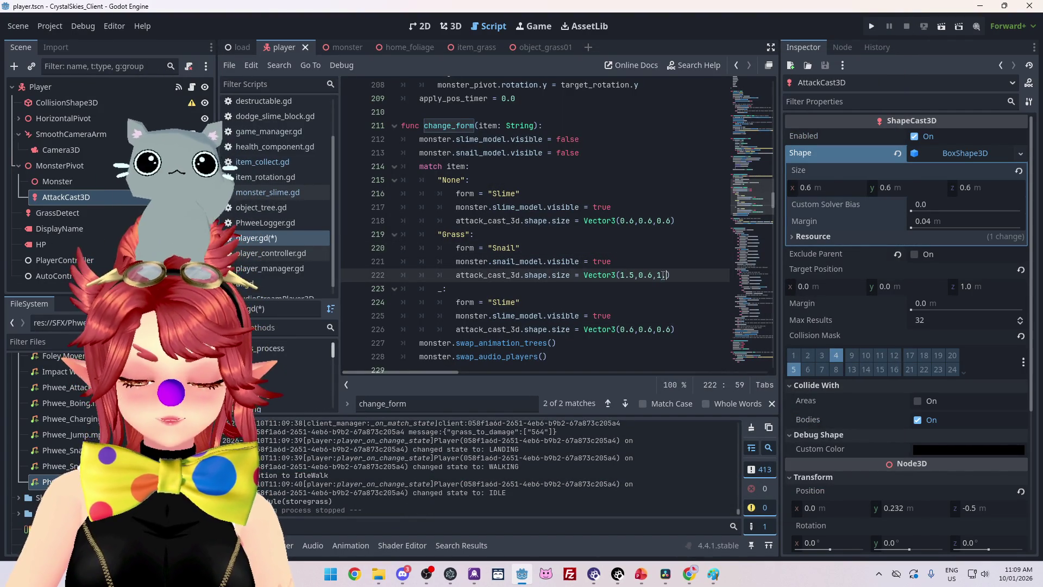
type(".3")
left_click(631, 275)
key("BackSpace")
type("3")
key("Up")
key("Up")
key("ctrl+s")
left_click(871, 26)
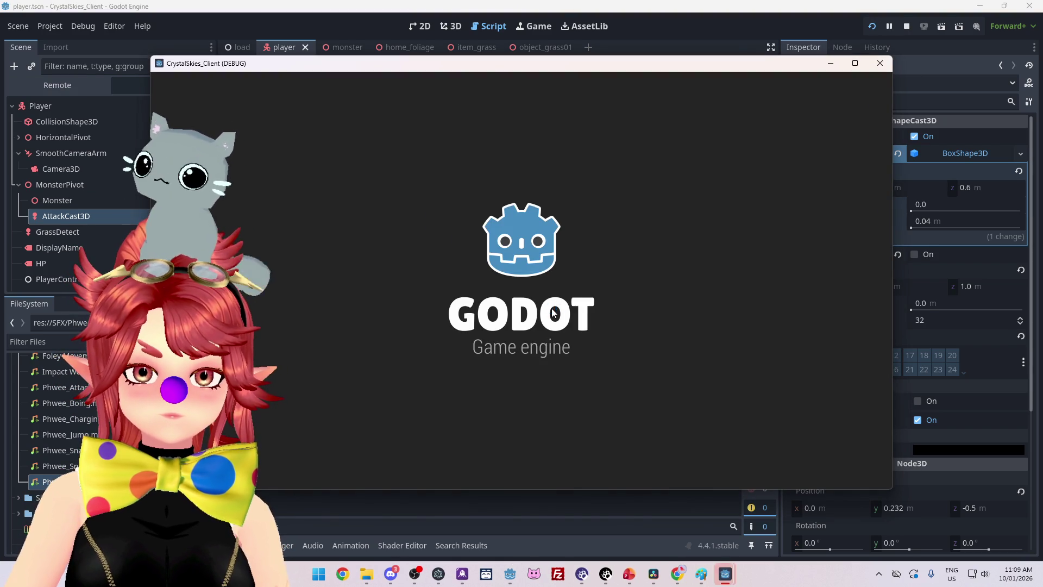
Enter the game by creating a new lobby named 'S'
left_click(578, 319)
type("pHWEE")
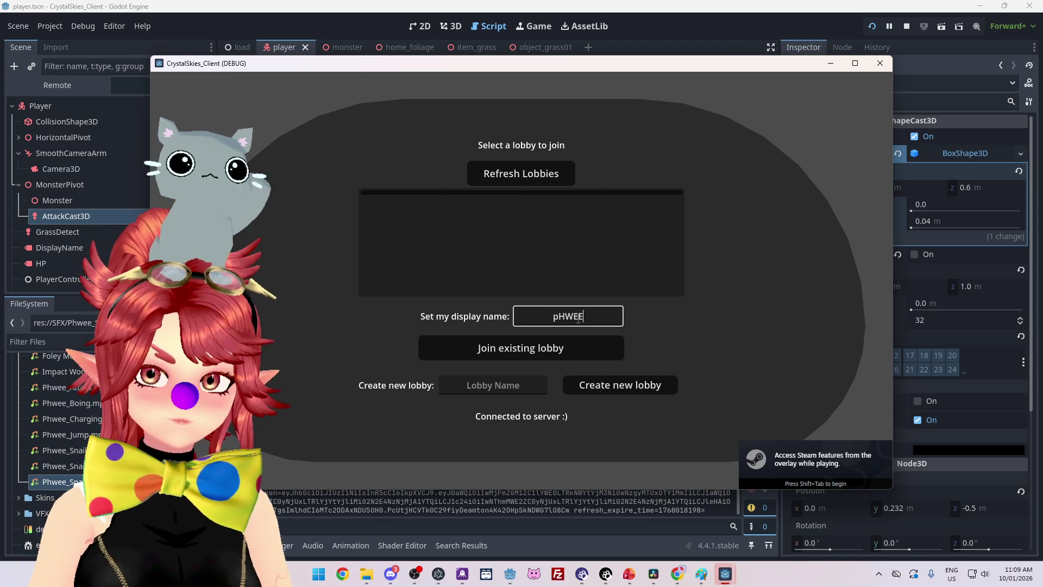
key("Tab")
key("Tab")
type("S")
key("Tab")
key("Return")
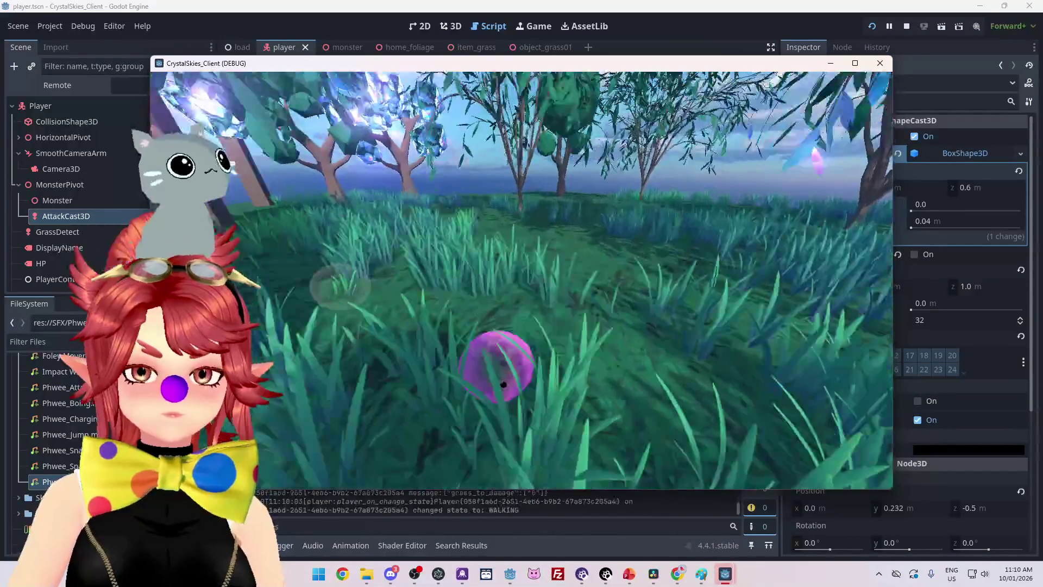
Walk the snail through the grass, attacking it with the smaller area, then stop the game
key("w")
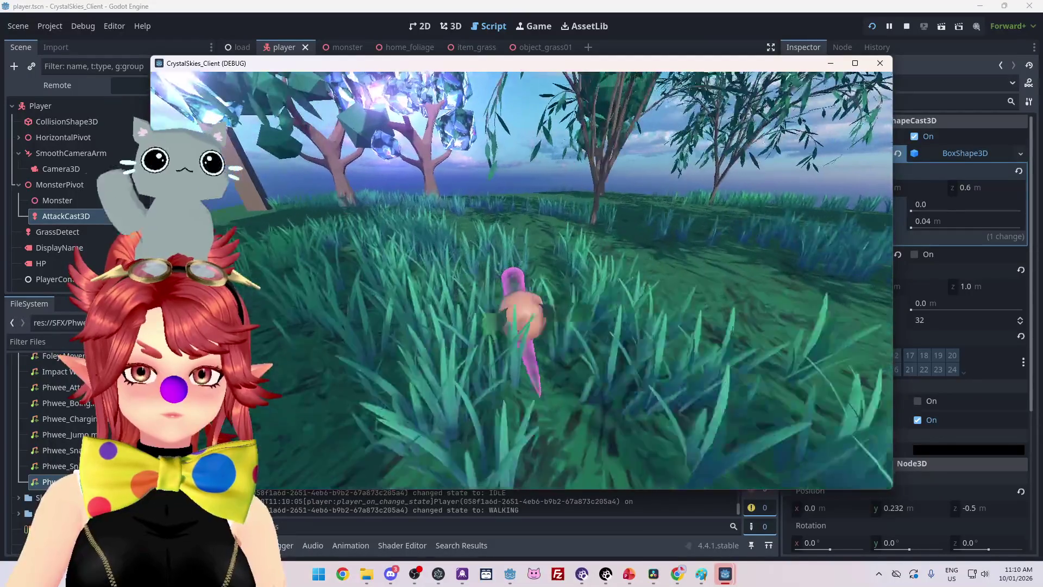
key("d")
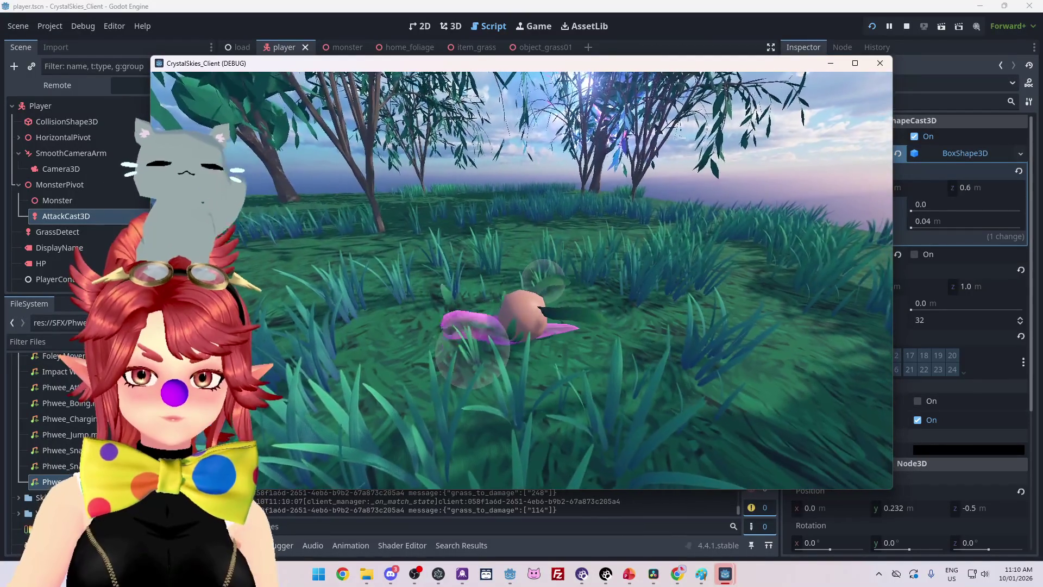
key("w")
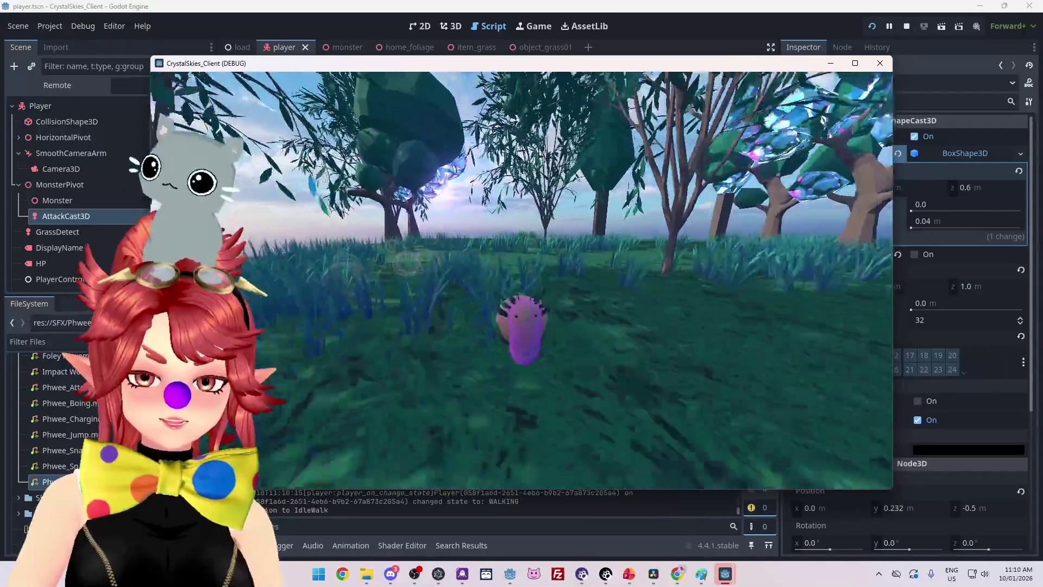
key("Escape")
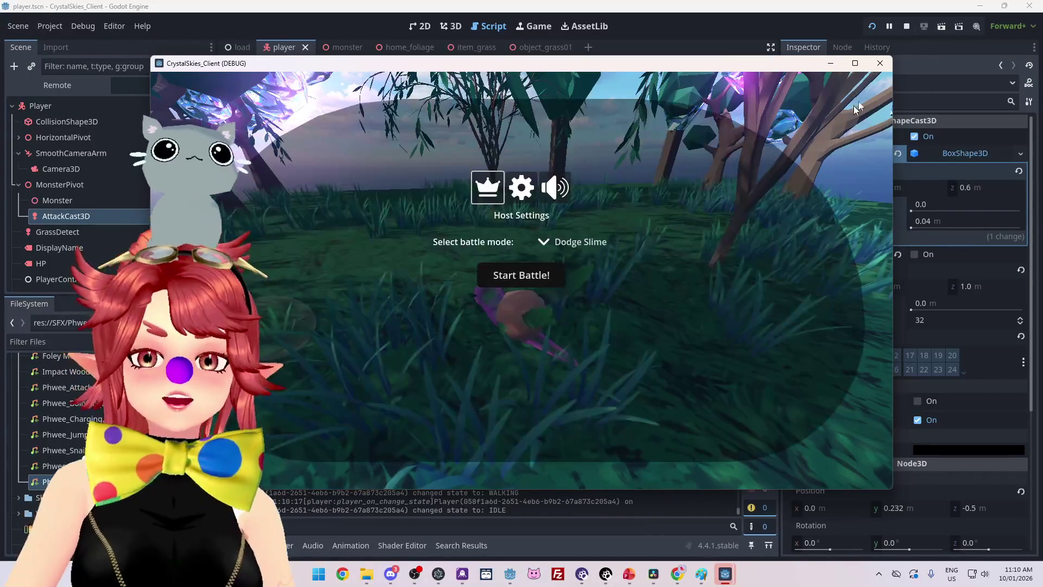
left_click(907, 25)
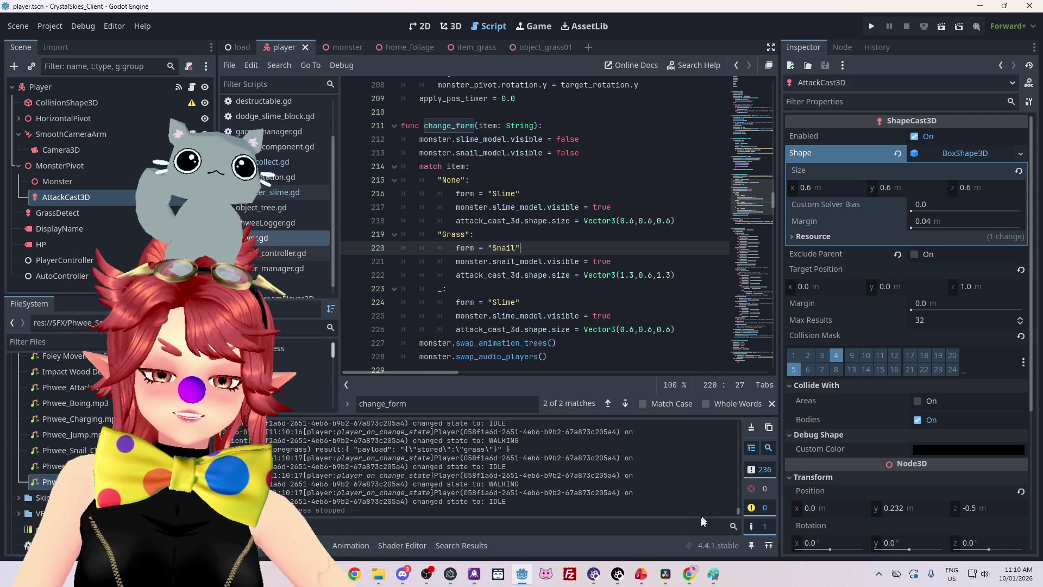
left_click(643, 576)
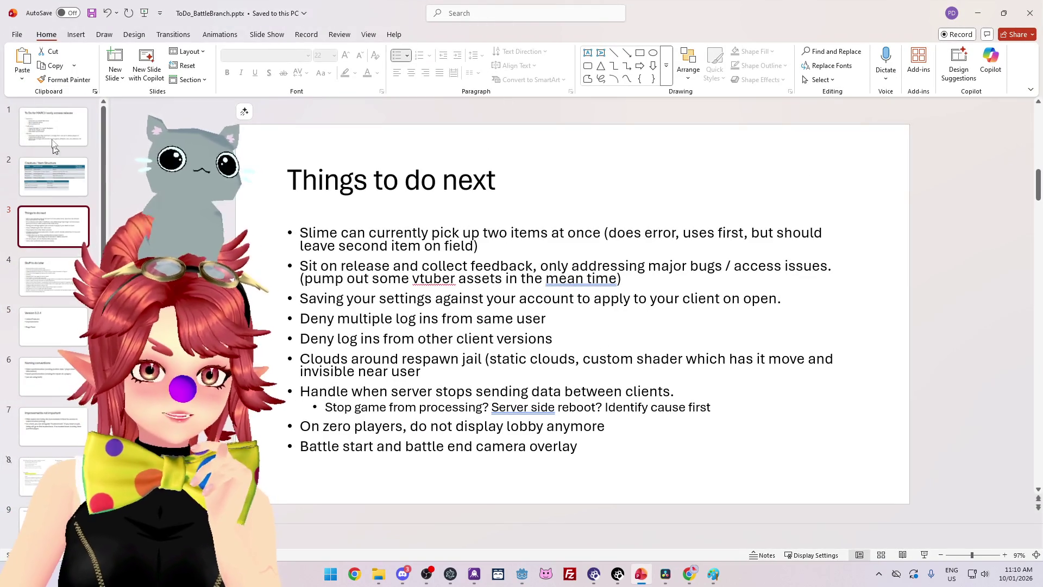
On the To Do for MARCH slide, highlight the February damage mechanic and Slime trail items
left_click(54, 142)
mouse_move(326, 323)
left_mouse_down()
mouse_move(571, 323)
mouse_move(555, 323)
left_mouse_up()
left_click(436, 284)
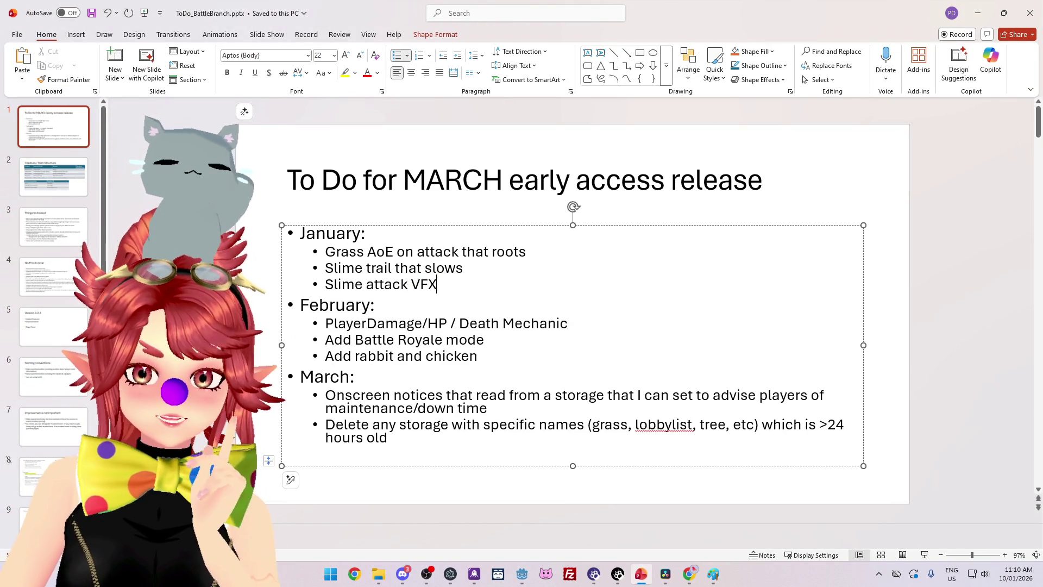
left_click(437, 284)
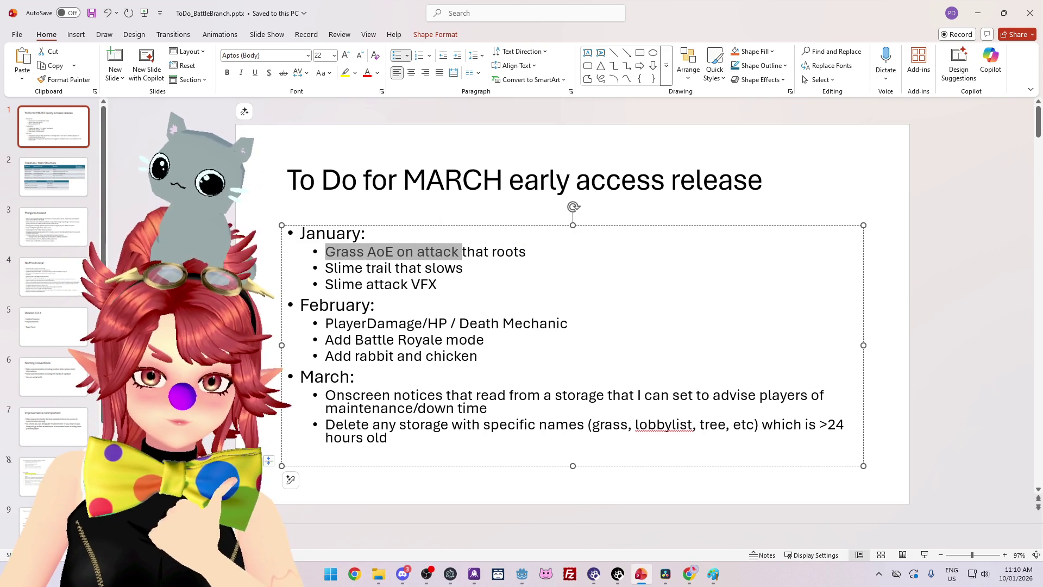
left_click(363, 267)
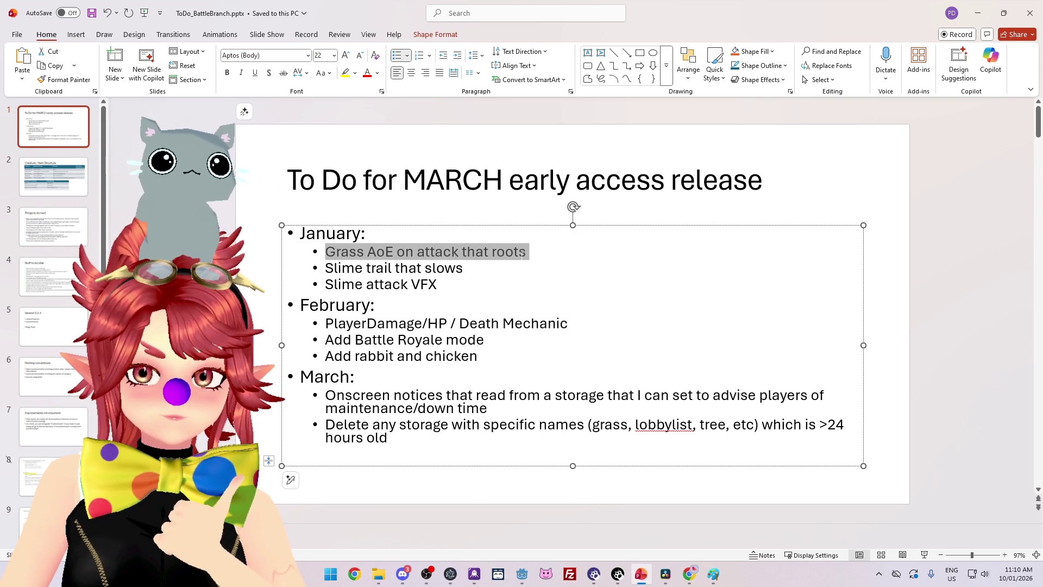
left_click_drag(345, 268, 408, 267)
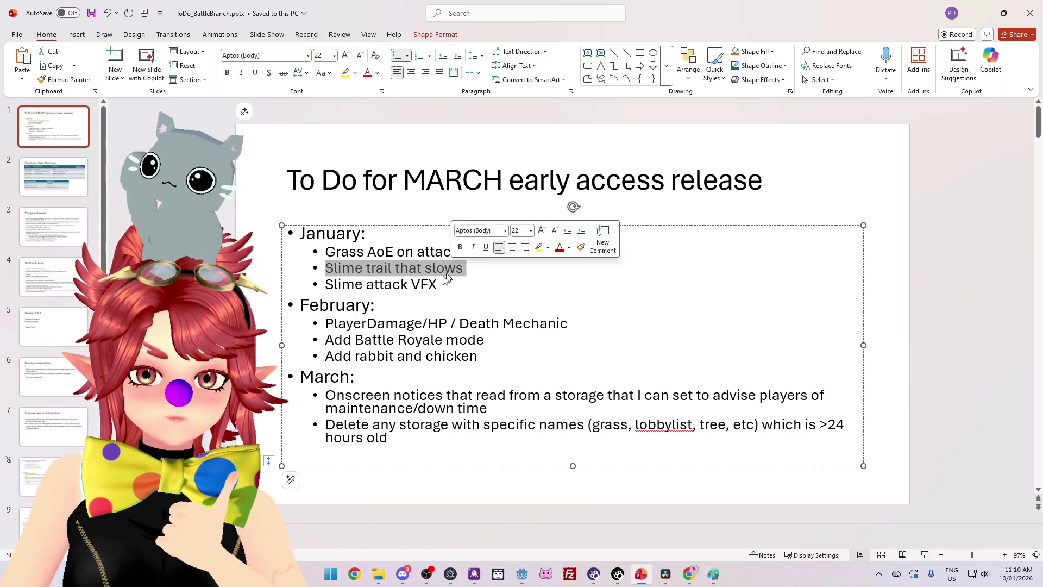
key("Down")
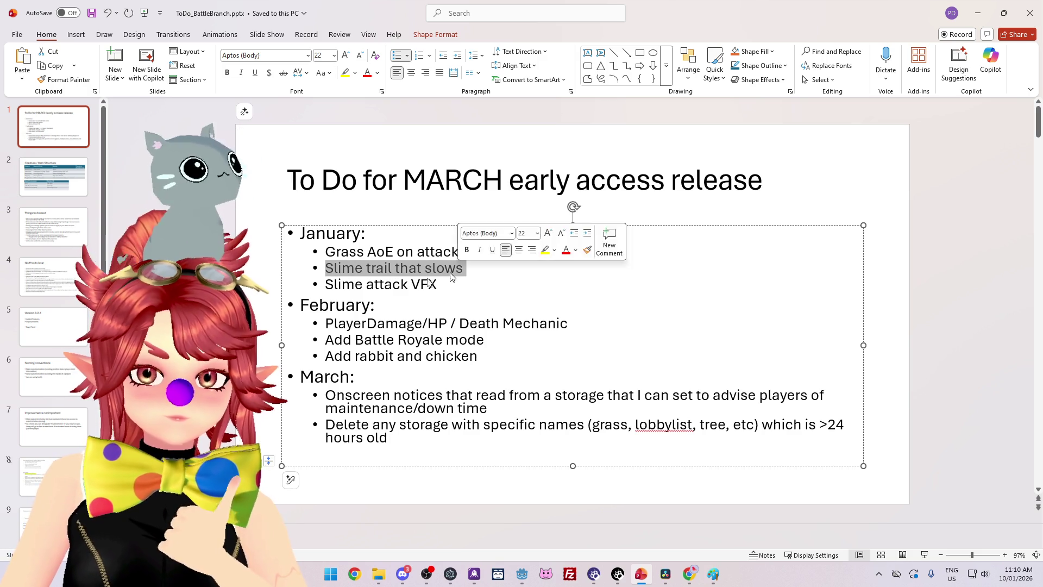
Review the Slime attack VFX, Slime trail that slows and Grass AoE lines before returning to Godot
left_click(374, 284)
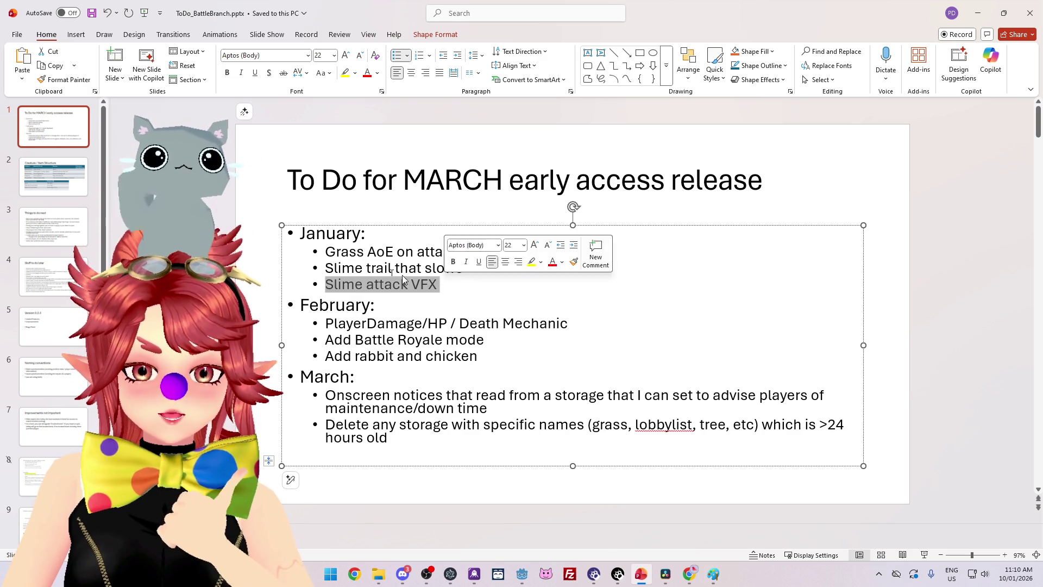
left_click(336, 269)
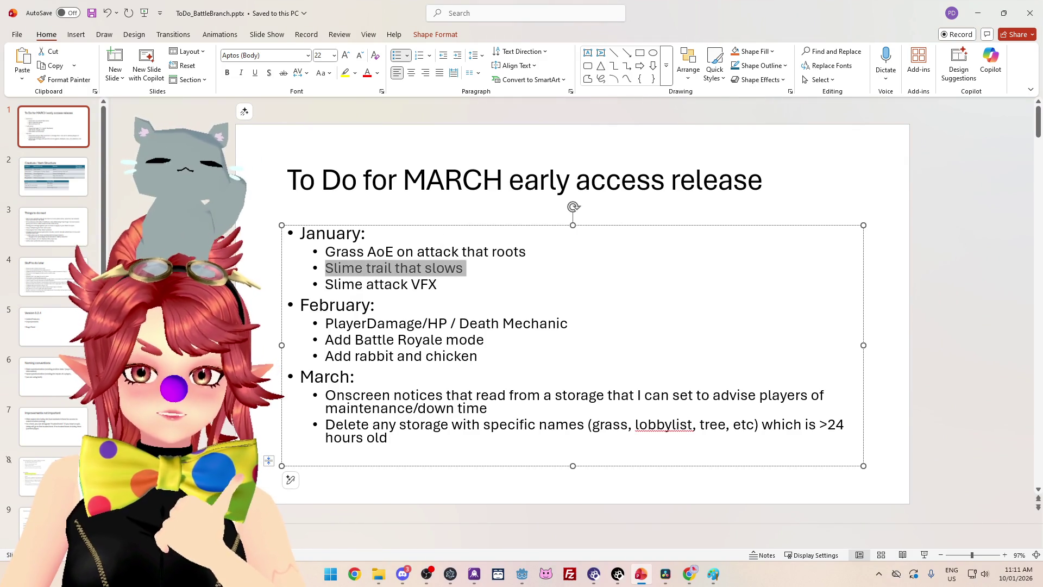
left_click(357, 252)
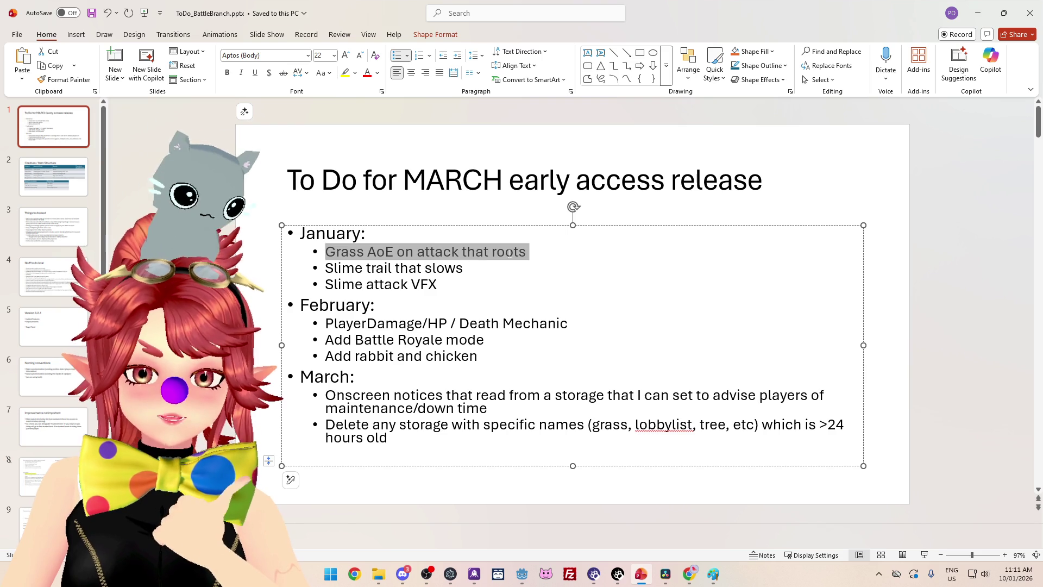
left_click(438, 284)
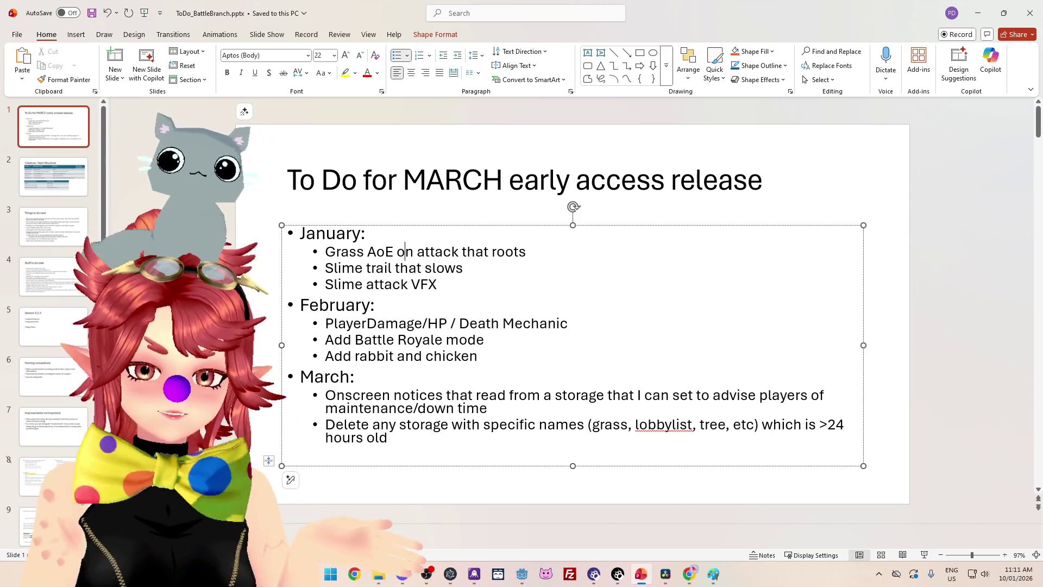
left_click_drag(467, 269, 343, 268)
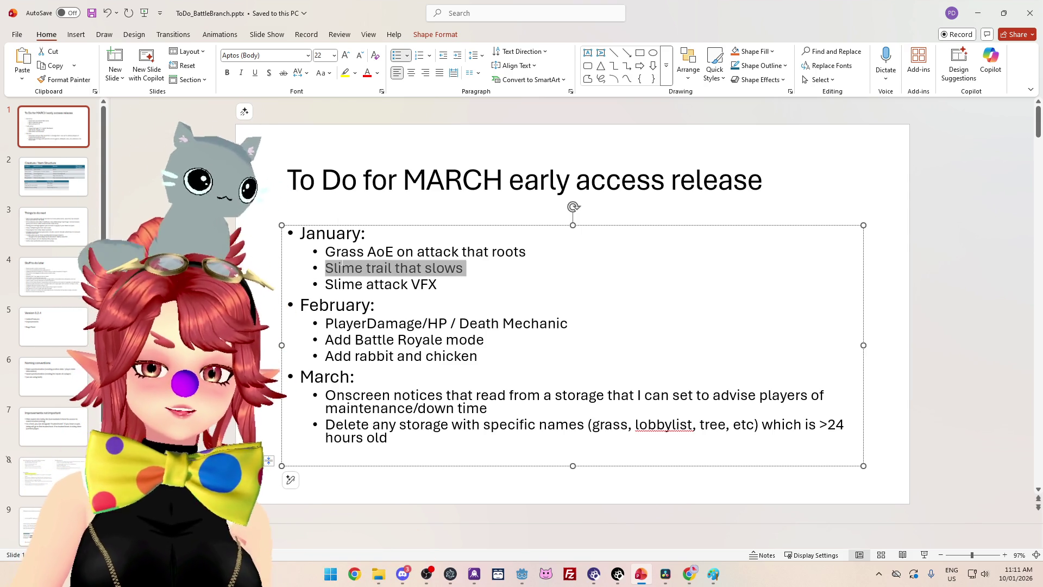
left_click(375, 306)
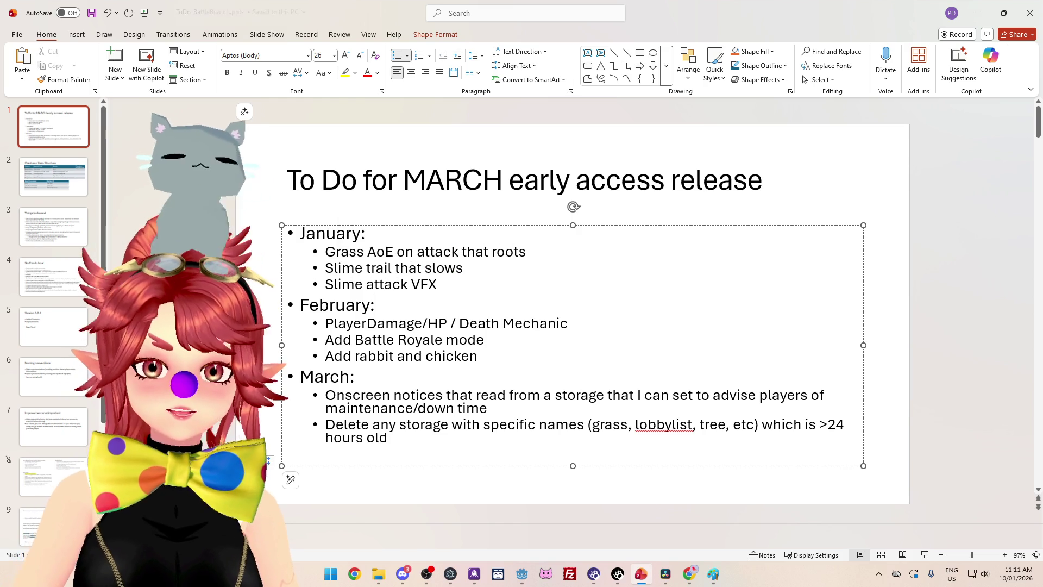
left_click(524, 580)
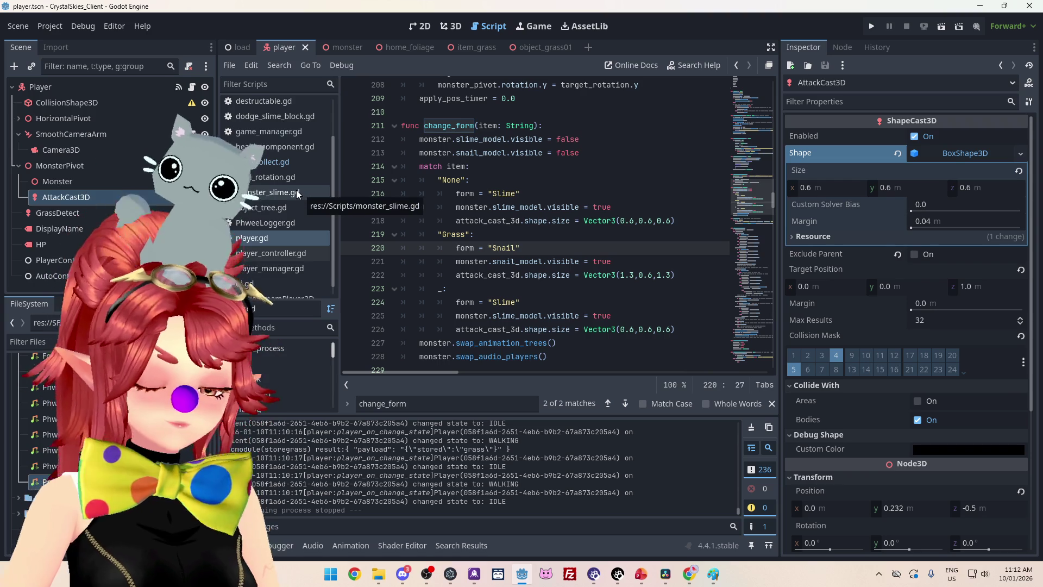
In the monster scene's 3D view, add a Node3D child to SnailModel and move it above SFX
left_click(453, 28)
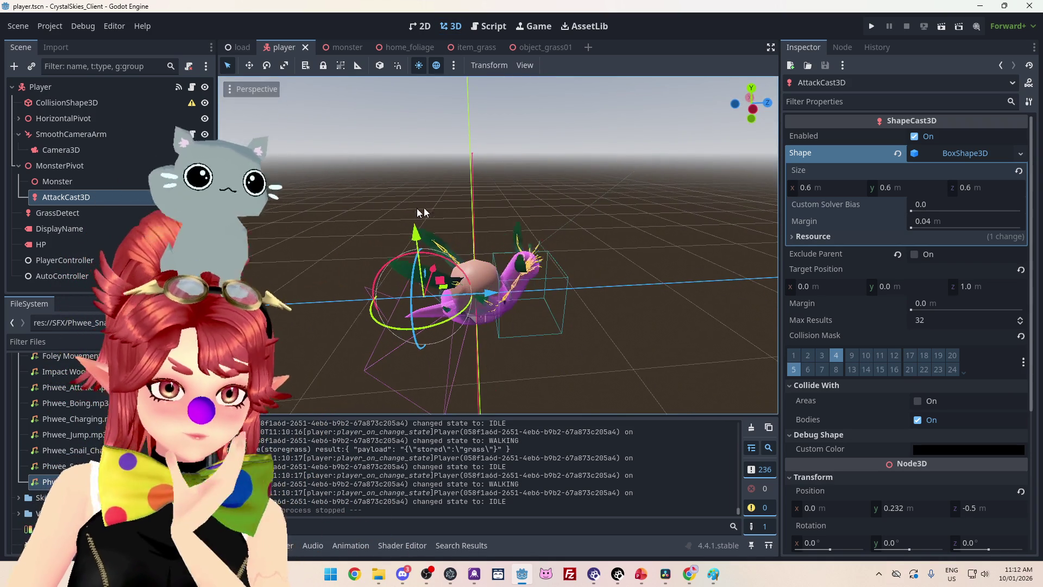
left_click(337, 50)
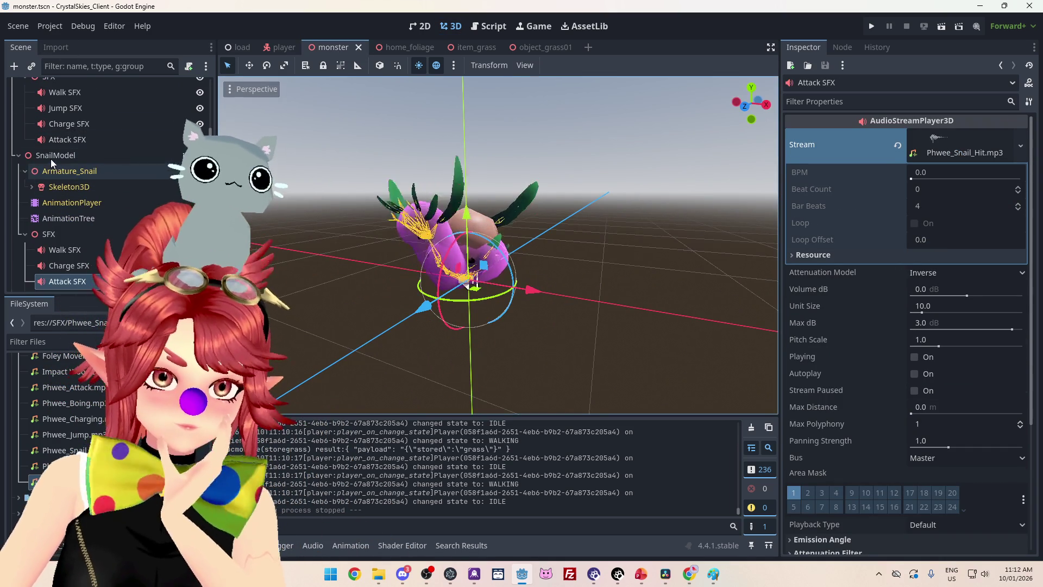
left_click(60, 158)
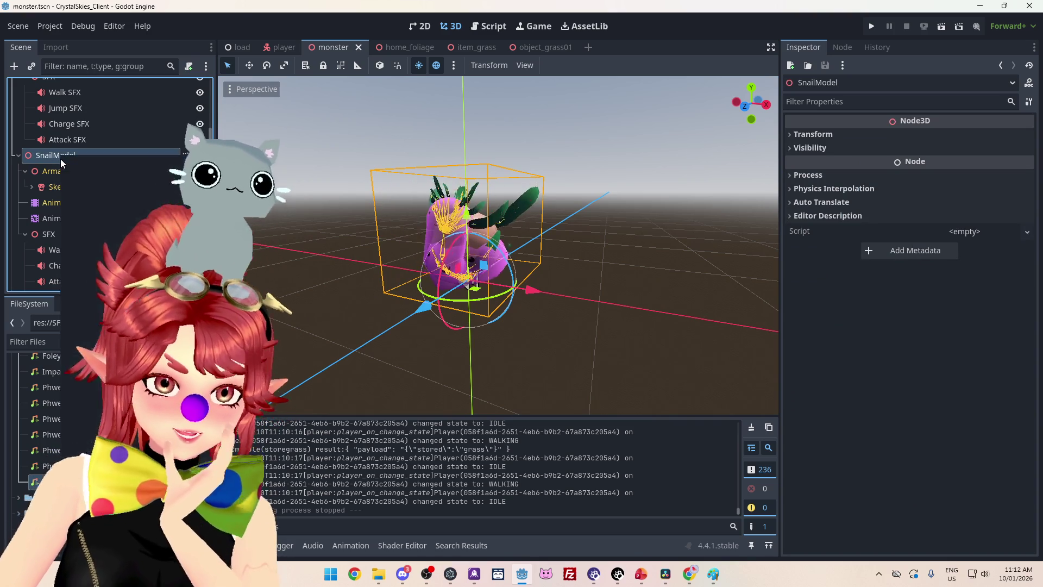
right_click(60, 158)
left_click(93, 168)
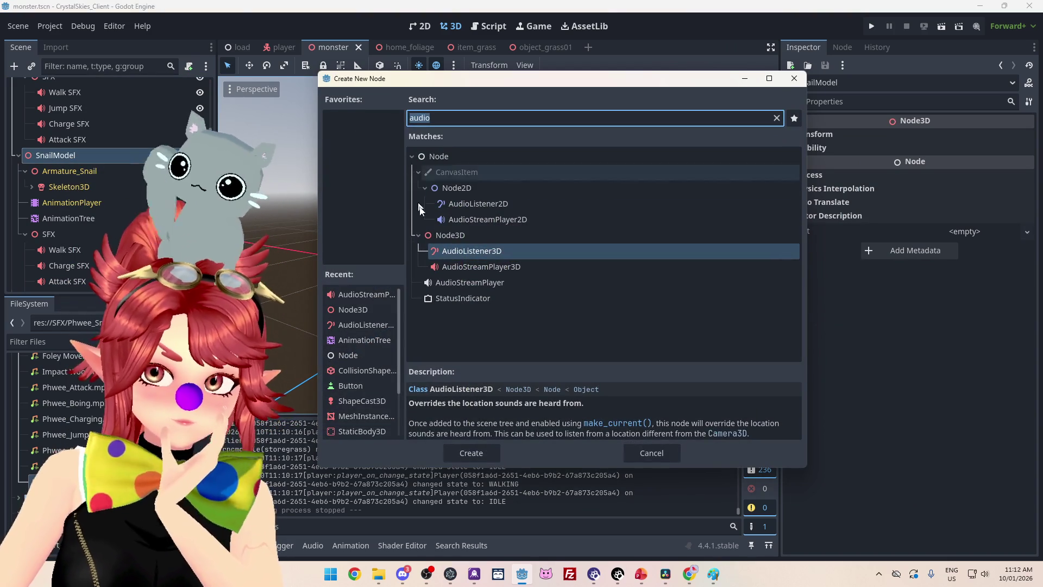
double_click(450, 235)
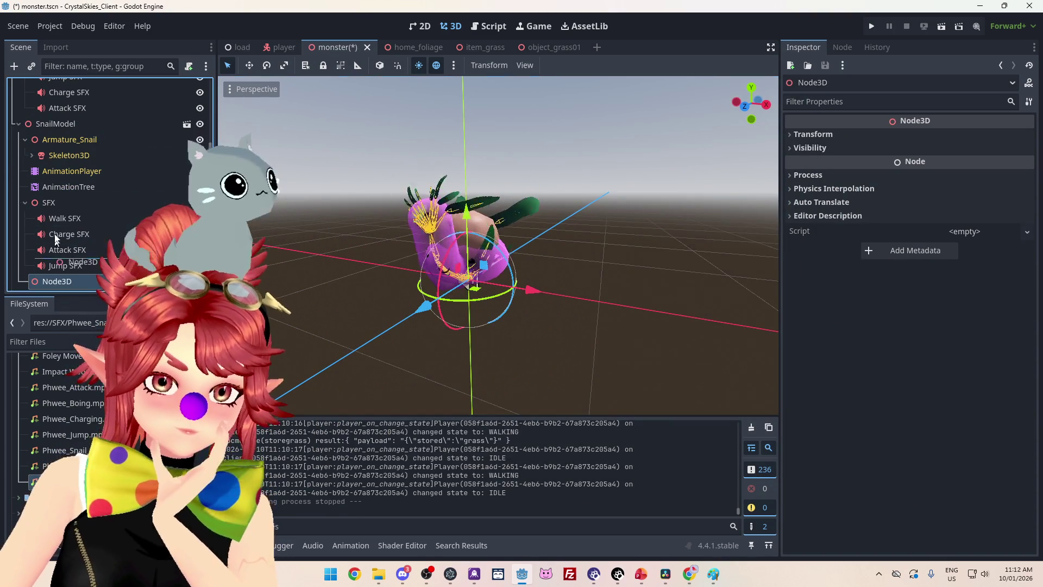
scroll(46, 282, "down", 1)
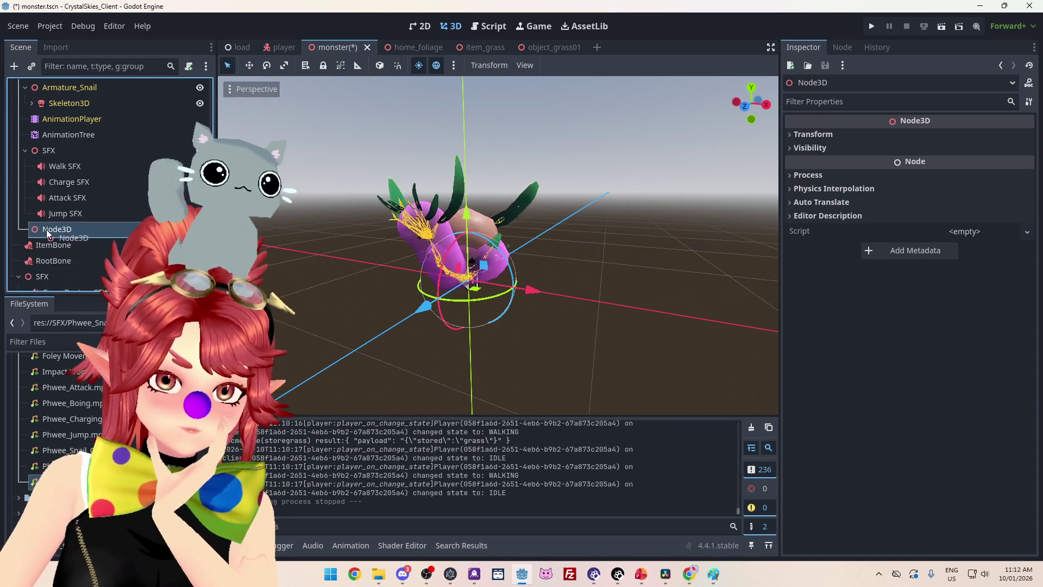
left_click(25, 181)
left_click(25, 139)
left_click_drag(53, 218, 56, 205)
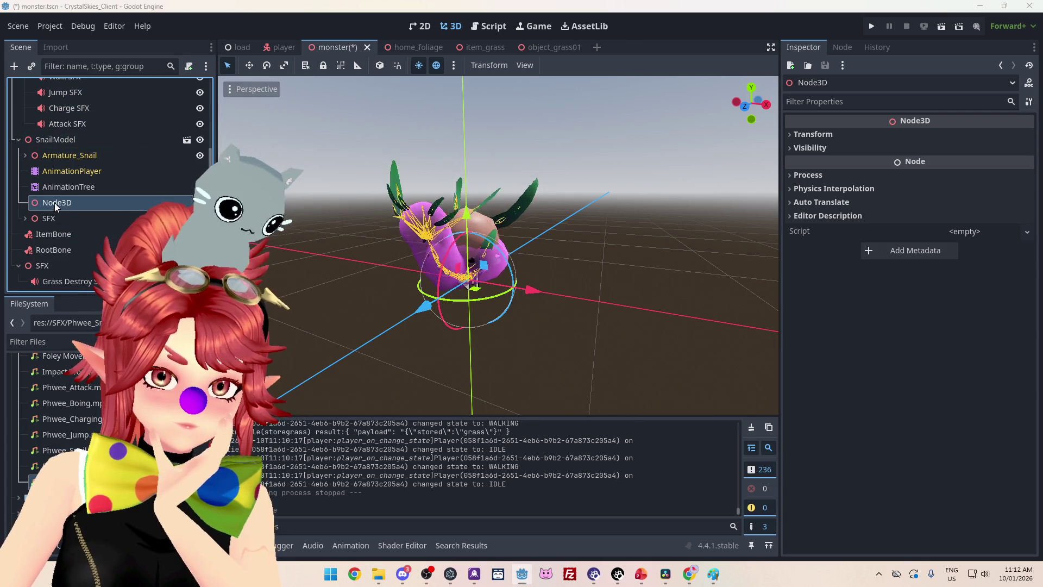
Rename the new Node3D to 'Trail'
double_click(57, 205)
key("ctrl+a")
key("BackSpace")
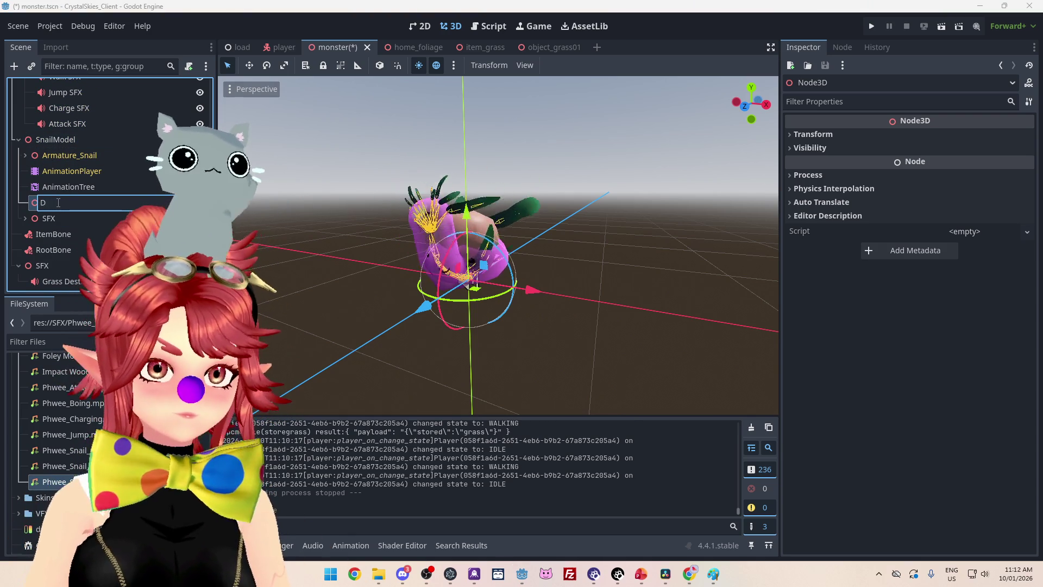
type("pARTICLES")
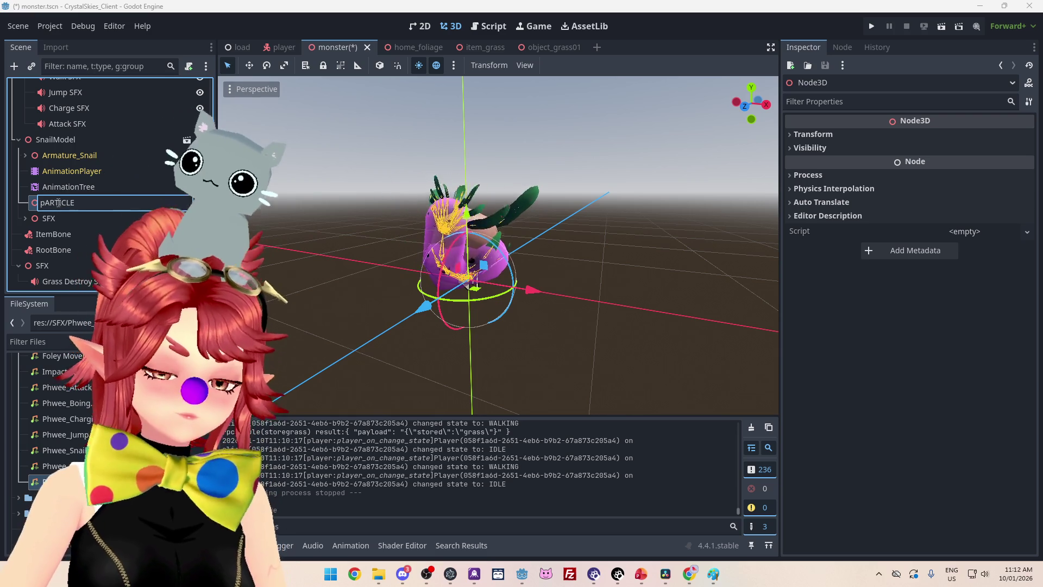
key("ctrl+a")
key("BackSpace")
key("Caps_Lock")
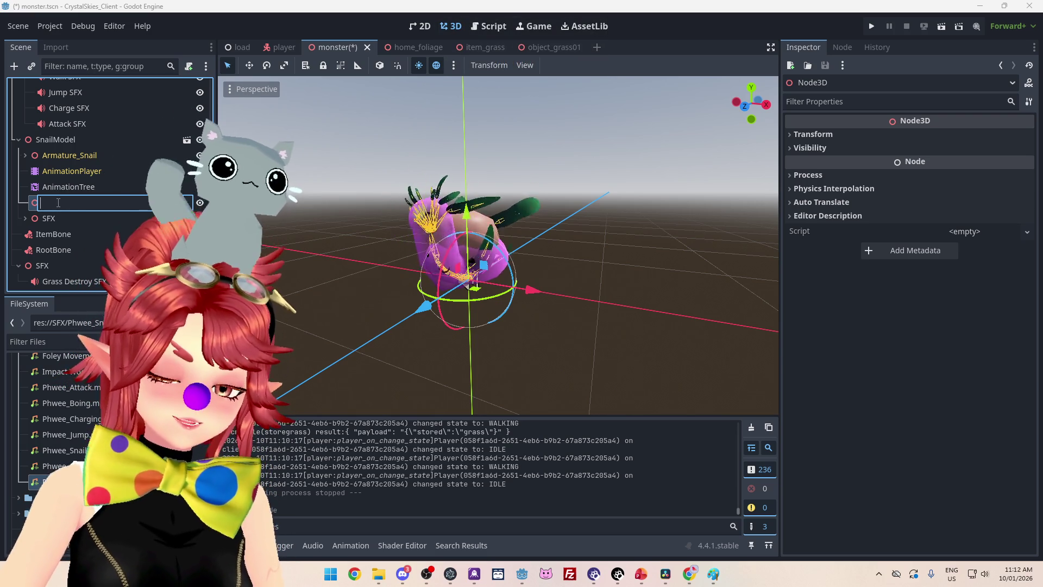
key("Escape")
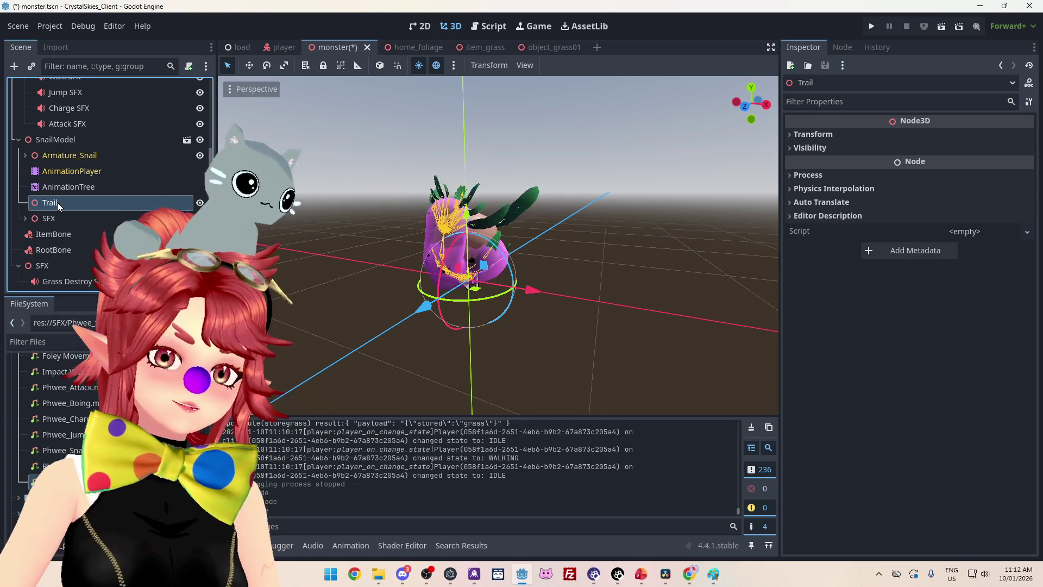
double_click(57, 202)
type("Trail")
key("Return")
Delete the Trail node and confirm the deletion
mouse_move(305, 285)
left_mouse_down()
mouse_move(589, 299)
mouse_move(540, 291)
left_mouse_up()
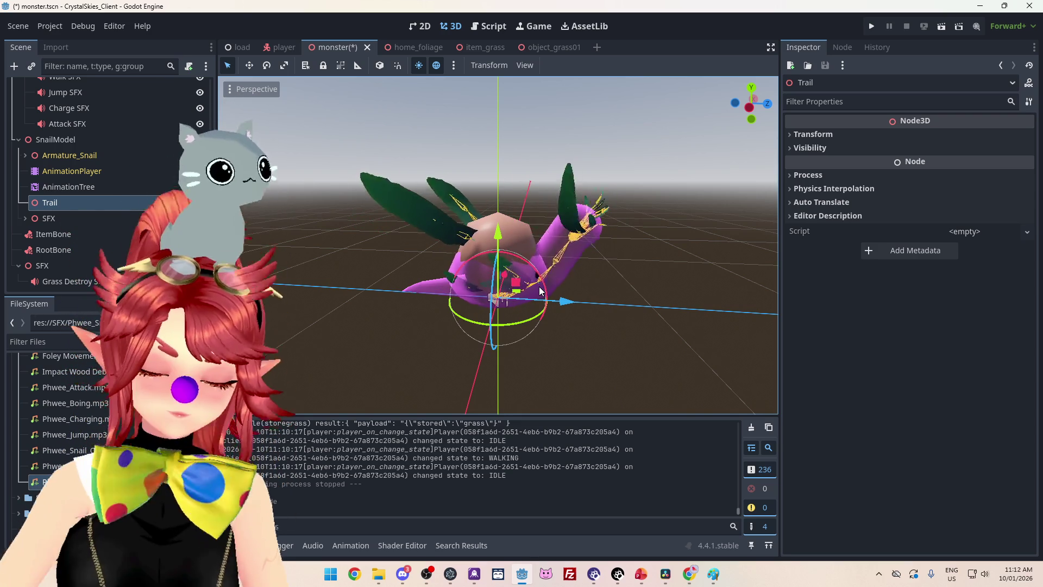
key("Delete")
left_click(504, 302)
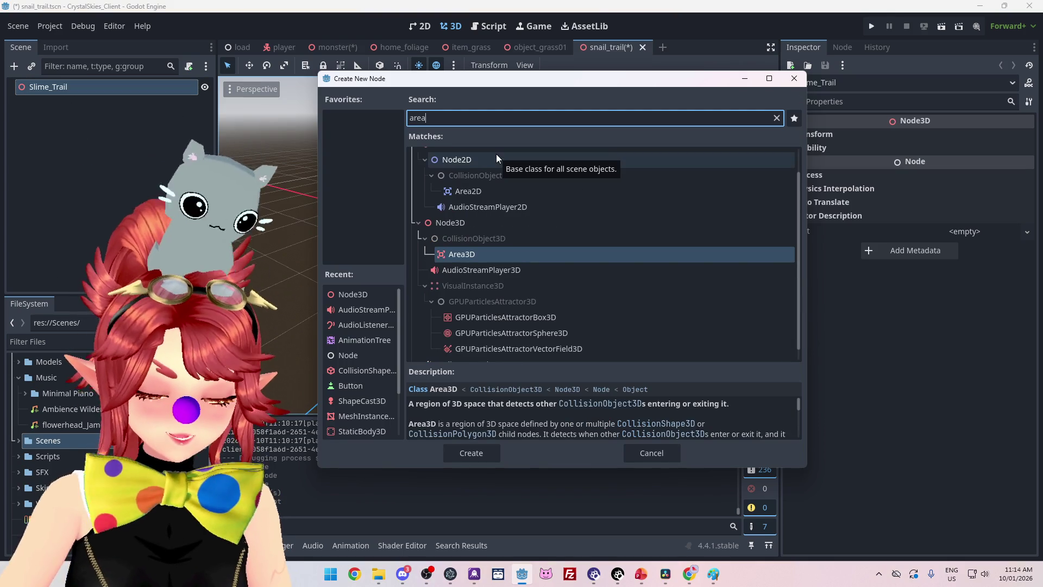
Search 'sha' in Create New Node and add a ShapeCast3D under Slime_Trail
key("BackSpace")
type("sha")
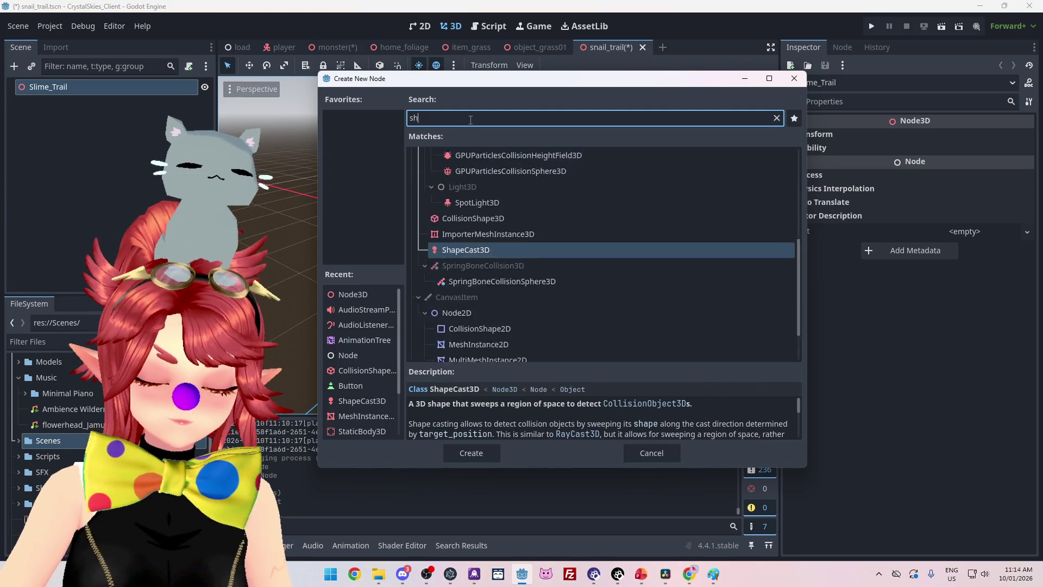
double_click(463, 333)
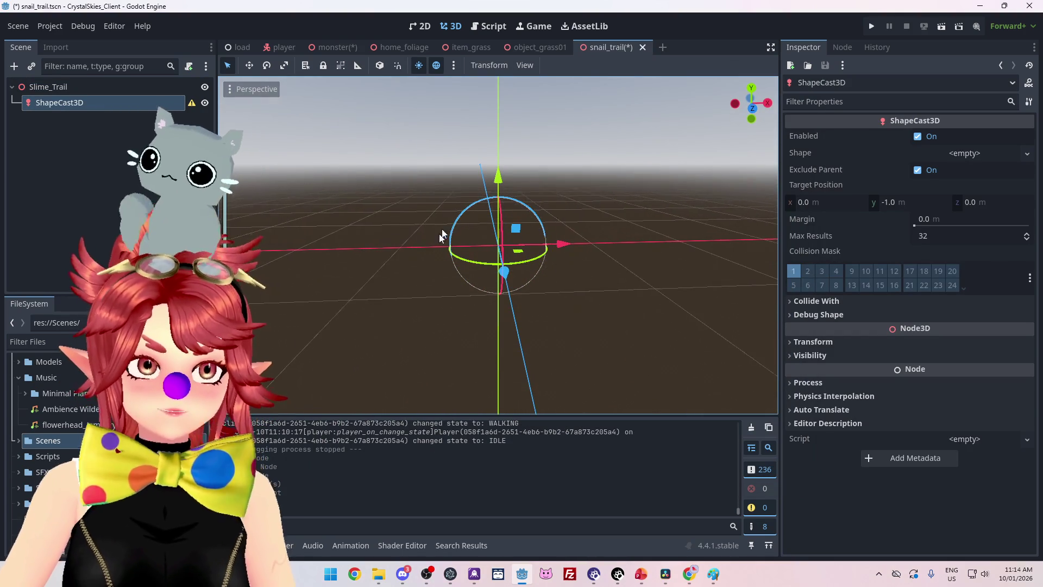
Give the ShapeCast3D a new SphereShape3D shape
mouse_move(415, 269)
left_mouse_down()
mouse_move(522, 249)
mouse_move(464, 308)
mouse_move(478, 293)
mouse_move(458, 272)
left_mouse_up()
left_click(979, 154)
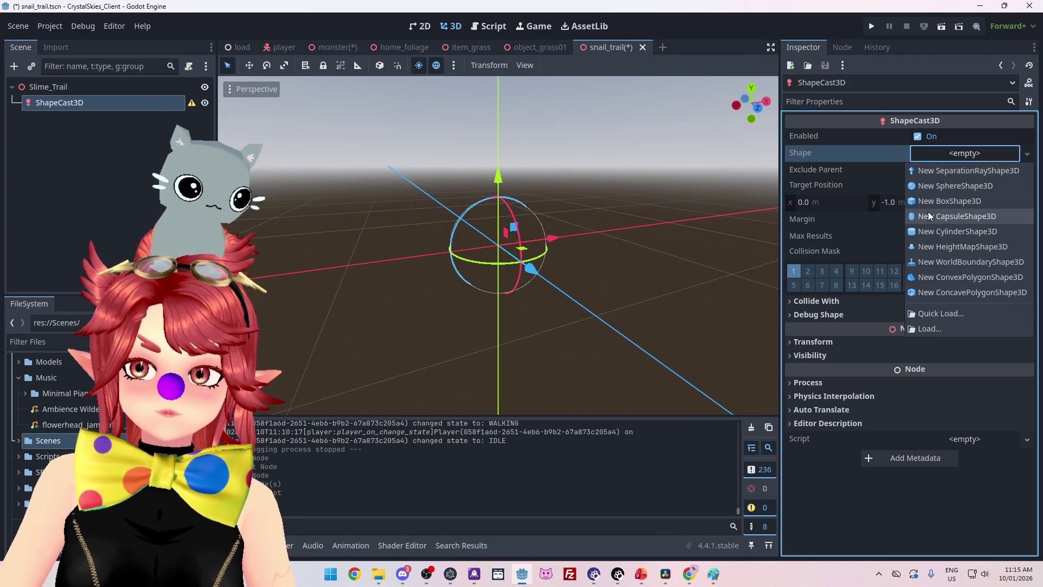
left_click(931, 187)
left_click_drag(568, 289, 774, 294)
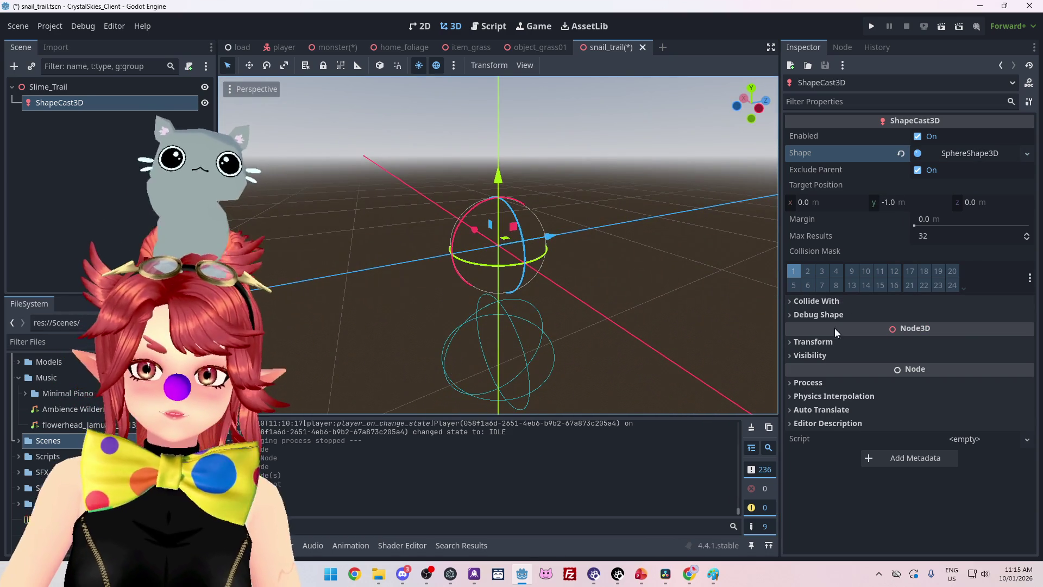
left_click(813, 341)
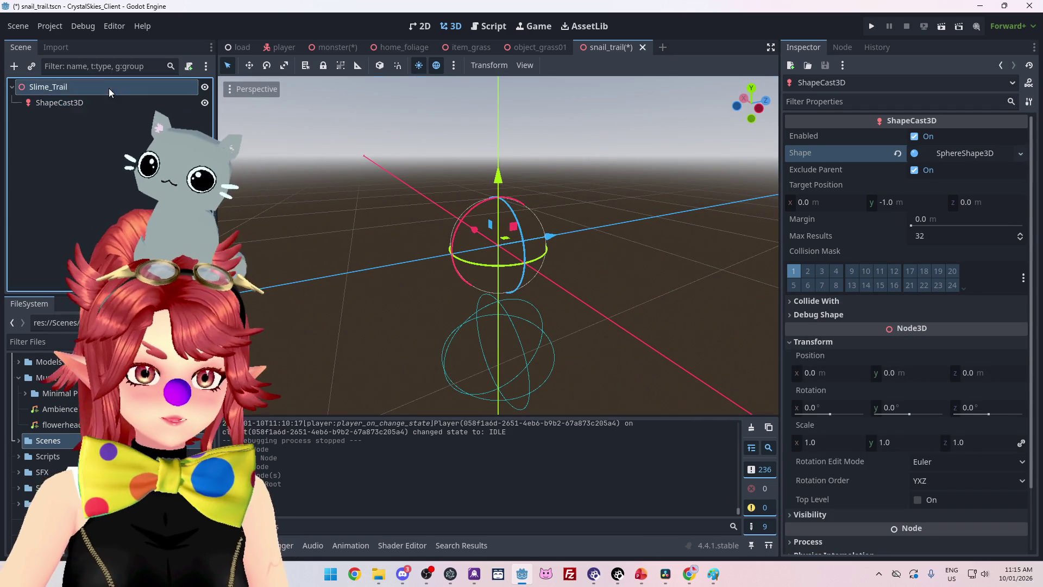
left_click(108, 88)
left_click(109, 105)
mouse_move(380, 243)
left_mouse_down()
mouse_move(561, 185)
mouse_move(562, 228)
left_mouse_up()
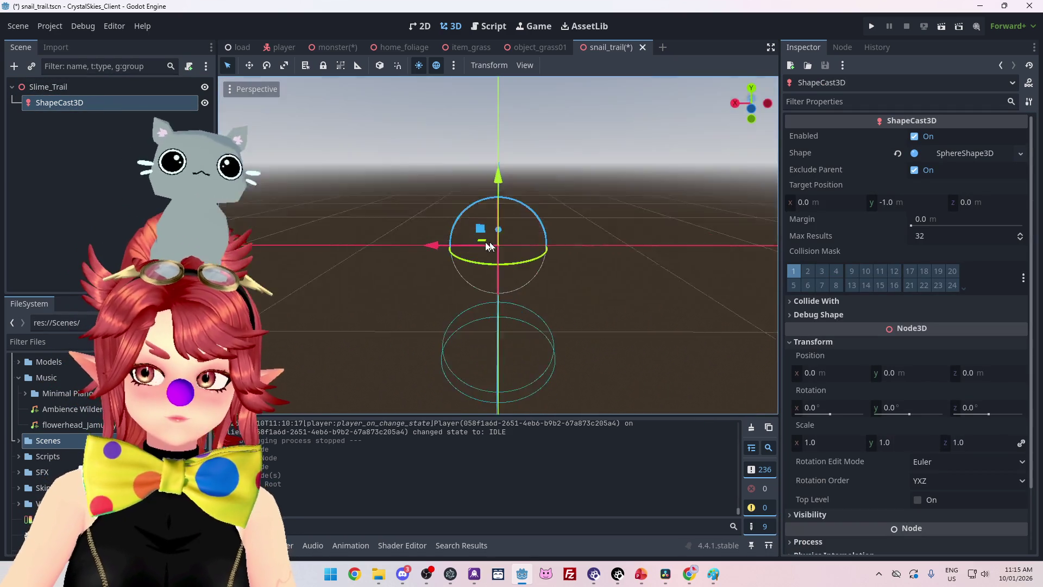
Check the sphere's 0.5 m radius and set the target position y to 0
left_click(956, 153)
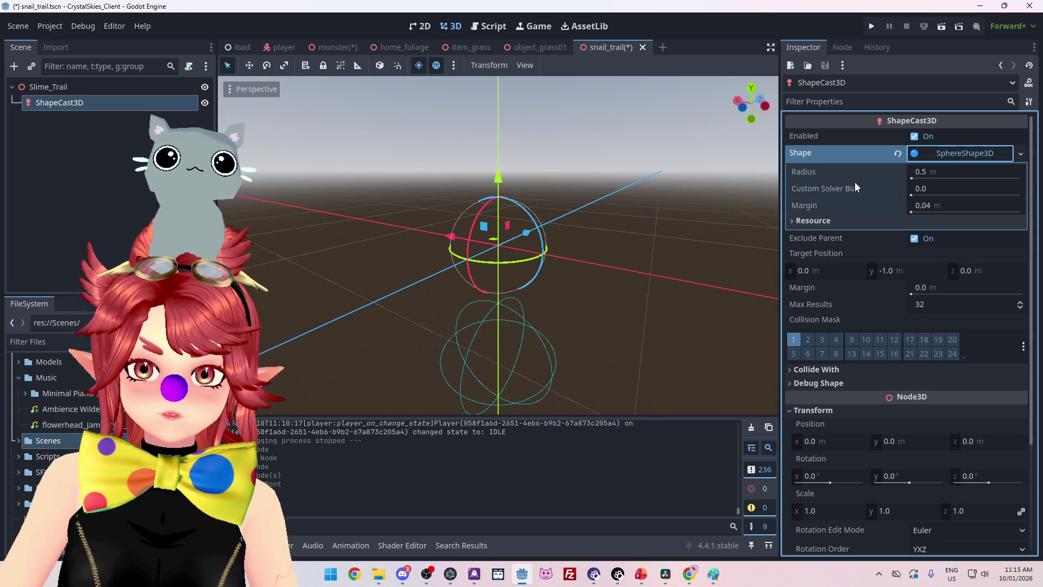
left_click(916, 271)
type("0")
key("Return")
mouse_move(697, 257)
left_mouse_down()
mouse_move(436, 288)
mouse_move(605, 272)
mouse_move(470, 288)
mouse_move(598, 269)
mouse_move(515, 280)
left_mouse_up()
left_click(953, 149)
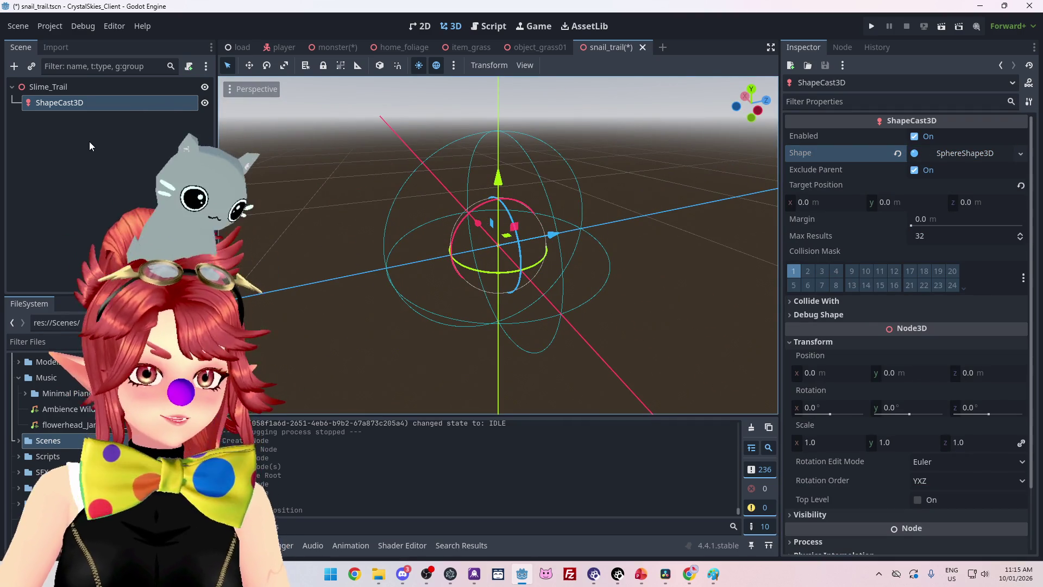
Add a child to Slime_Trail, search 'part' and pick GPUParticles3D from the matches
right_click(70, 86)
left_click(97, 99)
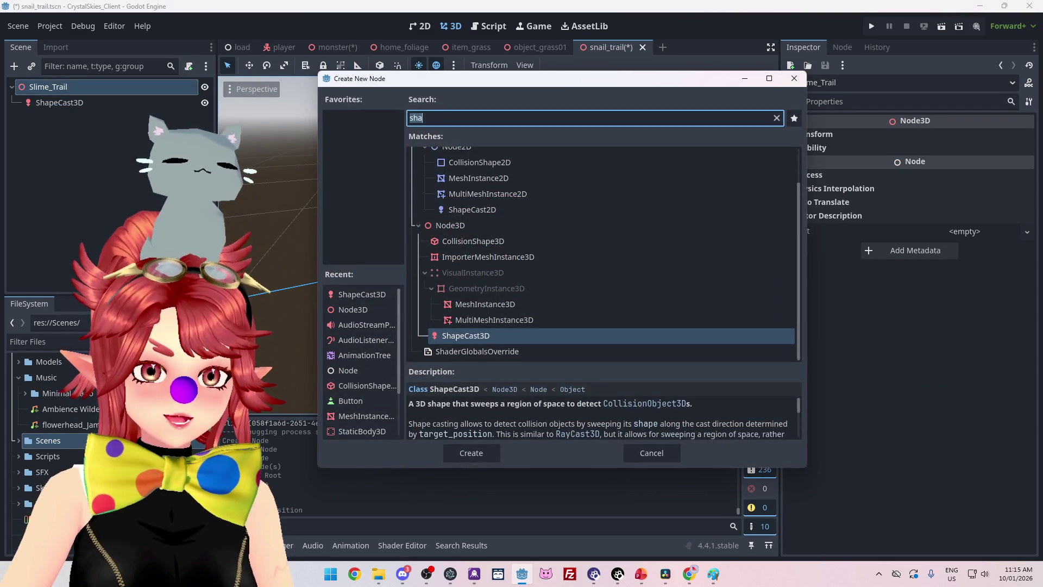
type("part")
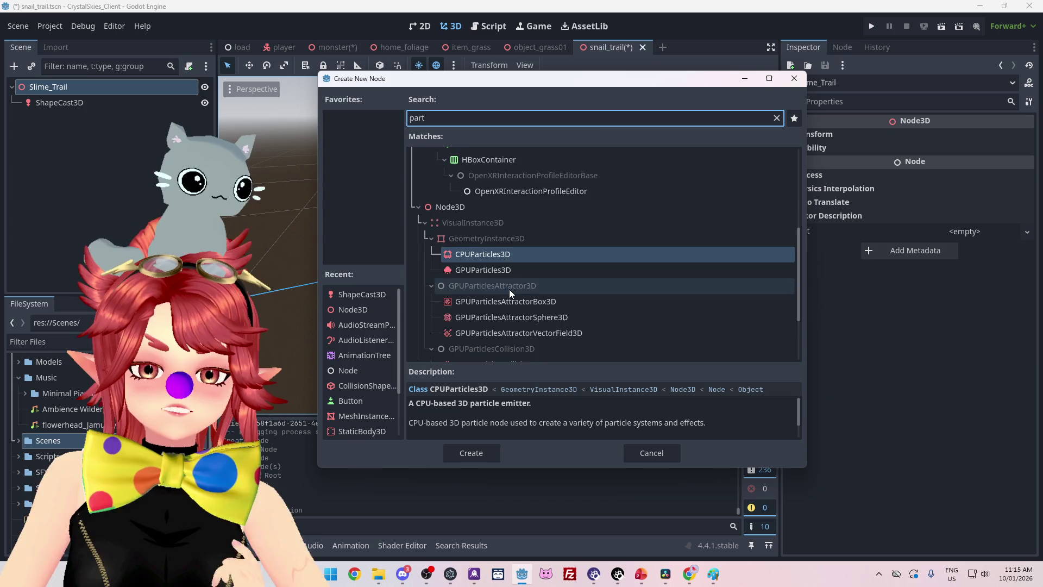
scroll(510, 289, "down", 4)
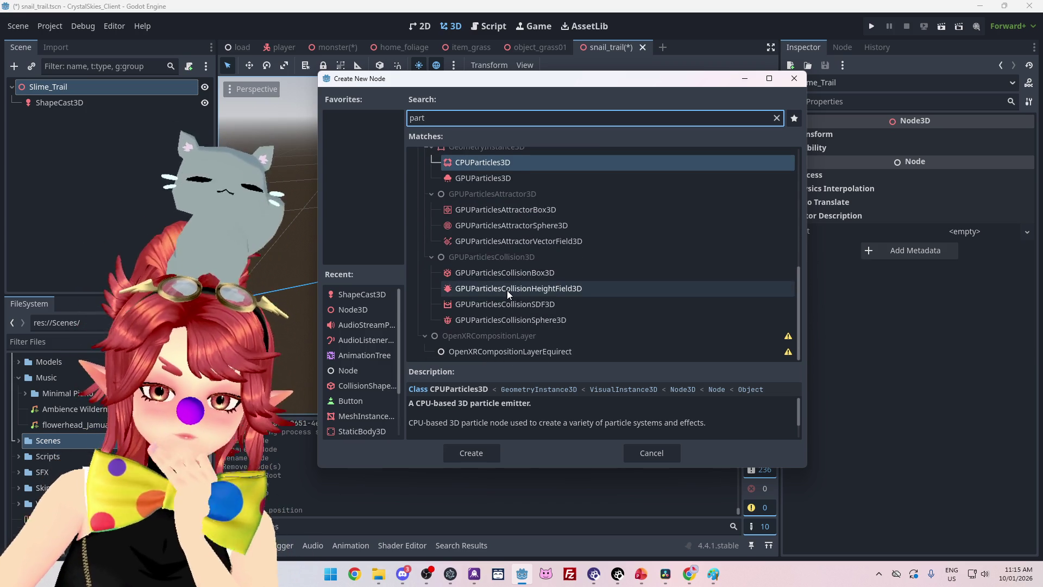
scroll(507, 290, "up", 3)
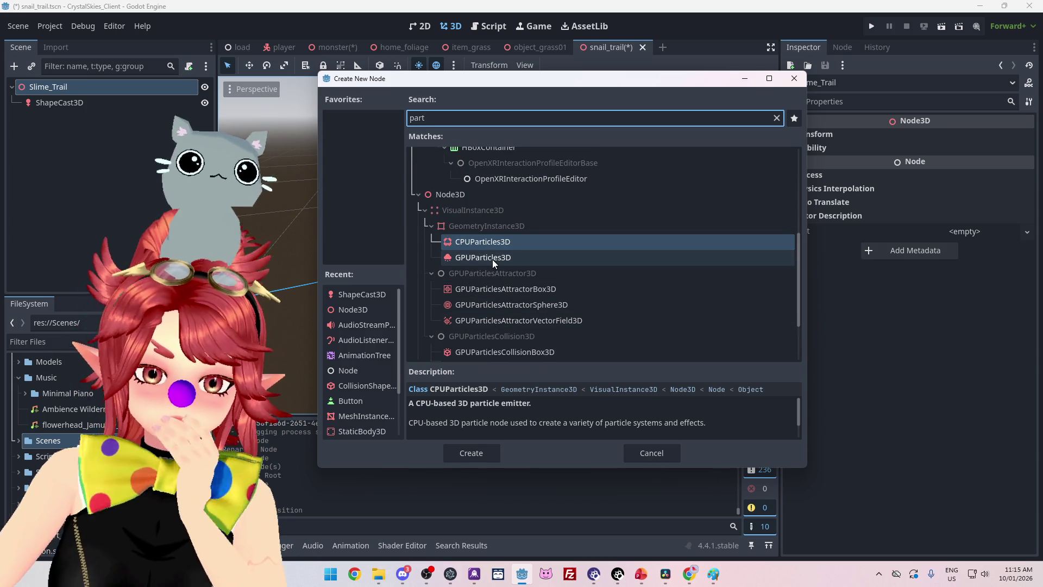
scroll(547, 422, "down", 2)
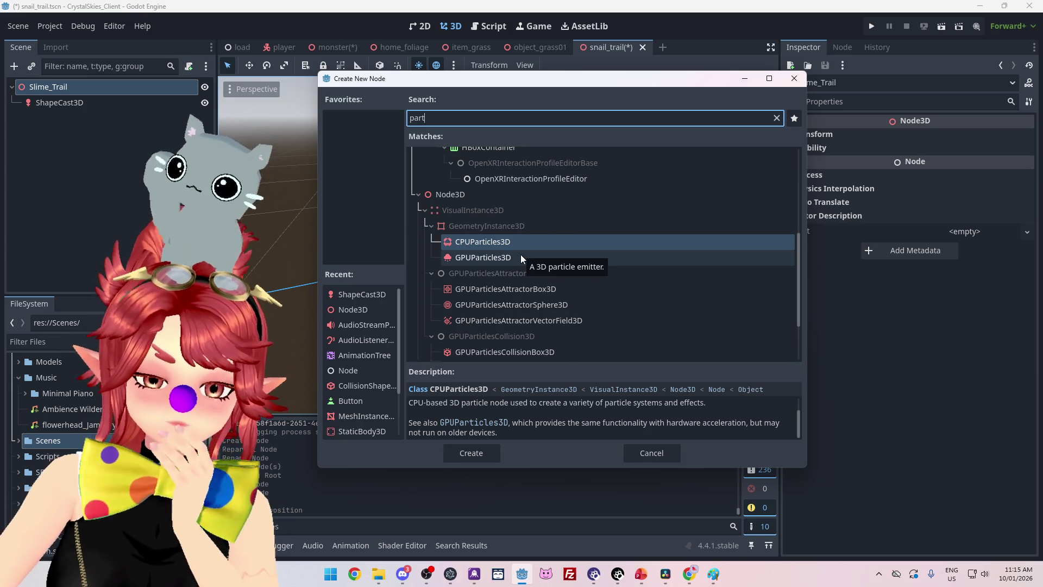
left_click(520, 255)
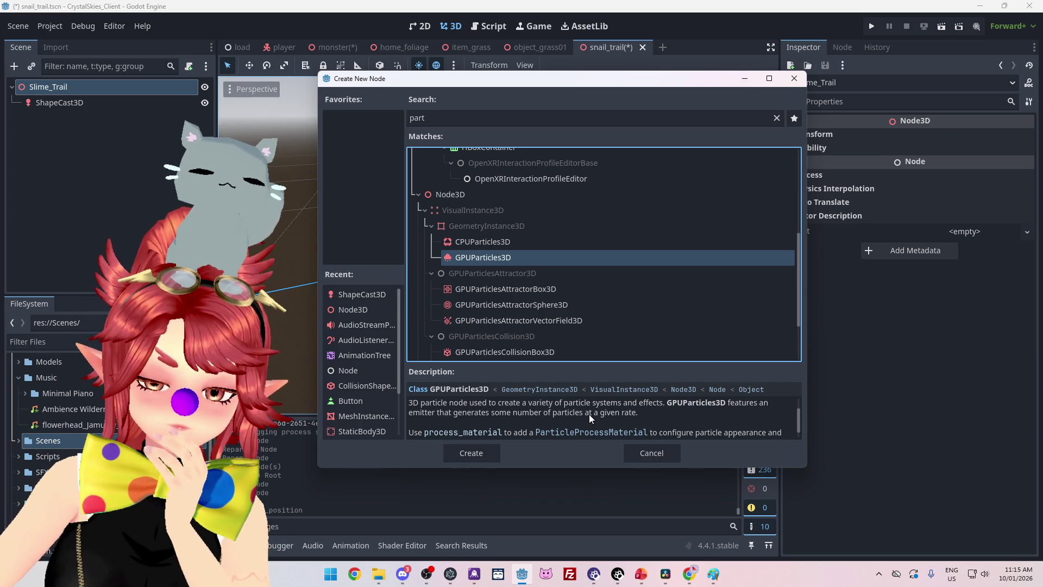
scroll(589, 414, "down", 2)
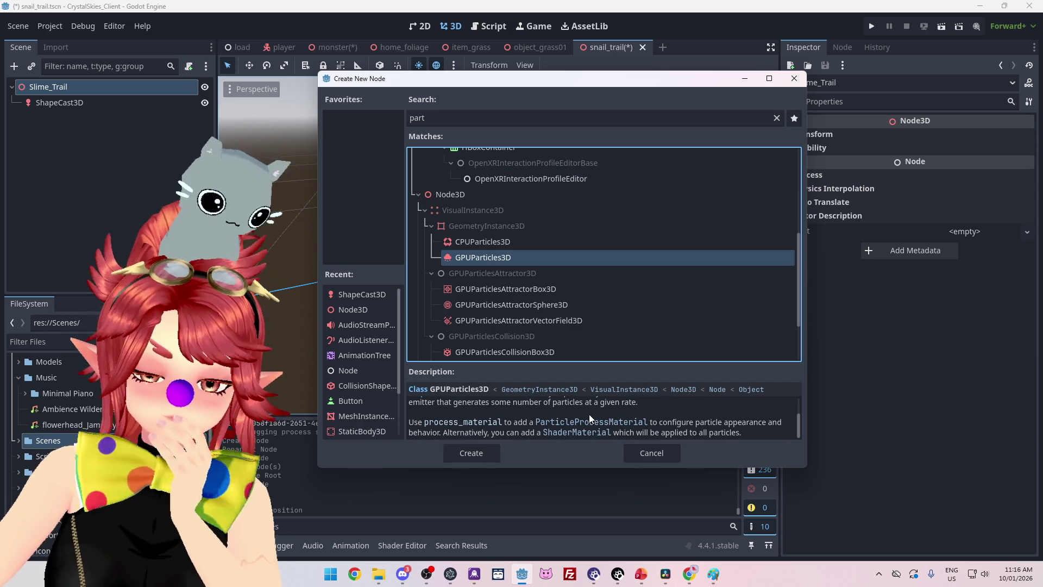
left_click(690, 574)
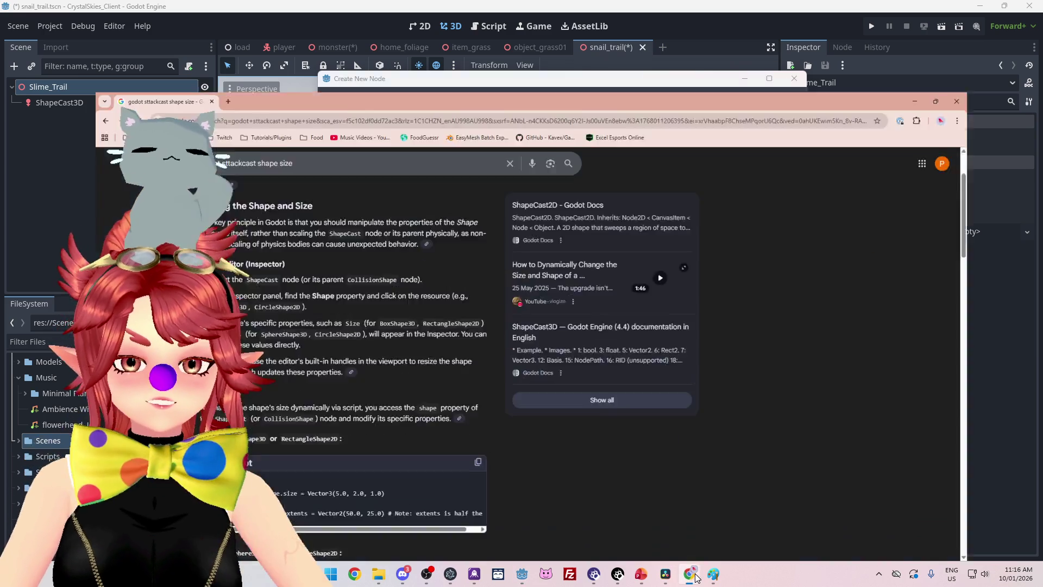
Search Google for 'cpu particle vs gpu particle' to compare the two emitter types
left_click_drag(235, 86, 154, 85)
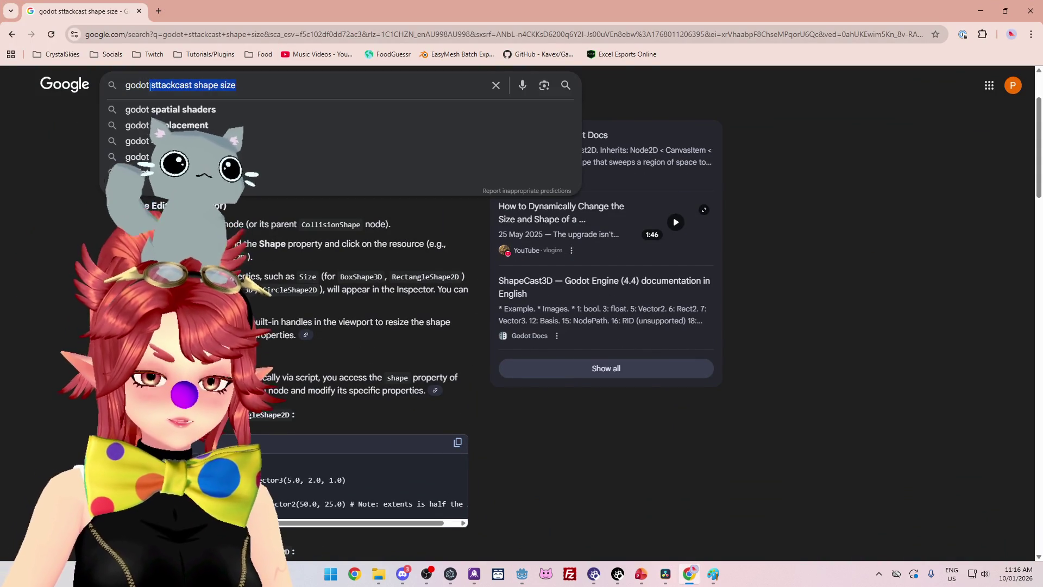
key("BackSpace")
type("cpu particle vs gpu")
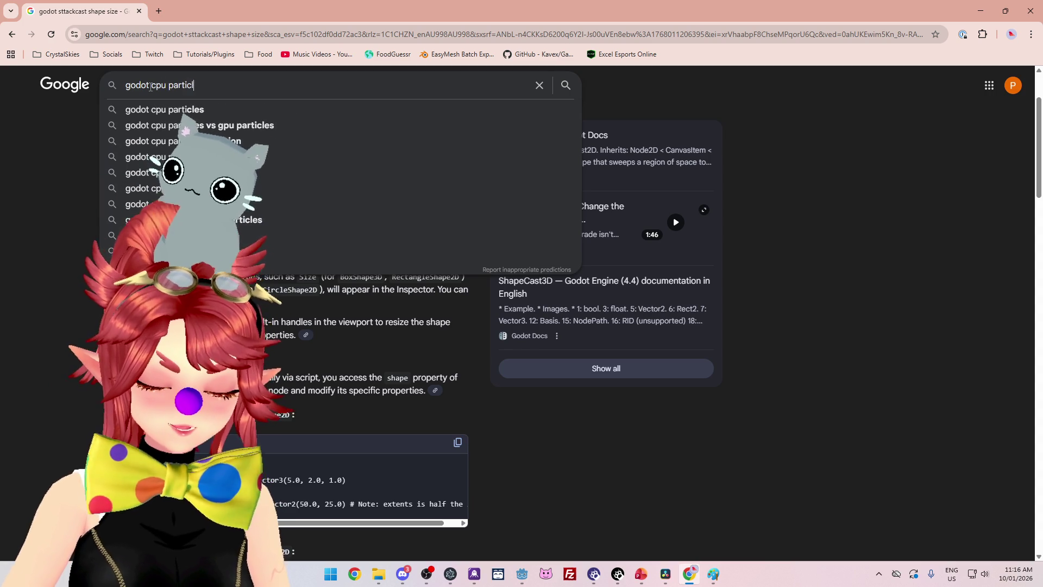
type(" par")
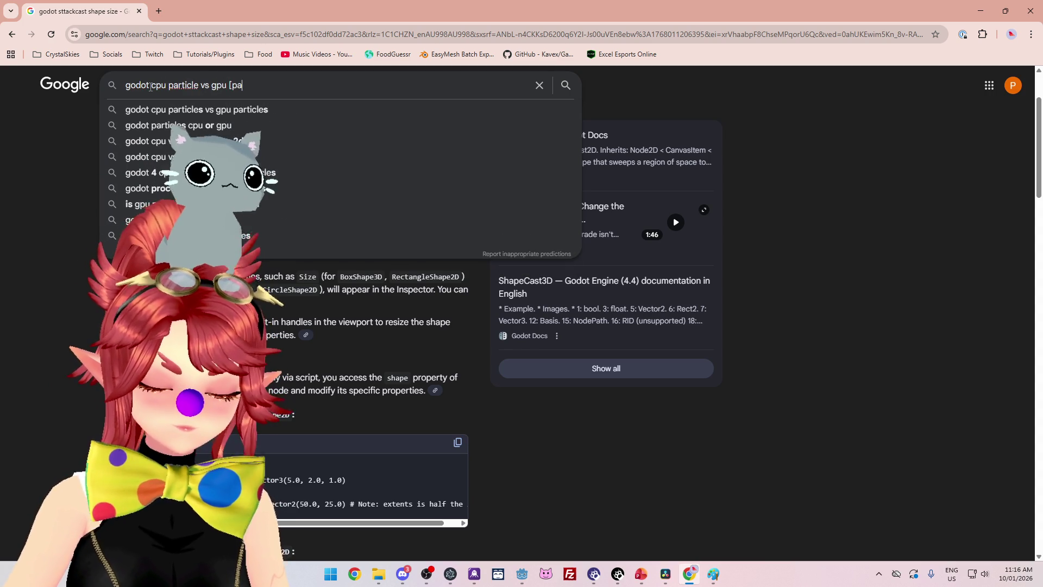
type("ticle")
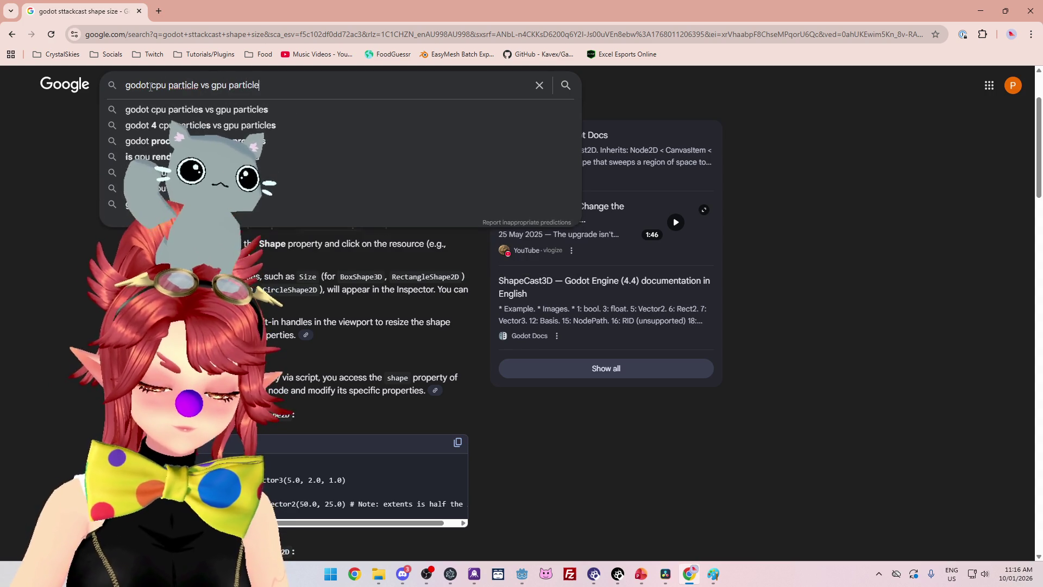
key("Return")
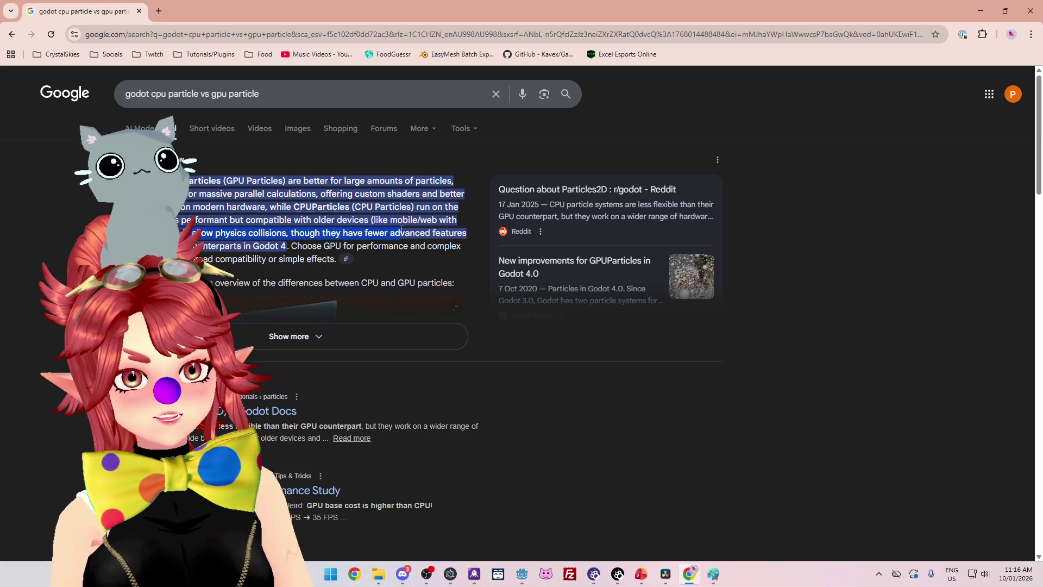
left_click(982, 8)
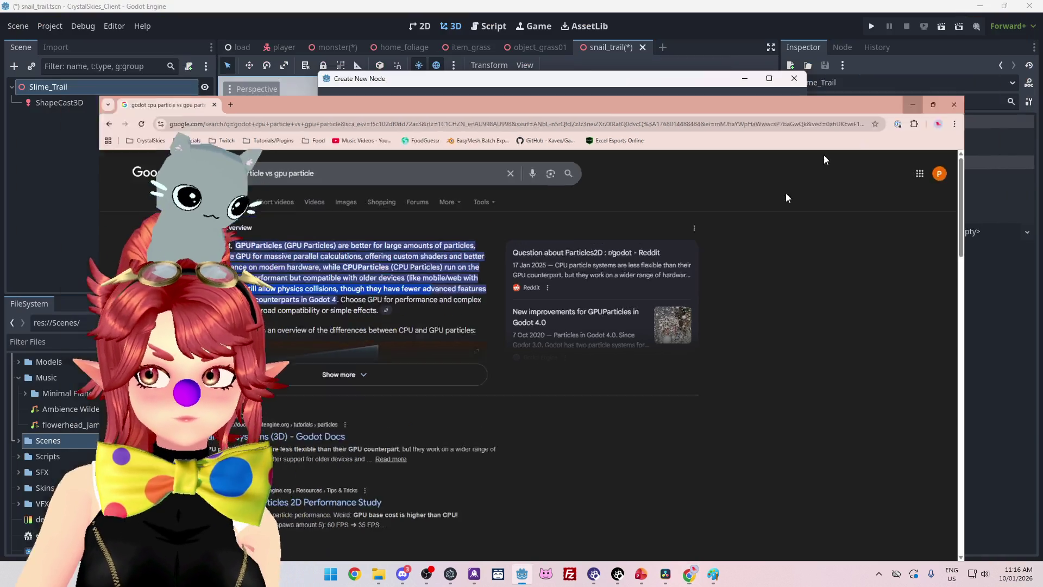
Browse particle node types like GPUParticlesCollisionBox3D, then add a GPUParticles3D under Slime_Trail
scroll(501, 328, "down", 3)
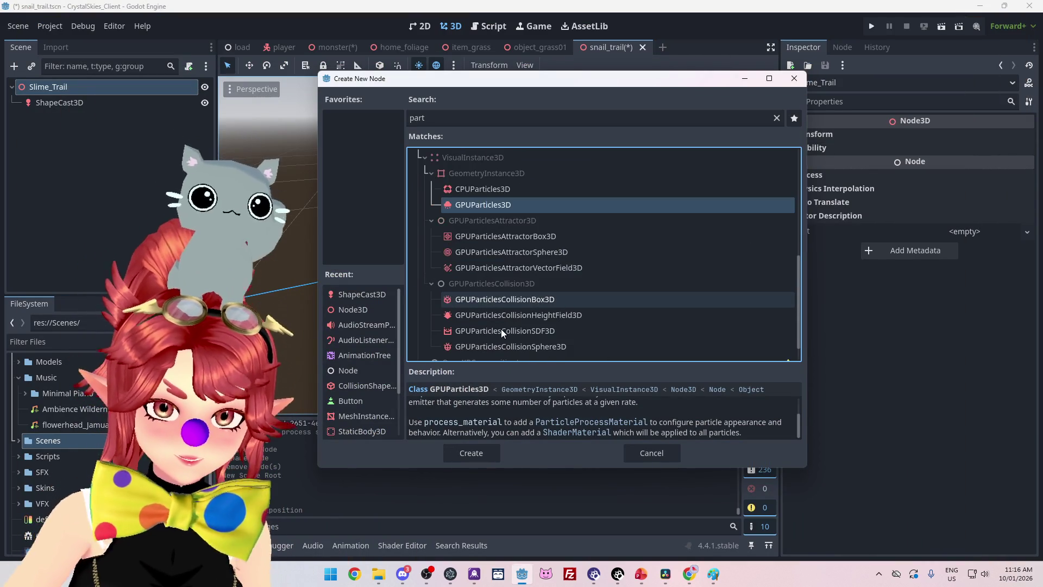
scroll(497, 335, "up", 1)
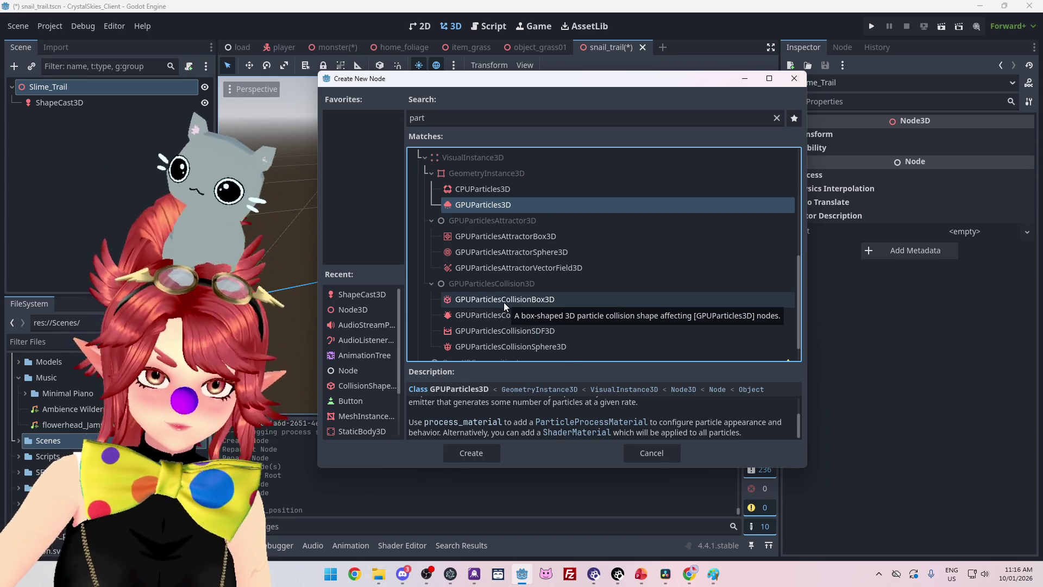
left_click(504, 302)
scroll(574, 428, "up", 2)
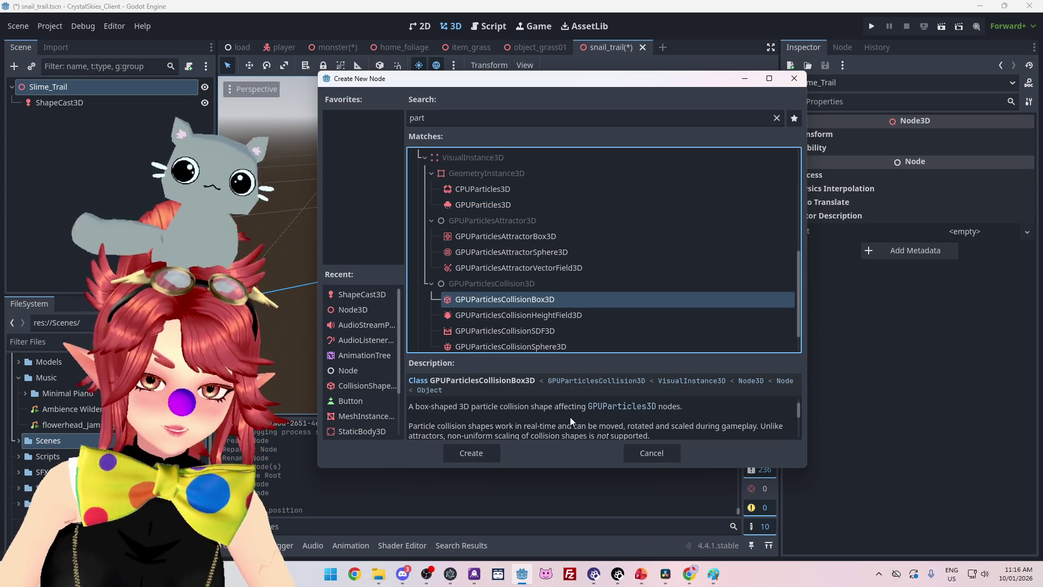
scroll(569, 416, "down", 1)
scroll(569, 416, "down", 3)
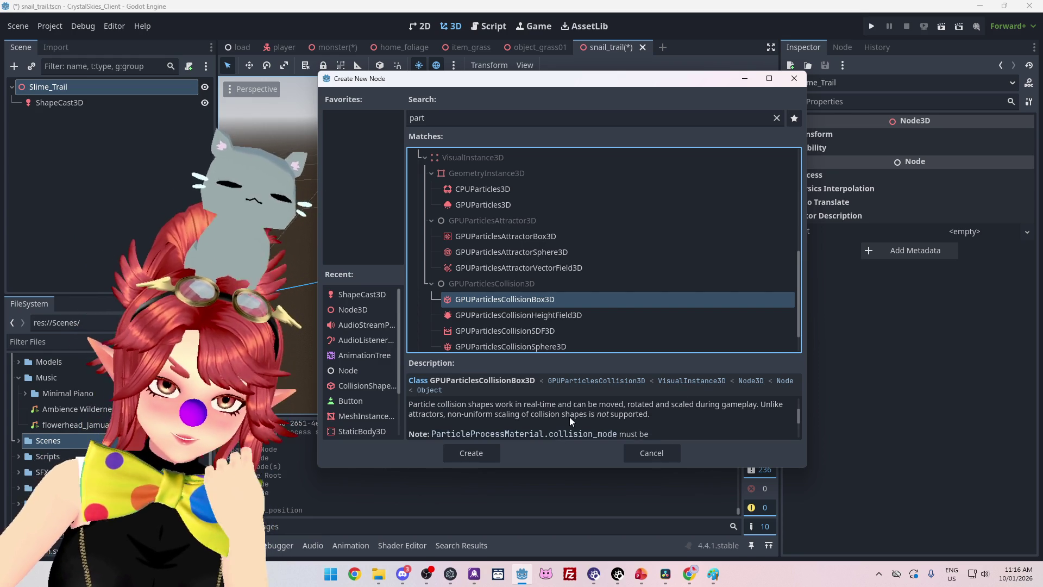
scroll(570, 416, "down", 2)
scroll(569, 416, "down", 3)
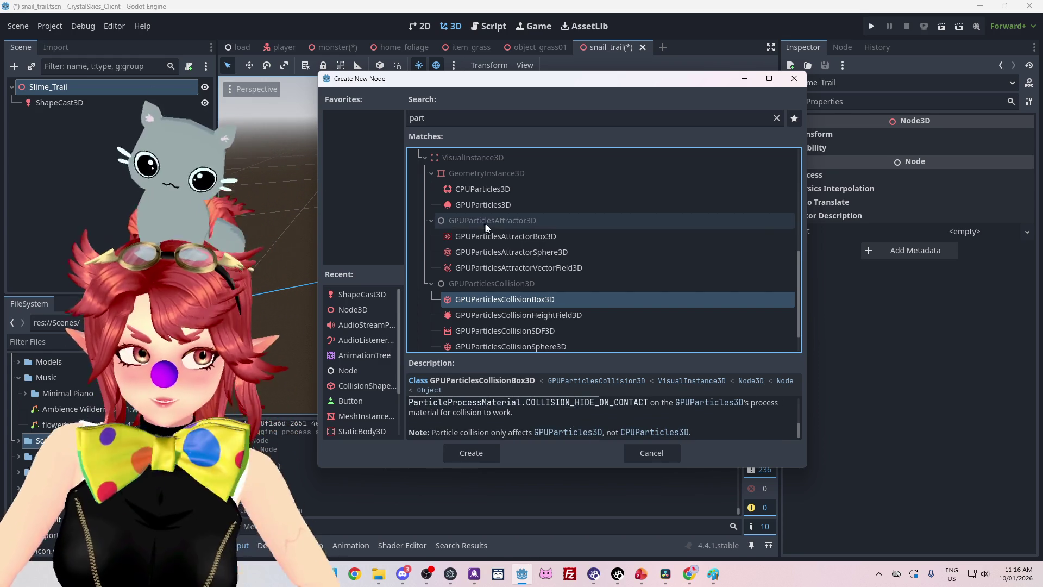
left_click(488, 206)
double_click(488, 207)
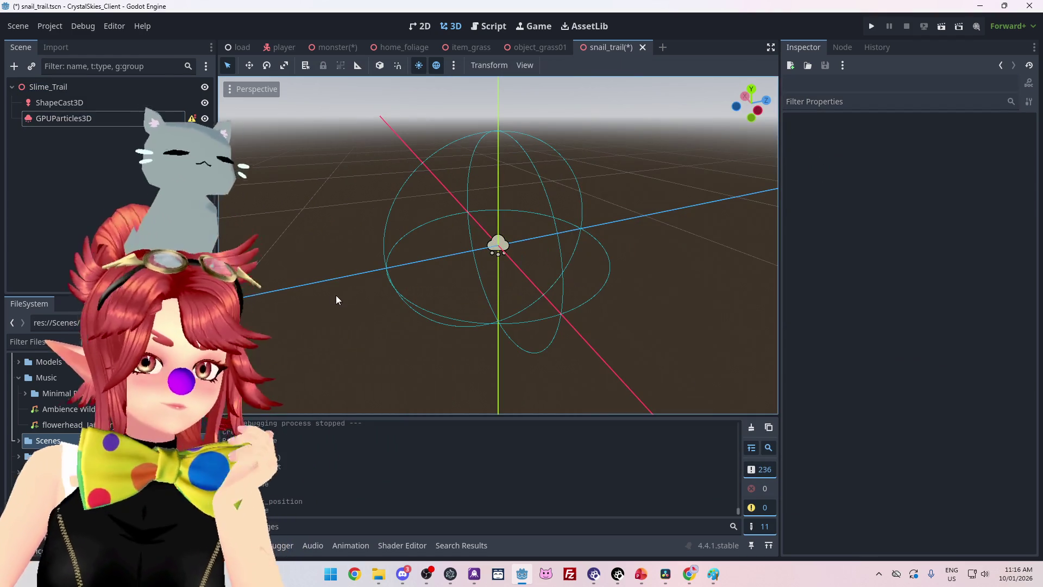
Select the GPUParticles3D node and orbit the viewport to inspect its bounding box
left_click(122, 103)
left_click(120, 120)
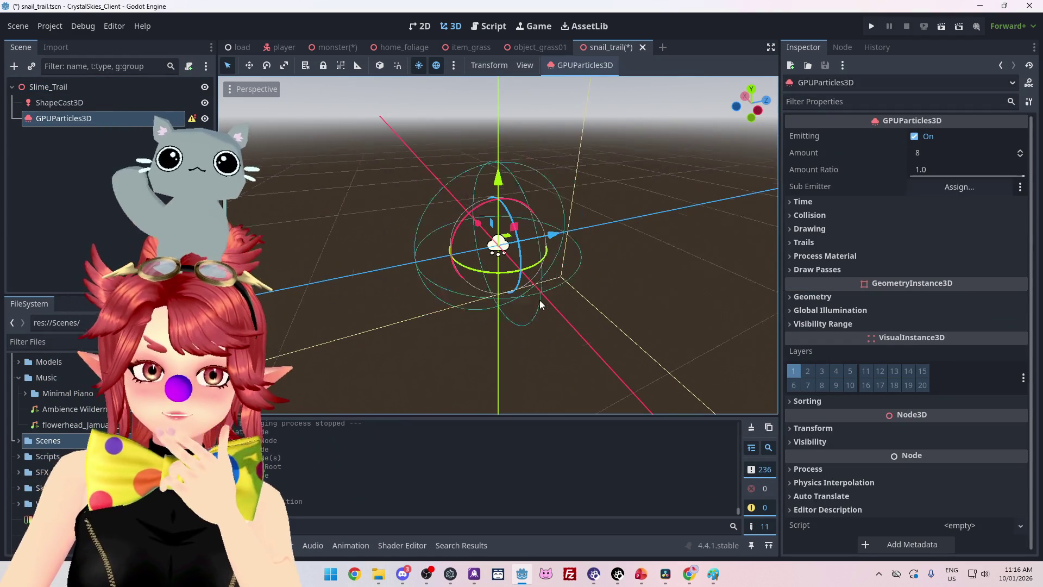
mouse_move(522, 311)
left_mouse_down()
mouse_move(529, 297)
mouse_move(616, 290)
left_mouse_up()
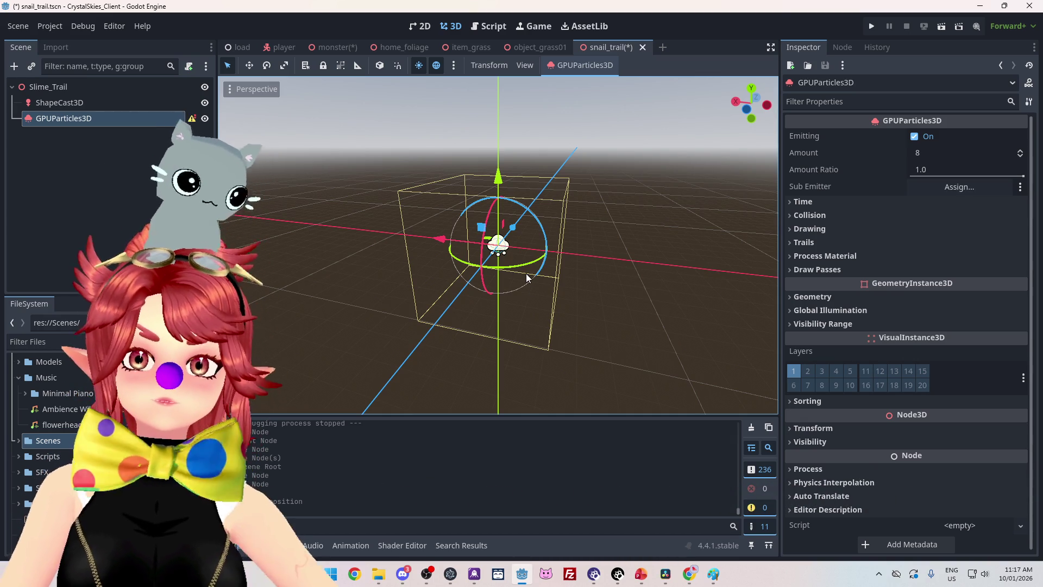
mouse_move(580, 288)
left_mouse_down()
mouse_move(486, 260)
mouse_move(412, 266)
mouse_move(423, 270)
mouse_move(488, 267)
mouse_move(410, 253)
mouse_move(576, 252)
mouse_move(510, 271)
mouse_move(572, 250)
mouse_move(508, 278)
mouse_move(471, 347)
mouse_move(538, 286)
mouse_move(588, 298)
mouse_move(599, 339)
left_mouse_up()
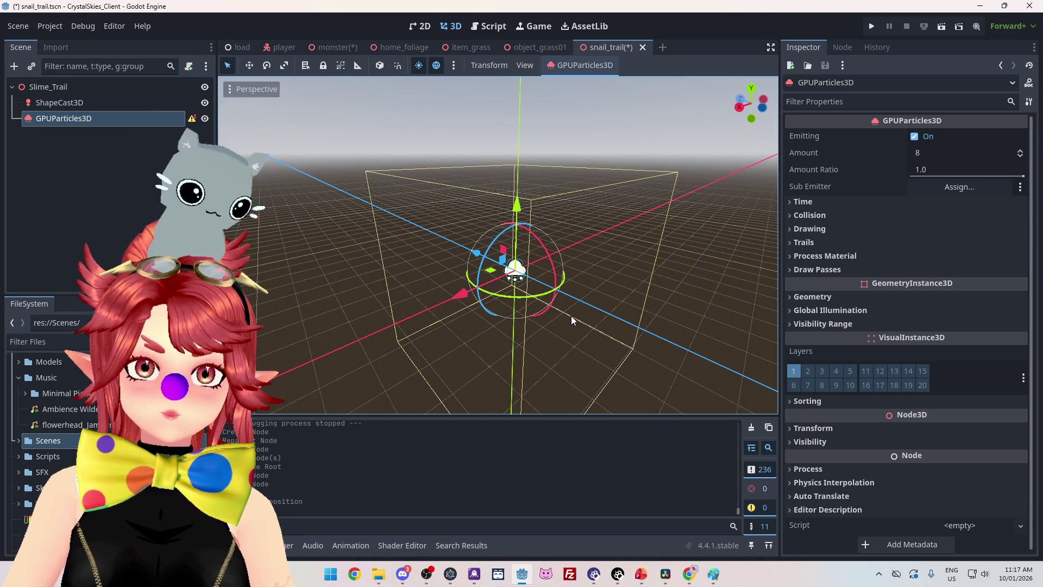
left_click_drag(595, 311, 453, 310)
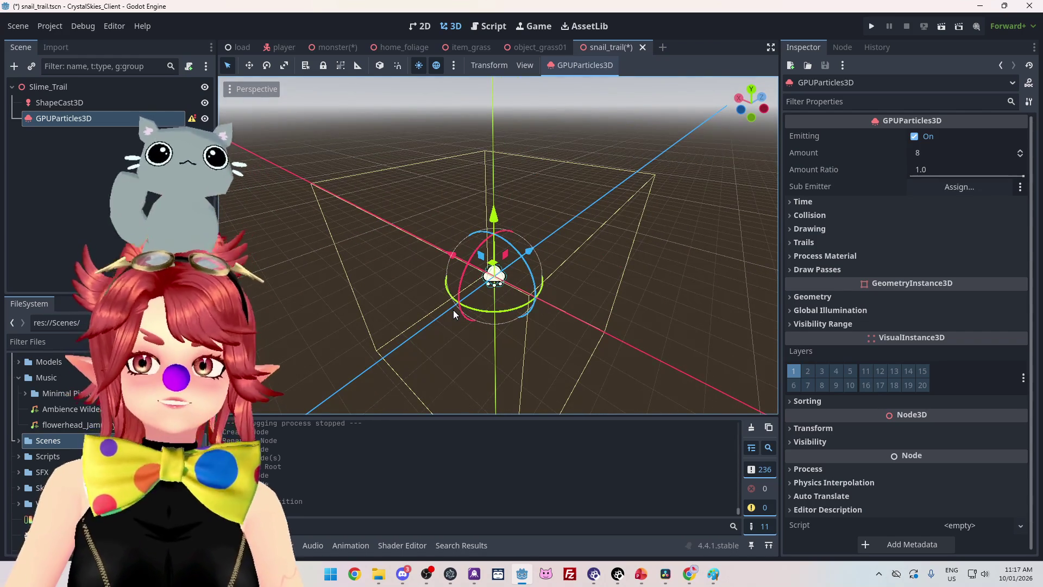
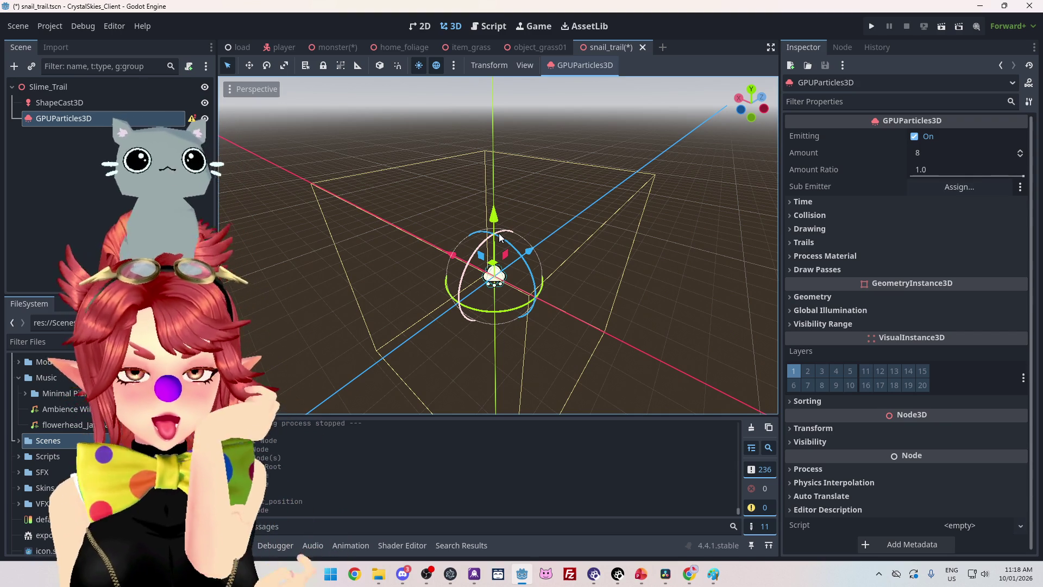
Delete the GPUParticles3D node, leaving ShapeCast3D as the only child of Slime_Trail
mouse_move(597, 116)
left_mouse_down()
mouse_move(529, 212)
mouse_move(490, 224)
mouse_move(568, 178)
mouse_move(578, 220)
mouse_move(539, 213)
mouse_move(531, 239)
mouse_move(469, 250)
mouse_move(413, 188)
mouse_move(425, 182)
mouse_move(414, 203)
mouse_move(491, 171)
left_mouse_up()
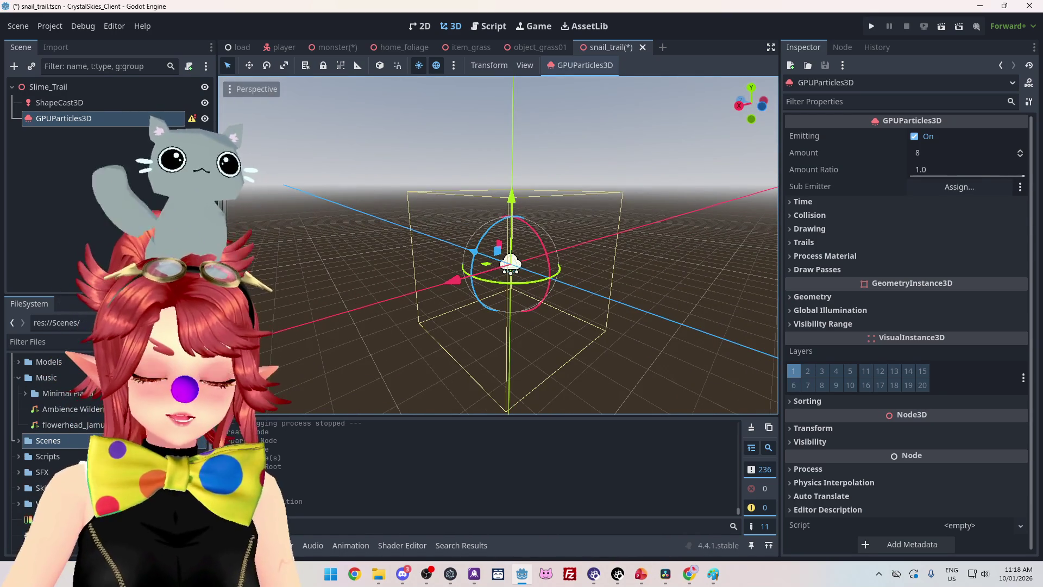
left_click(67, 119)
key("Delete")
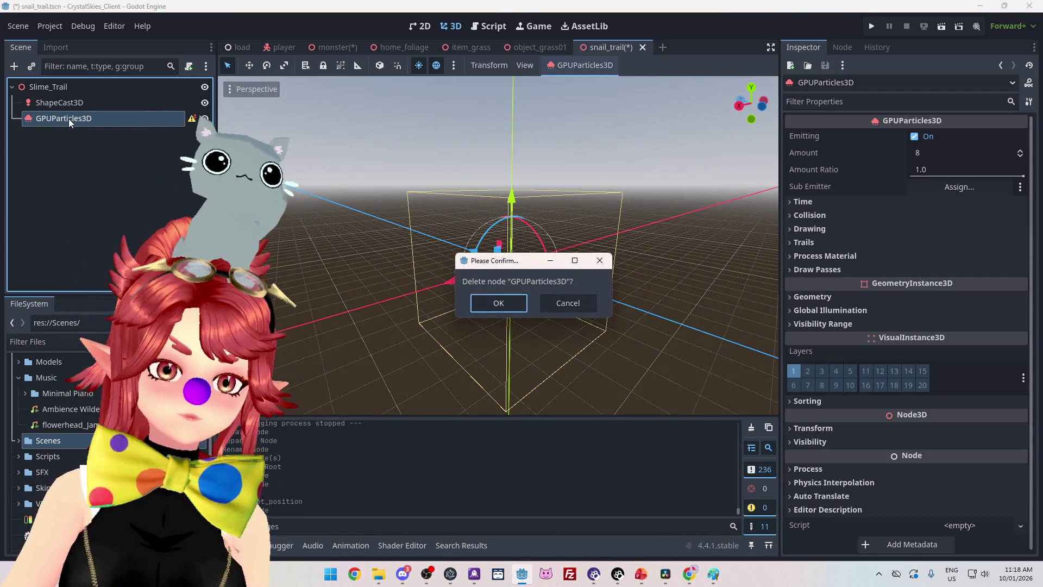
left_click(498, 302)
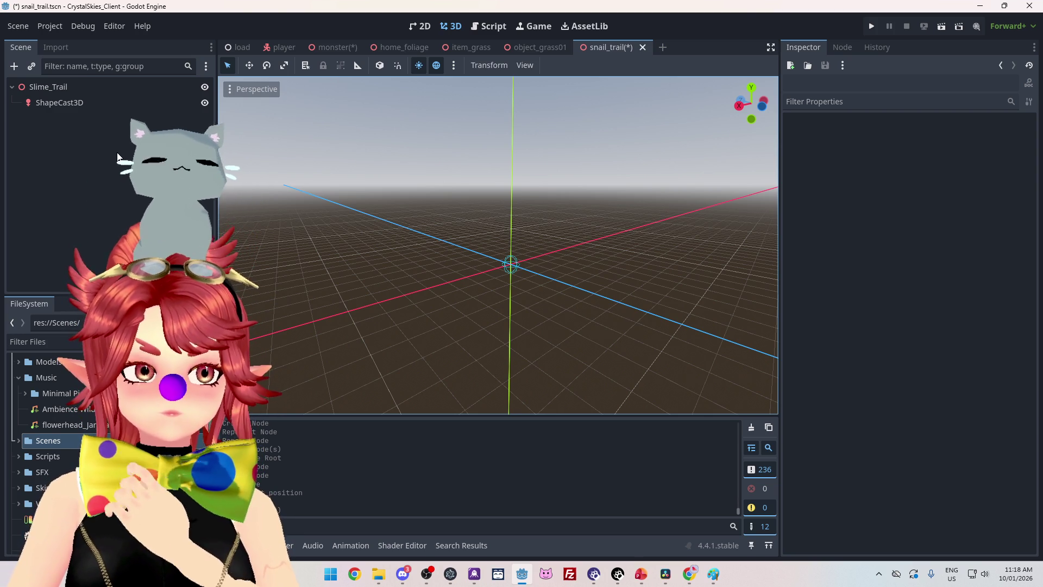
left_click(65, 90)
Open the Create New Node dialog for Slime_Trail and browse the available node types
right_click(65, 89)
left_click(131, 95)
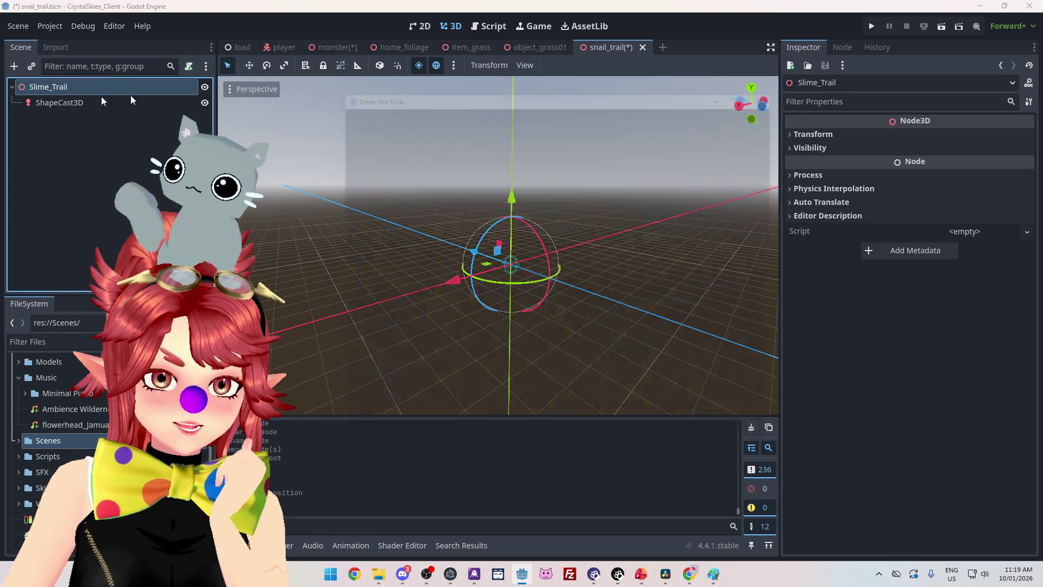
type("image")
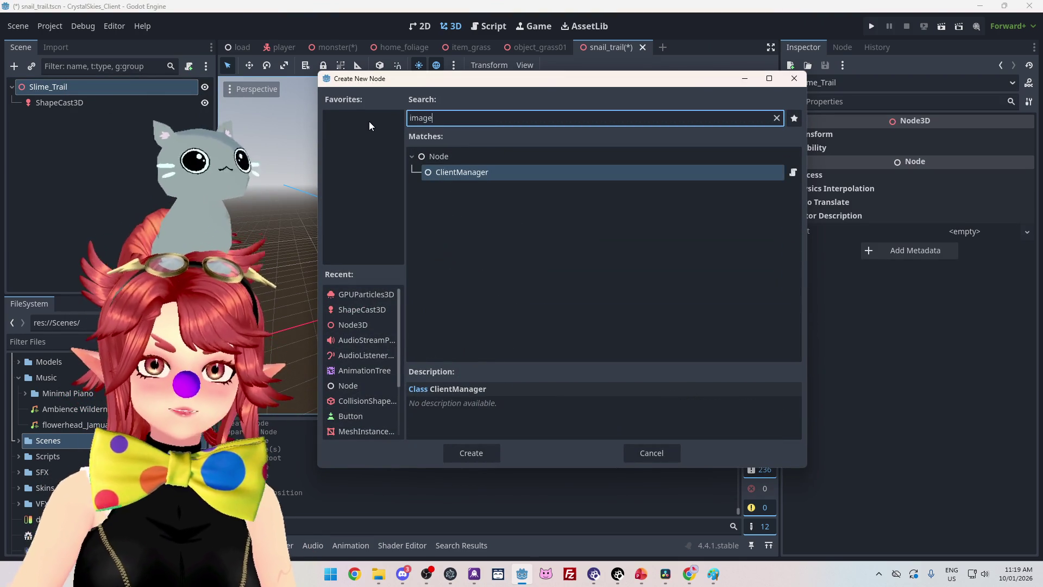
key("ctrl+a")
key("BackSpace")
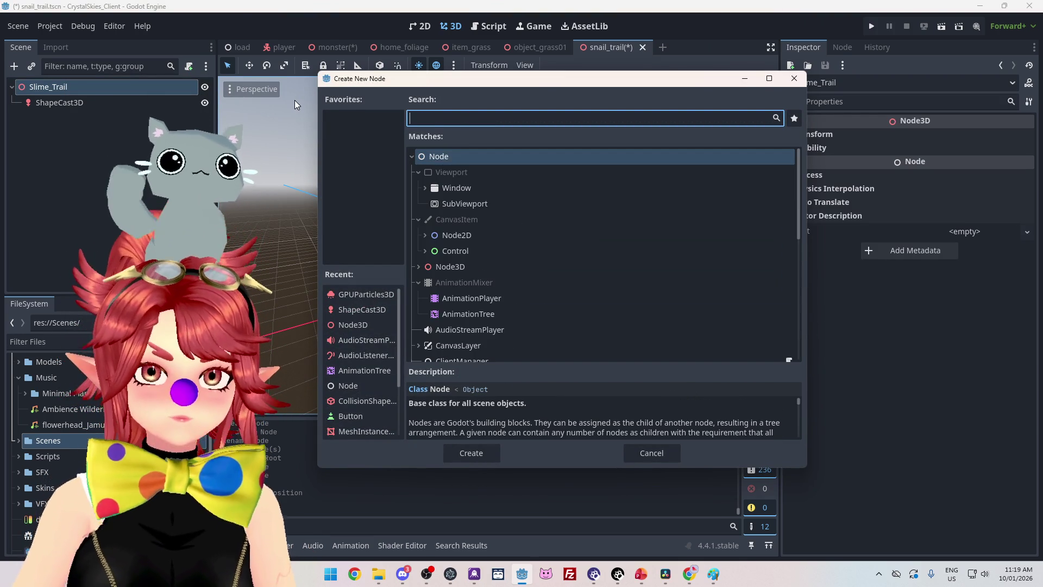
scroll(543, 260, "down", 5)
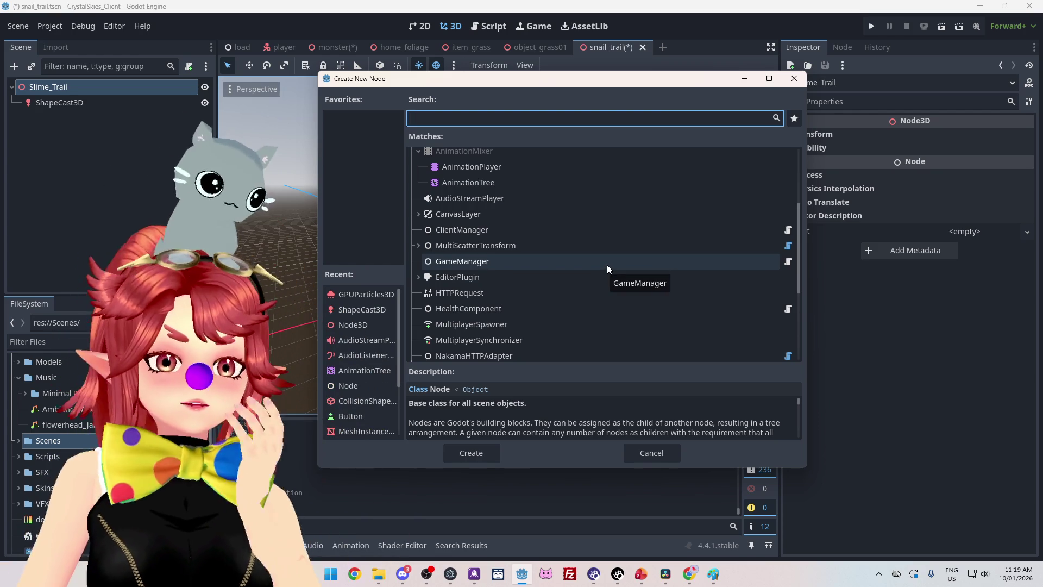
scroll(606, 265, "down", 3)
scroll(608, 263, "up", 8)
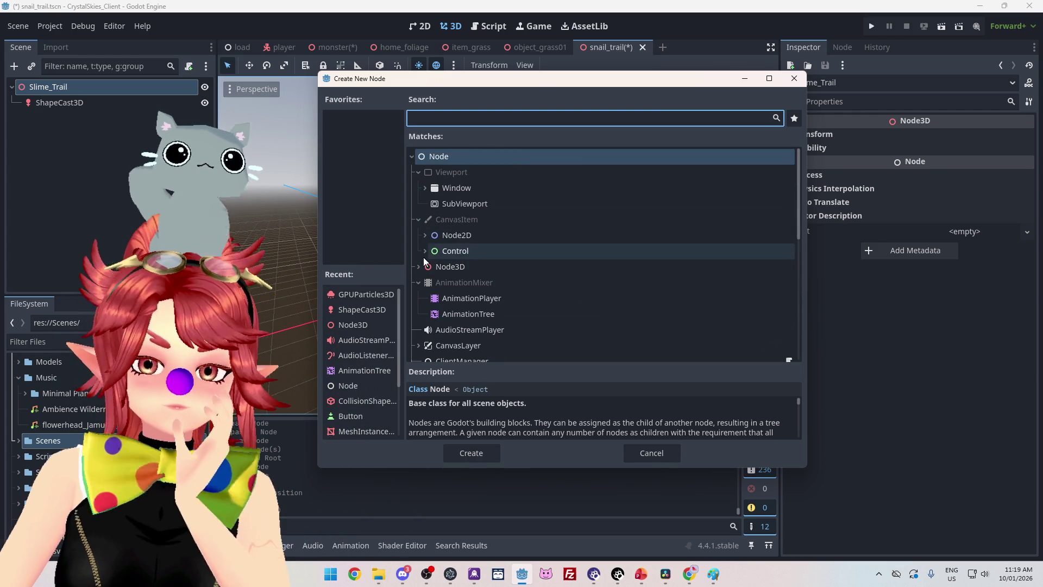
left_click(424, 251)
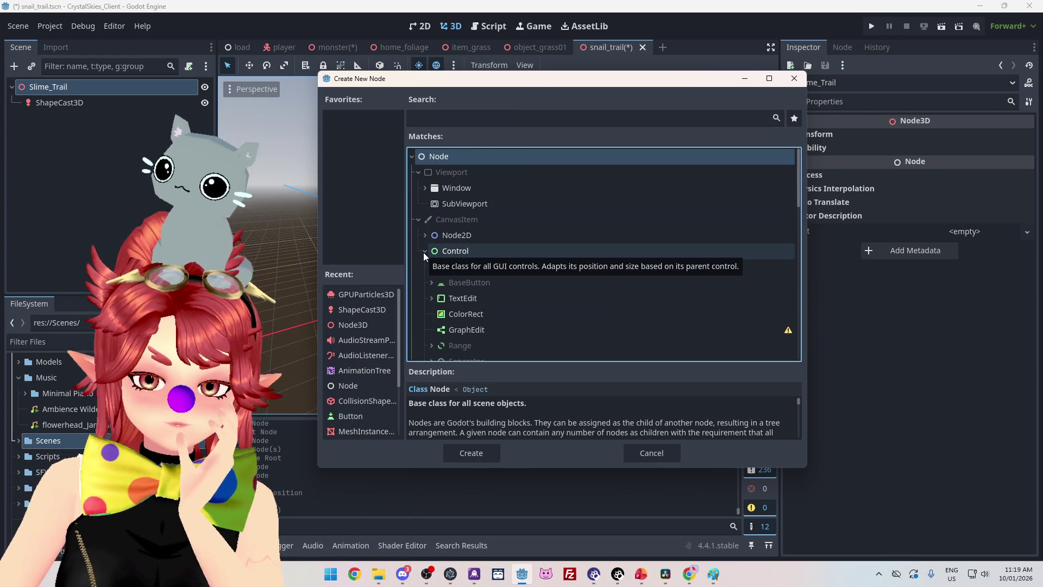
left_click(424, 251)
scroll(418, 217, "down", 2)
Search 'mesh' and add a MeshInstance3D as a child of Slime_Trail
left_click(418, 187)
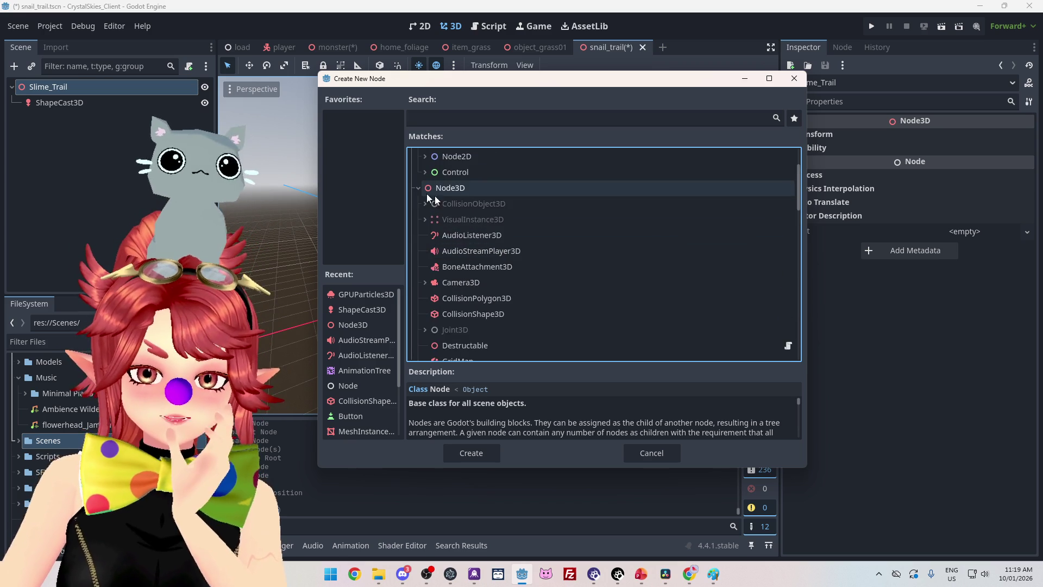
scroll(425, 194, "down", 2)
scroll(466, 212, "down", 2)
scroll(468, 222, "down", 8)
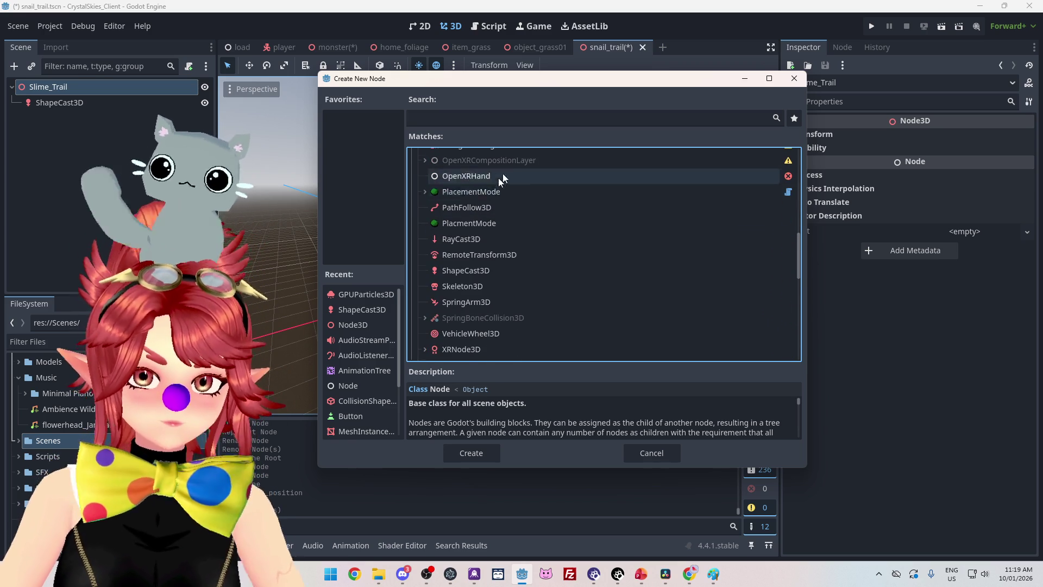
scroll(498, 177, "up", 2)
left_click(475, 117)
type("mesh")
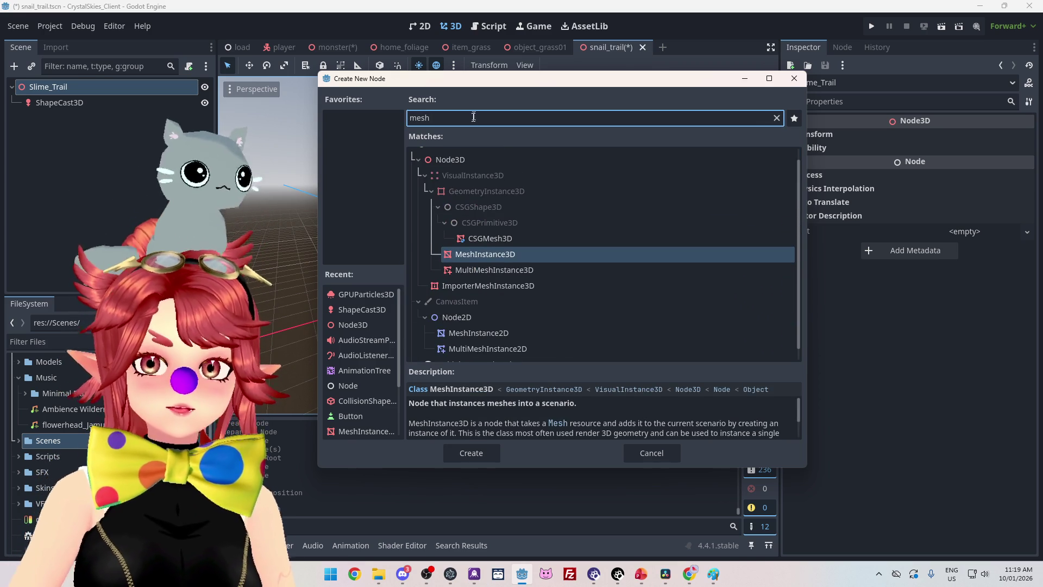
double_click(485, 257)
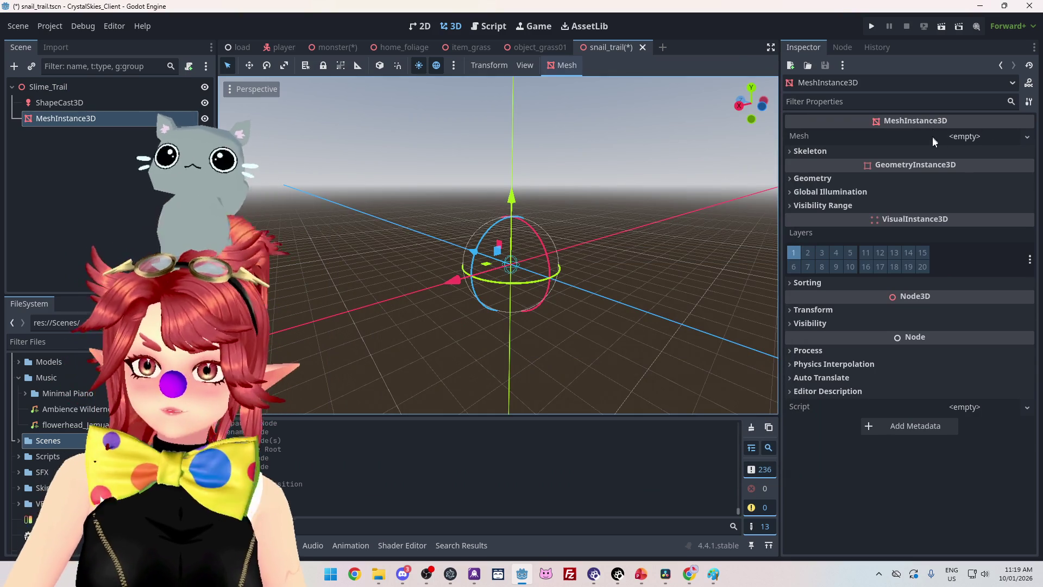
Assign a new PlaneMesh to the MeshInstance3D's Mesh property
left_click(956, 136)
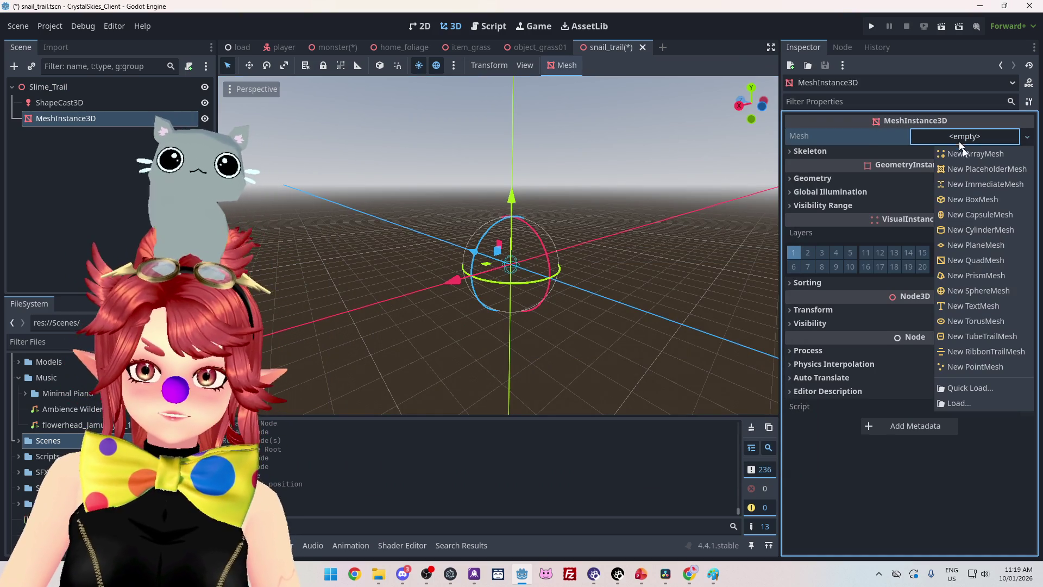
left_click(973, 248)
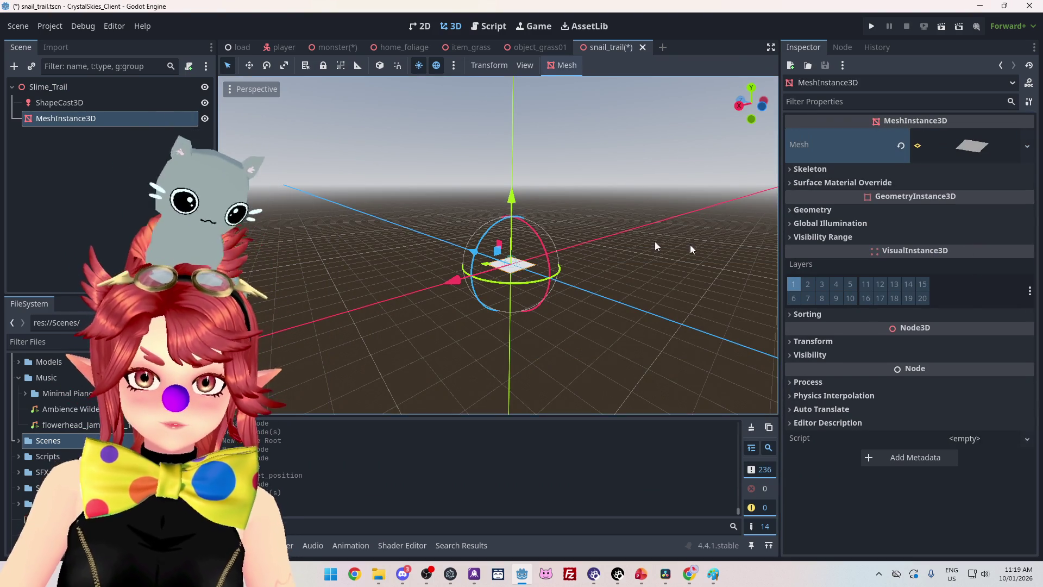
mouse_move(499, 270)
left_mouse_down()
mouse_move(448, 364)
mouse_move(451, 257)
mouse_move(485, 294)
mouse_move(465, 284)
mouse_move(482, 200)
mouse_move(472, 202)
mouse_move(507, 247)
mouse_move(610, 310)
mouse_move(524, 317)
left_mouse_up()
left_click(972, 145)
Give the plane a new StandardMaterial3D and save it as res://Materials/snail_trail.tres
left_click(1018, 264)
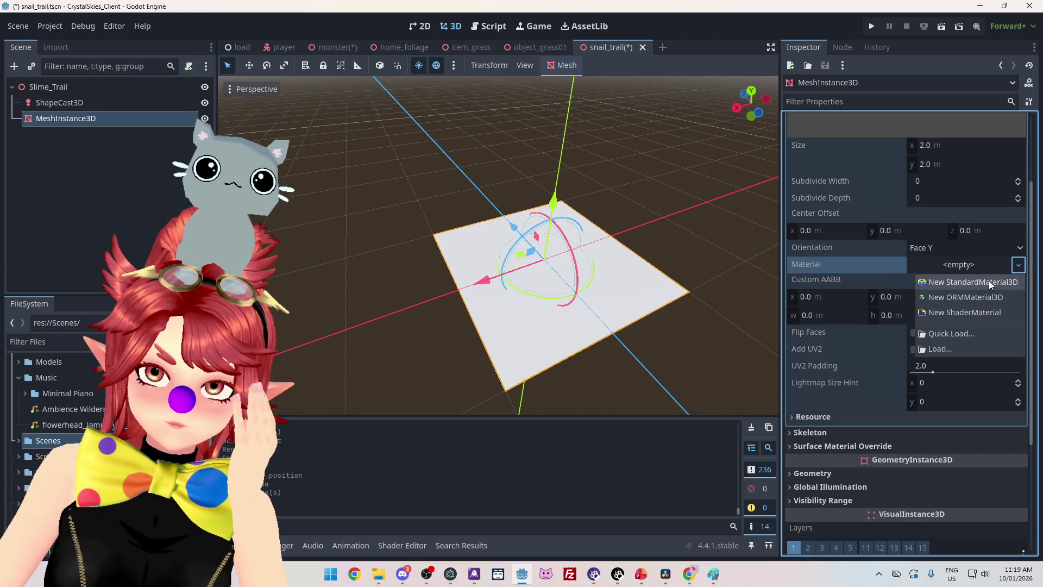
key("Escape")
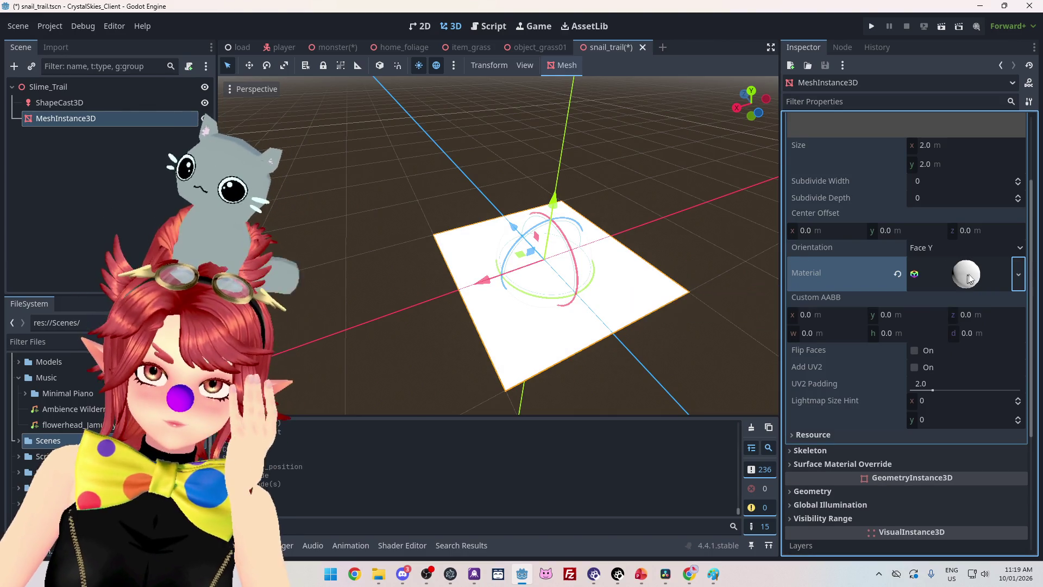
left_click(988, 280)
left_click(1019, 274)
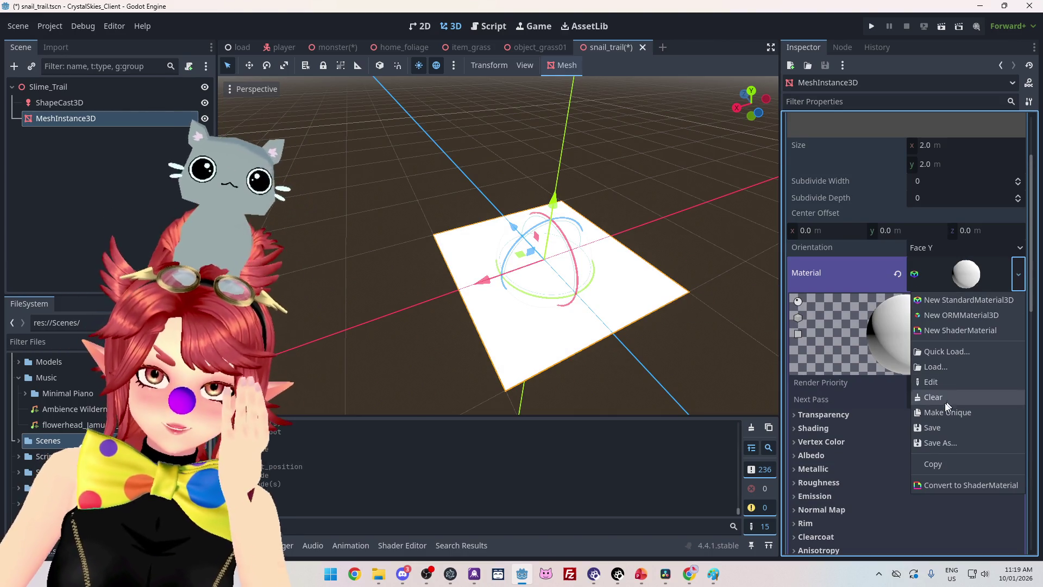
left_click(940, 435)
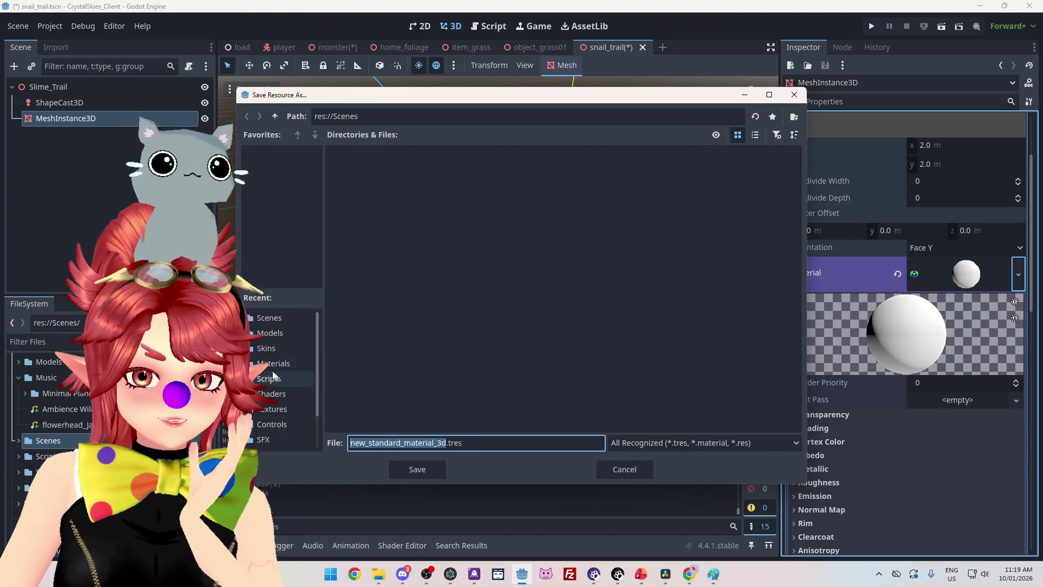
left_click(273, 363)
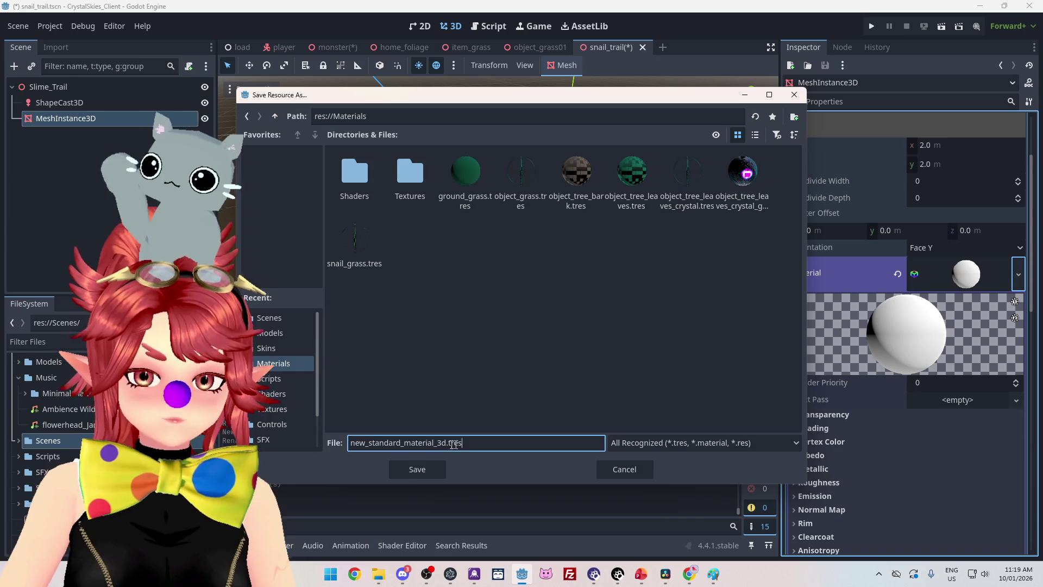
type("snail_trail")
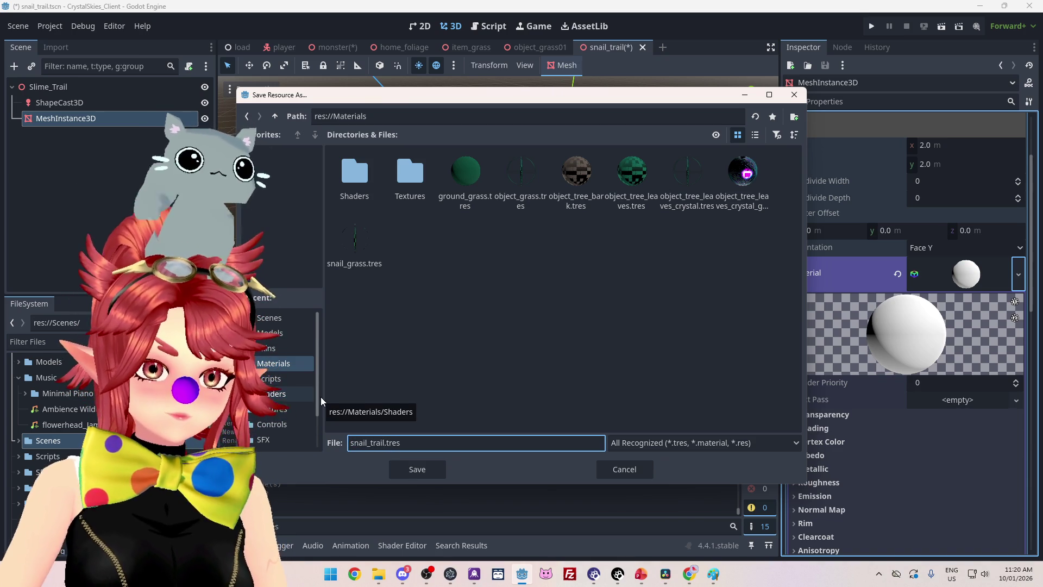
left_click(425, 476)
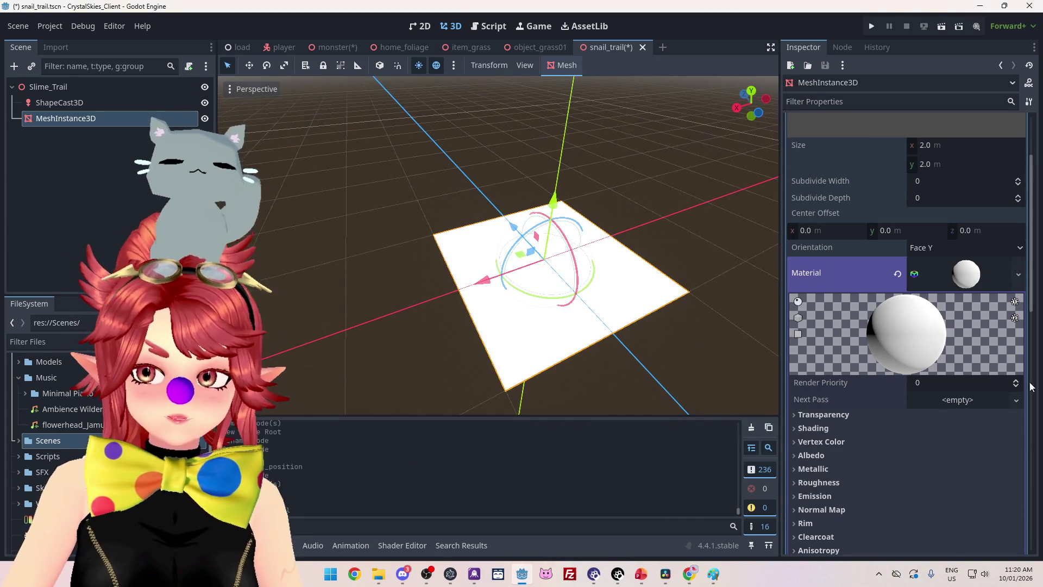
Try a placeholder texture on the material's Albedo, then clear it back to empty
scroll(962, 408, "down", 3)
left_click(811, 292)
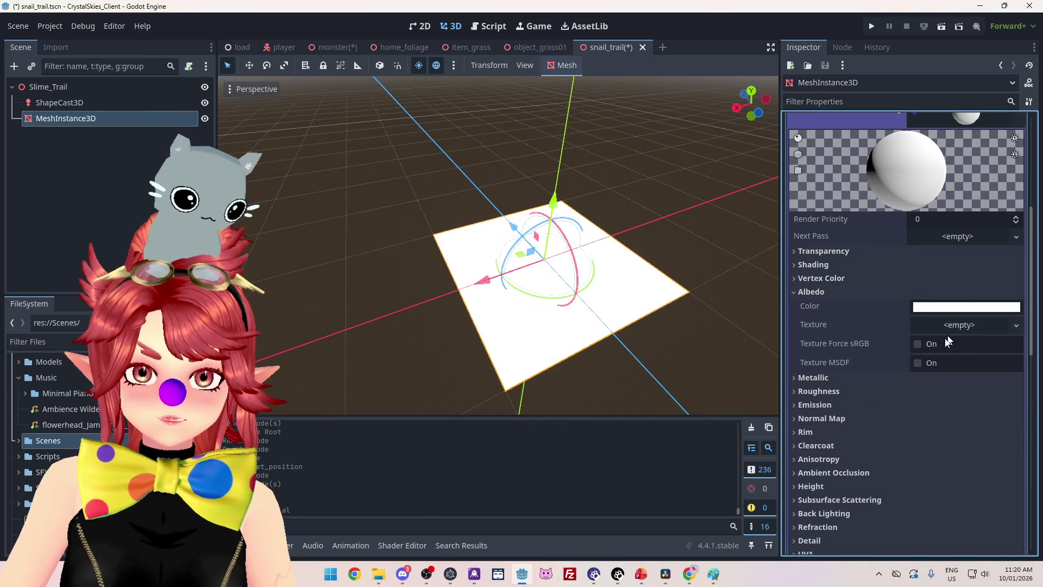
left_click(959, 329)
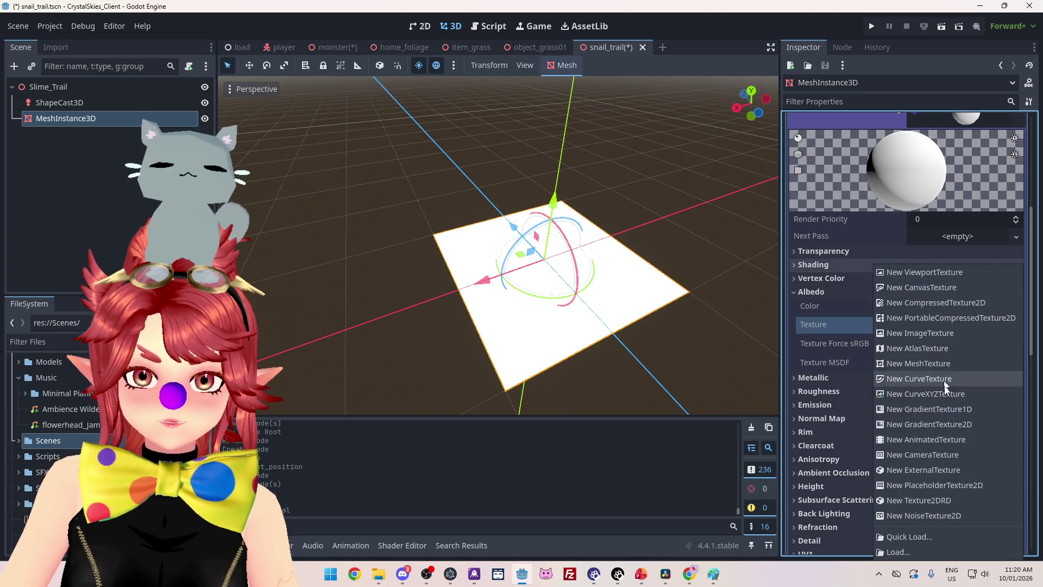
left_click(958, 485)
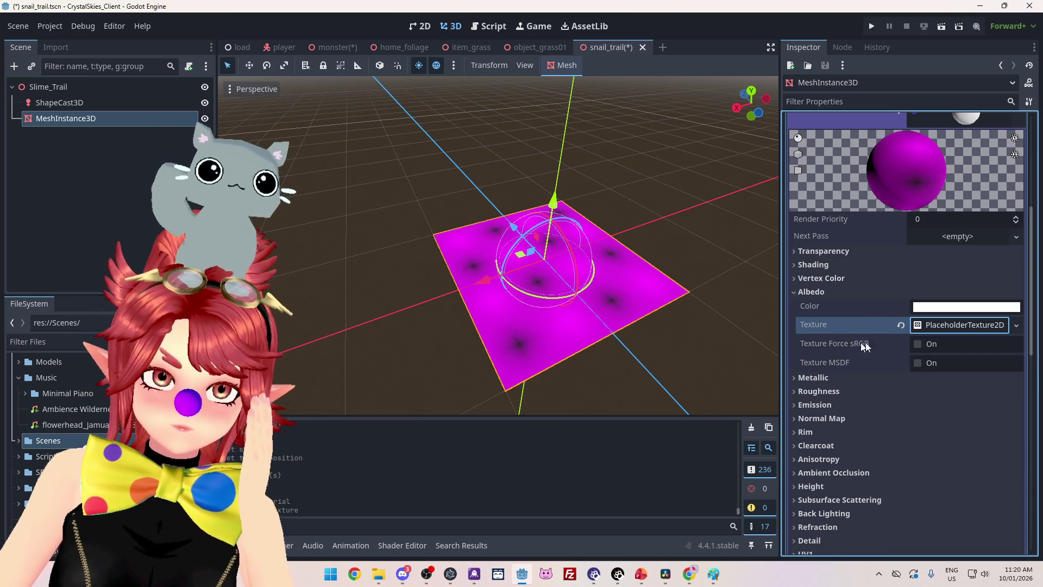
scroll(957, 339, "up", 4)
scroll(955, 367, "down", 4)
left_click(959, 324)
scroll(869, 320, "down", 2)
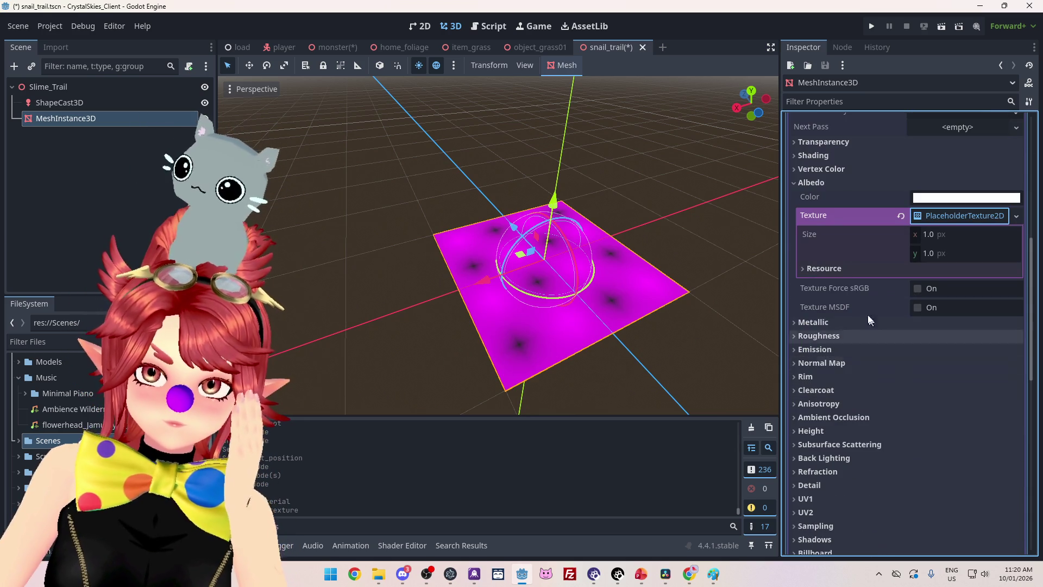
left_click(957, 215)
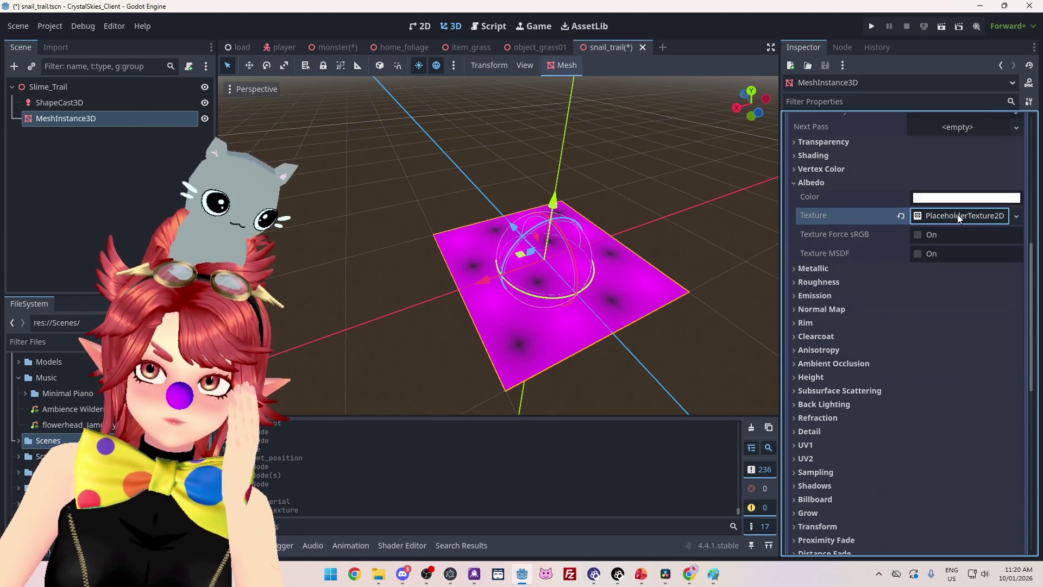
left_click(902, 216)
Try a new ImageTexture on the albedo, then remove it so the plane stays plain white
left_click(1016, 216)
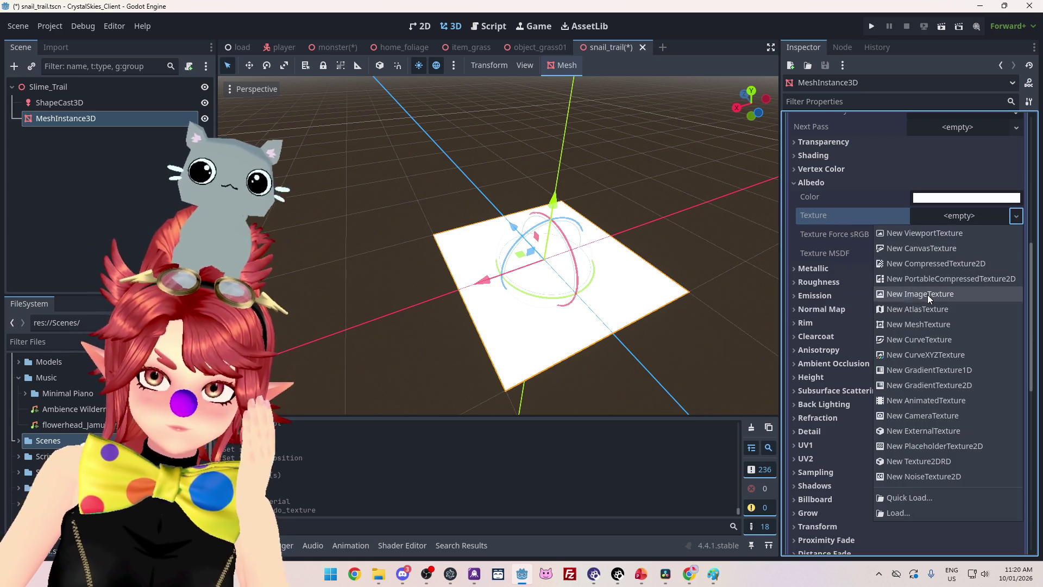
left_click(927, 295)
left_click(958, 217)
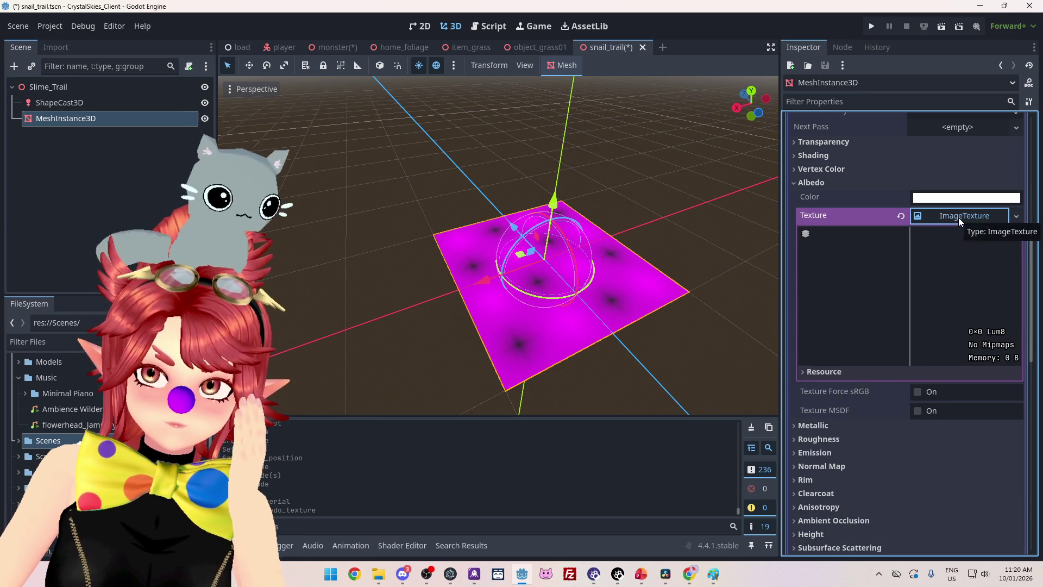
left_click(958, 217)
left_click(902, 216)
left_click(950, 217)
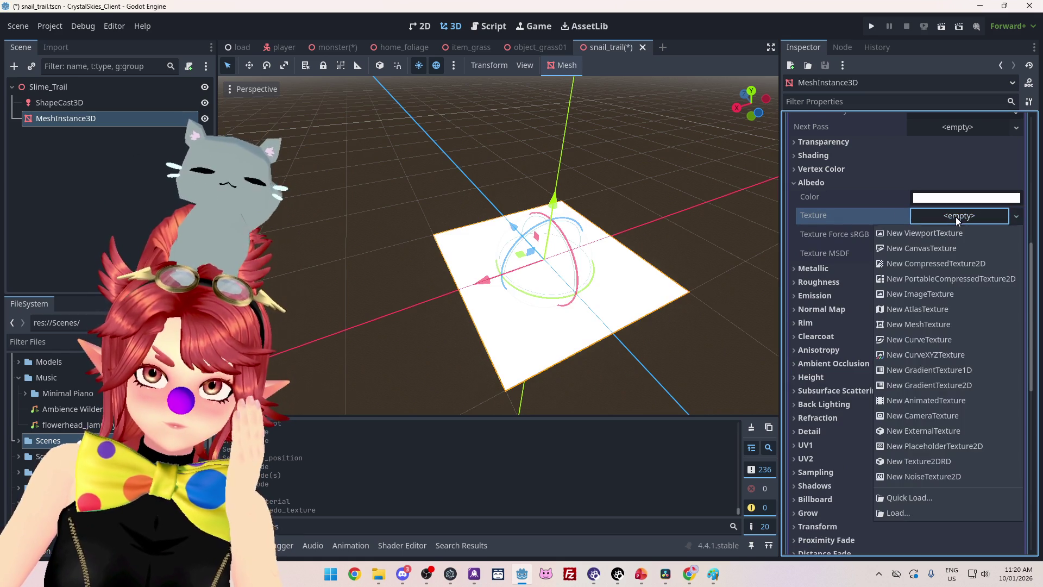
left_click(897, 220)
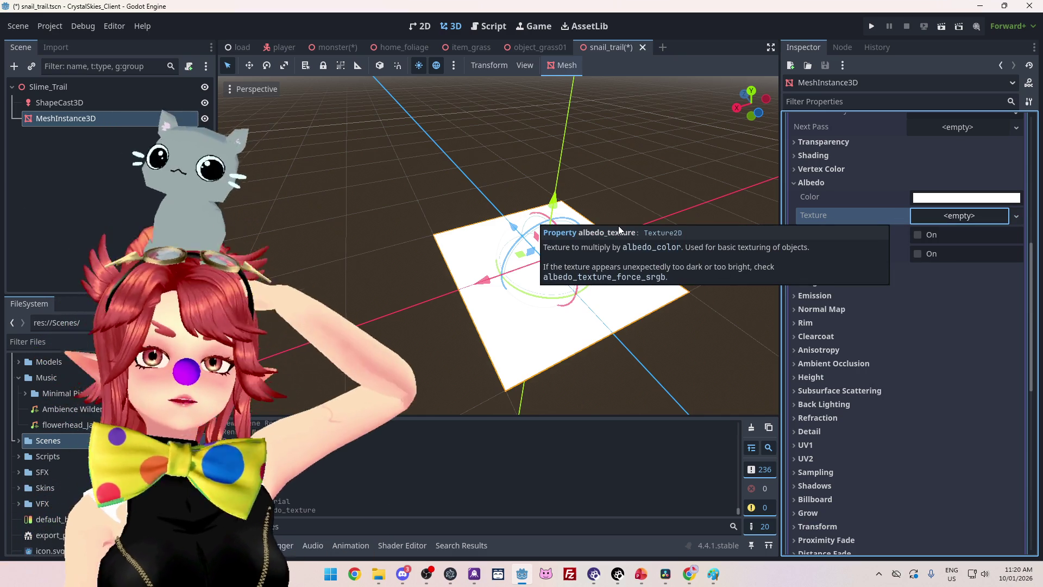
left_click(579, 429)
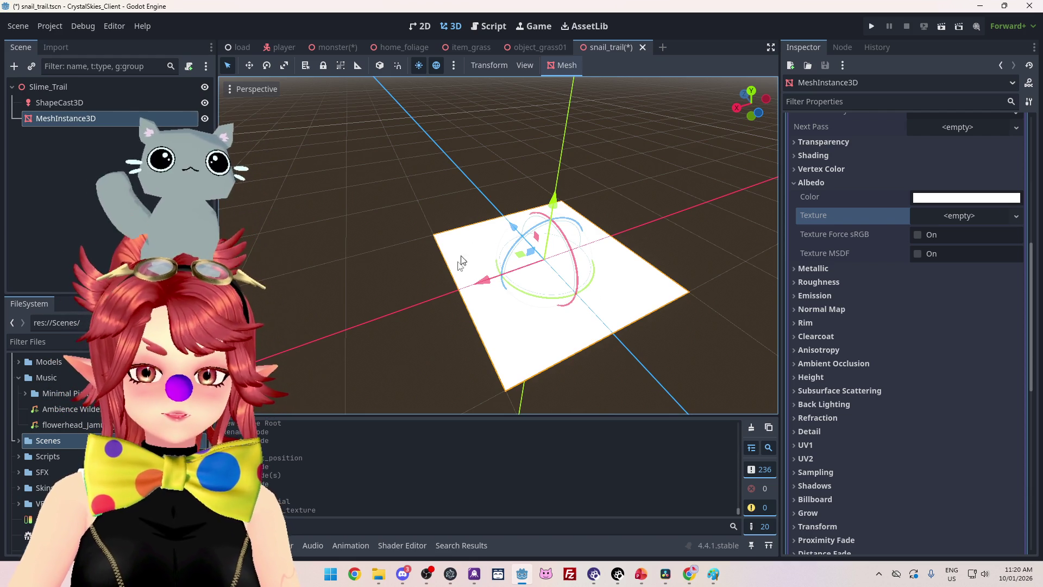
mouse_move(490, 374)
left_mouse_down()
mouse_move(540, 379)
mouse_move(509, 301)
left_mouse_up()
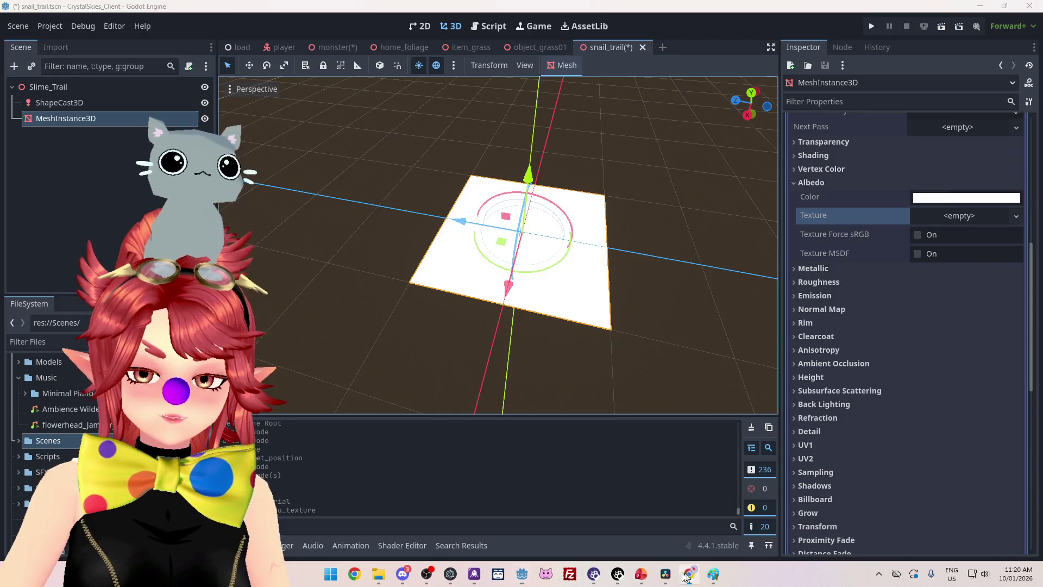
Search Google Images for 'snail slime', then refine it to 'snail slime vfx'
key("alt+Tab")
type("snail slime")
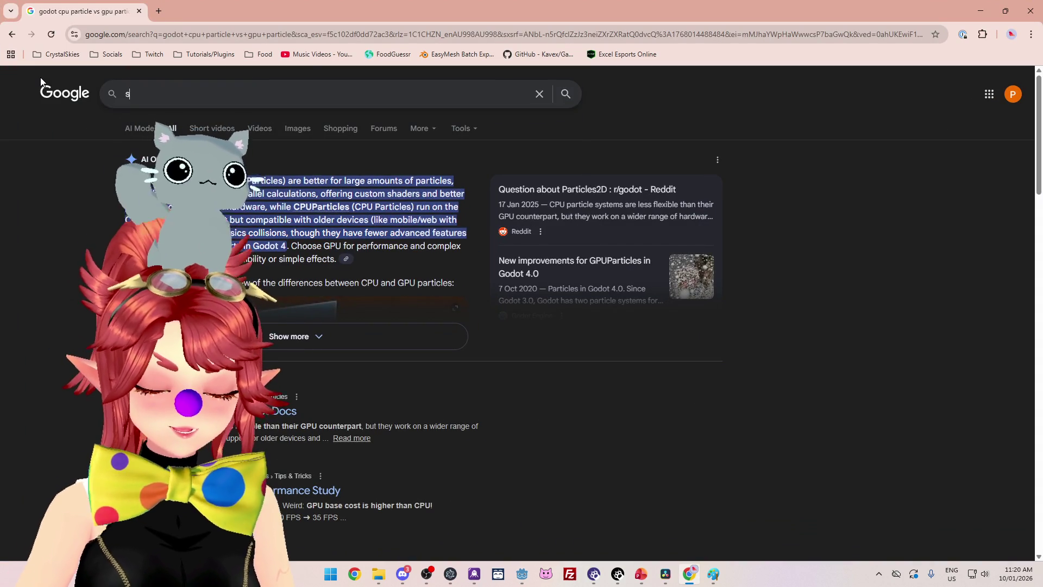
key("Return")
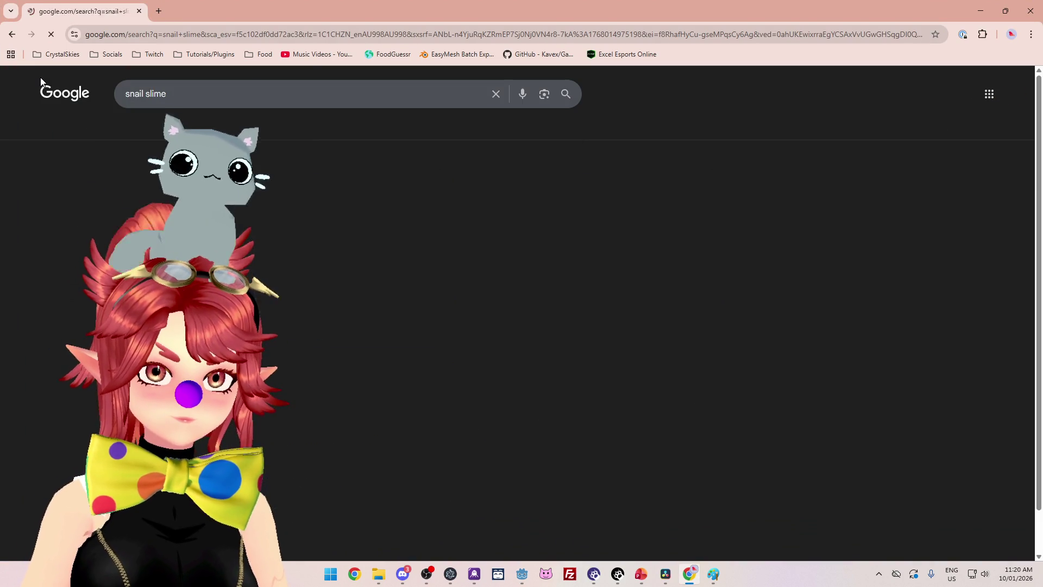
left_click(202, 129)
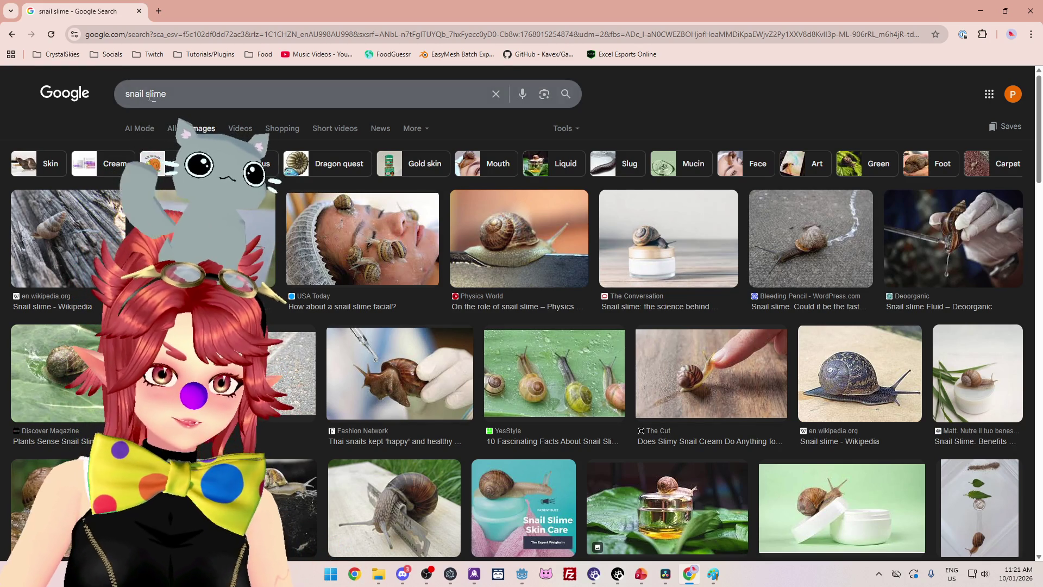
left_click(194, 98)
type("vfx")
key("Return")
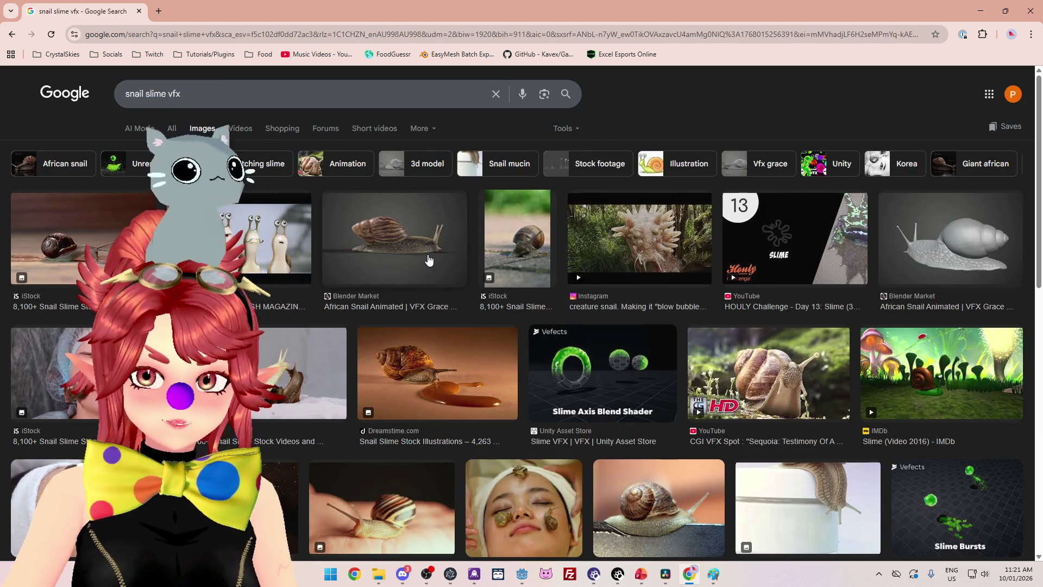
scroll(429, 260, "down", 5)
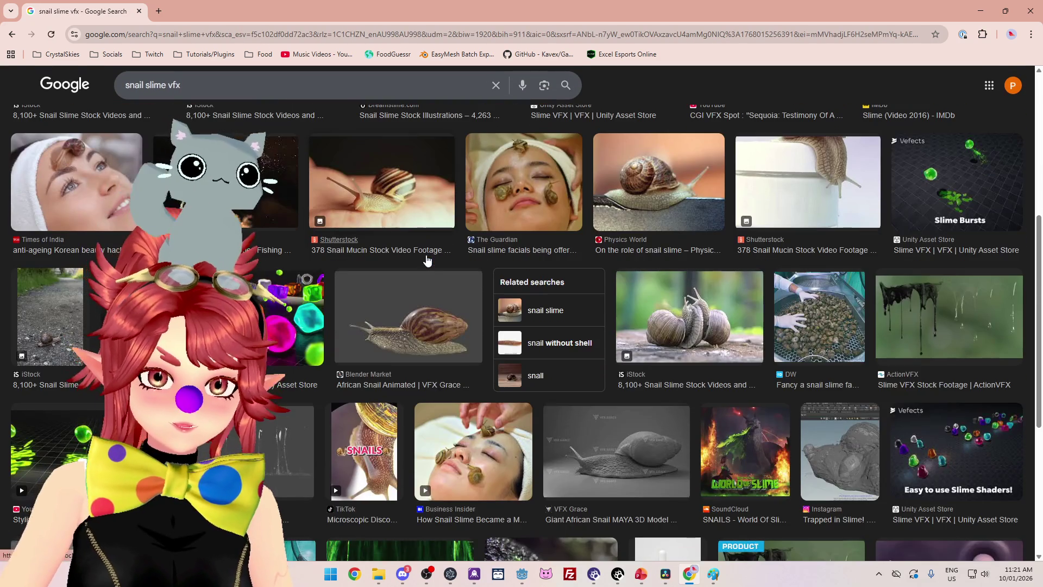
scroll(425, 265, "down", 4)
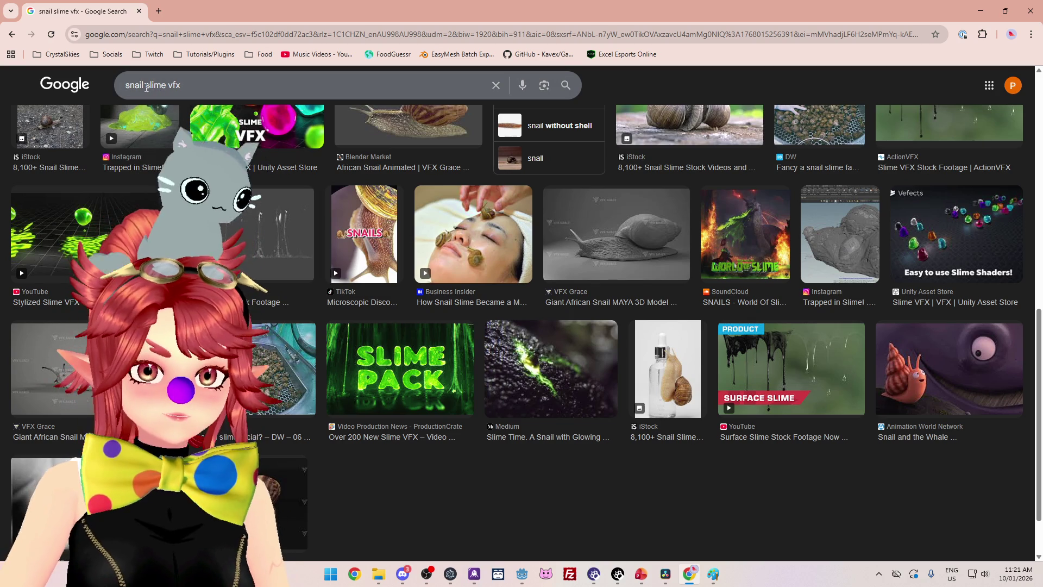
Change the image search to 'slow vfx' and browse the results
left_click_drag(166, 87, 123, 81)
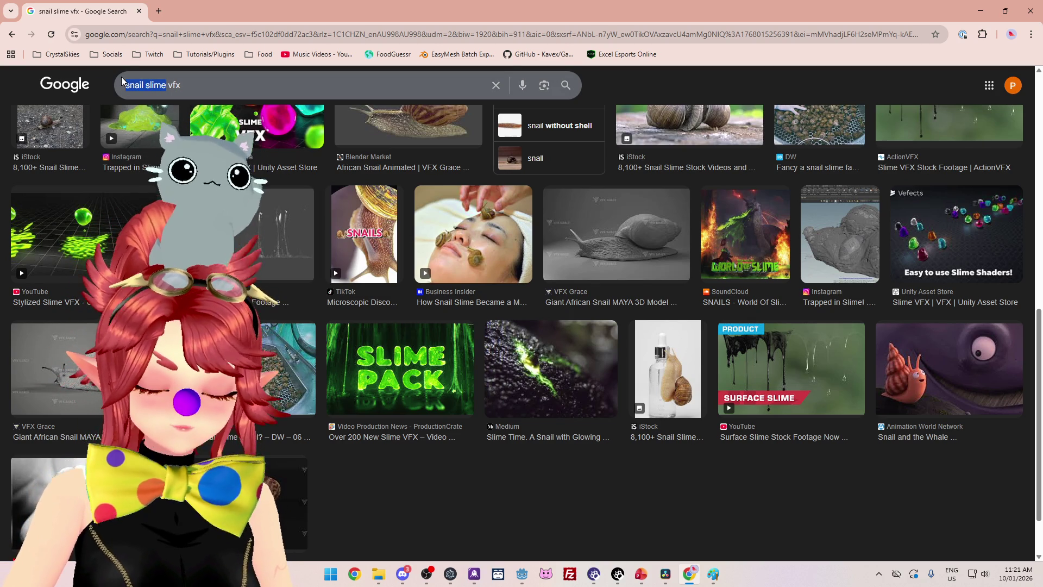
type("slow")
key("Return")
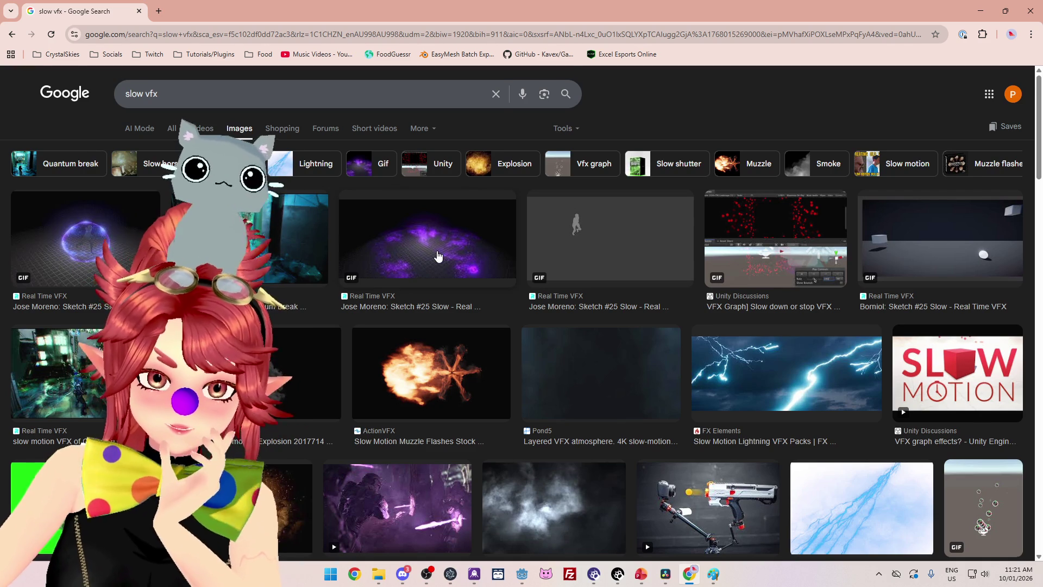
scroll(439, 255, "down", 1)
scroll(421, 206, "down", 4)
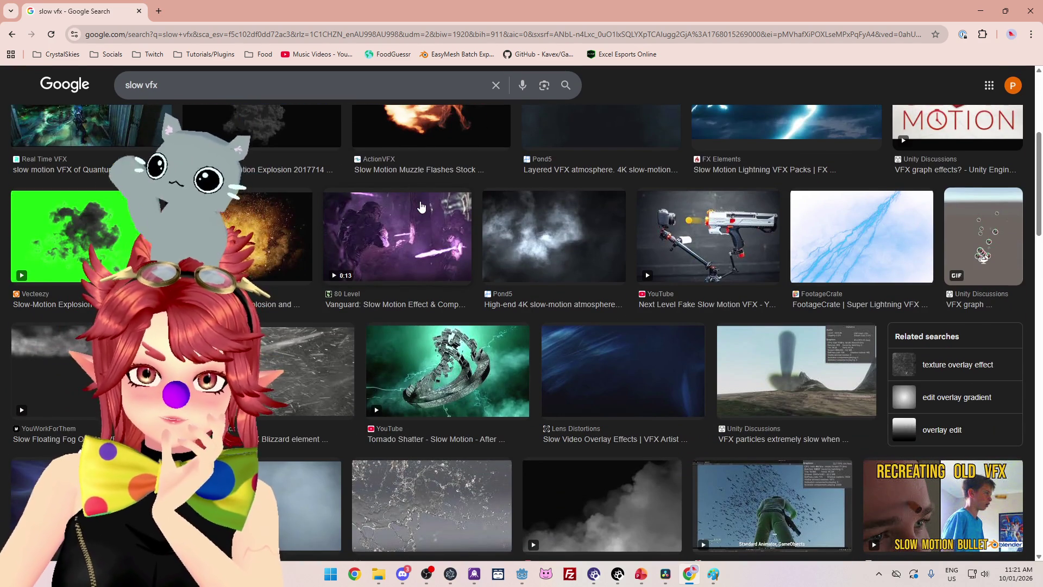
scroll(421, 206, "down", 4)
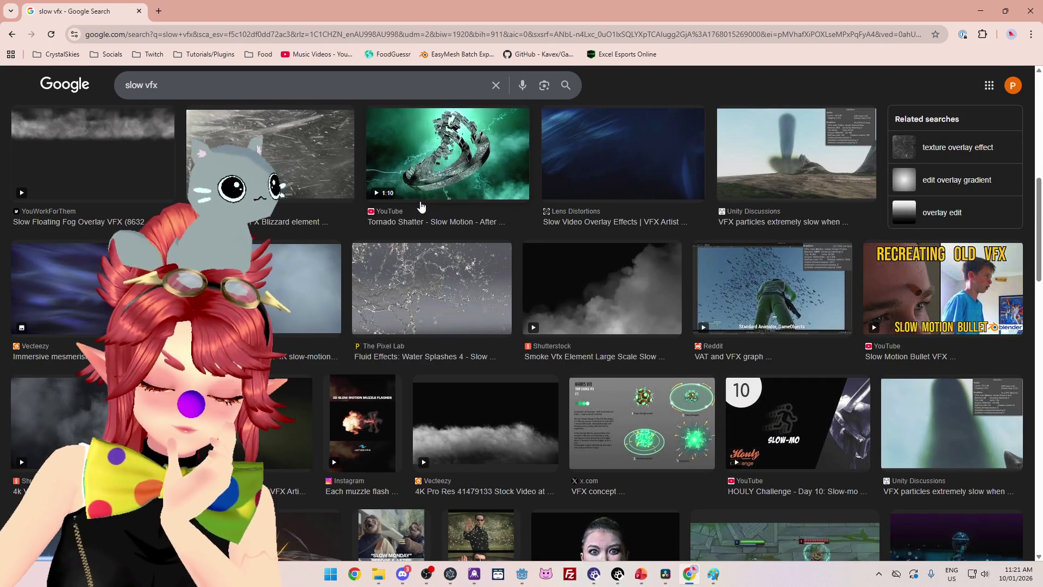
scroll(421, 206, "down", 9)
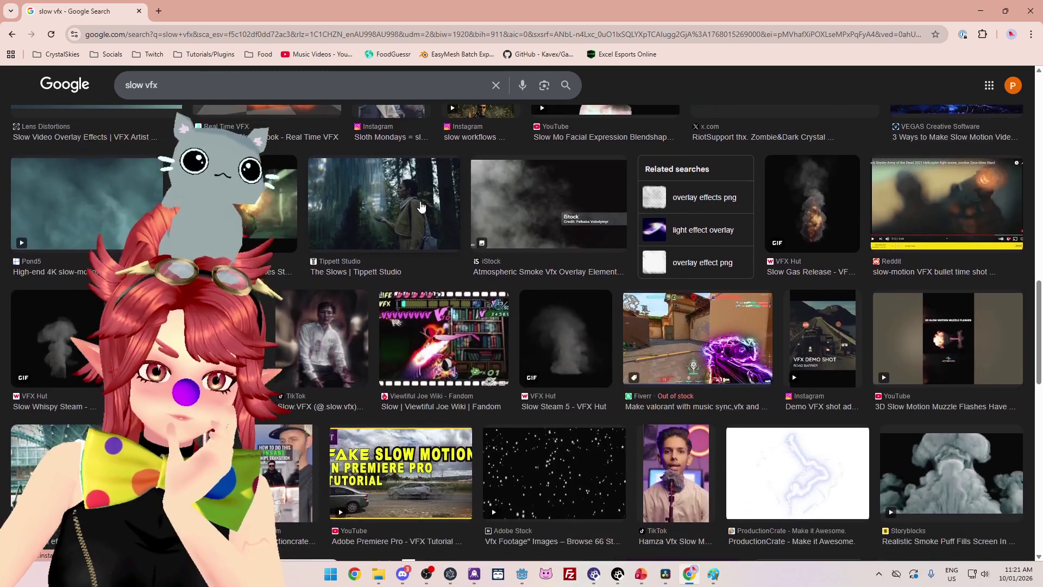
scroll(421, 205, "down", 5)
scroll(417, 210, "up", 12)
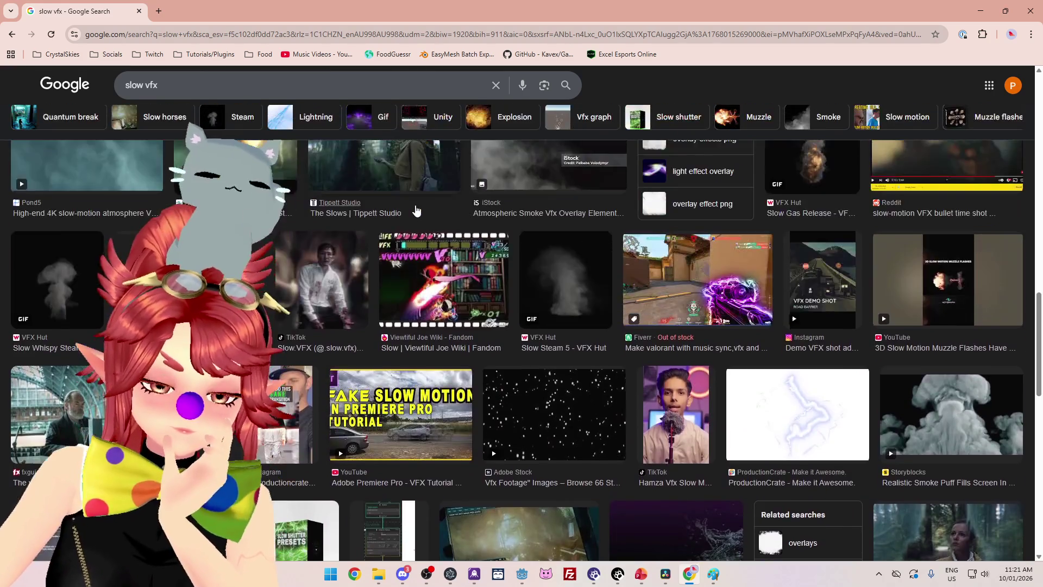
scroll(415, 204, "up", 10)
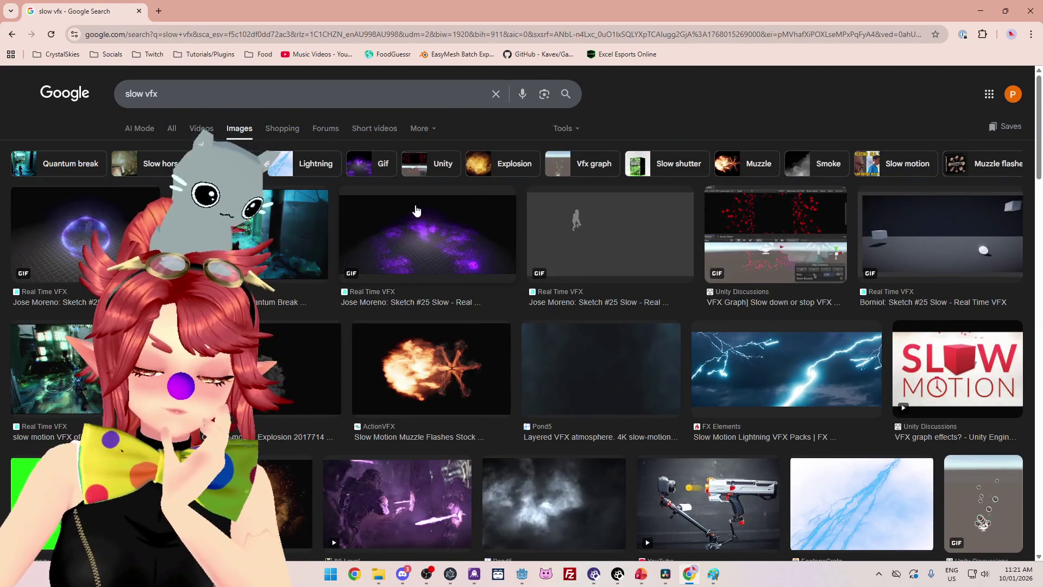
Try an image search for 'singe', then go back to the 'slow vfx' results
triple_click(233, 94)
type("singed")
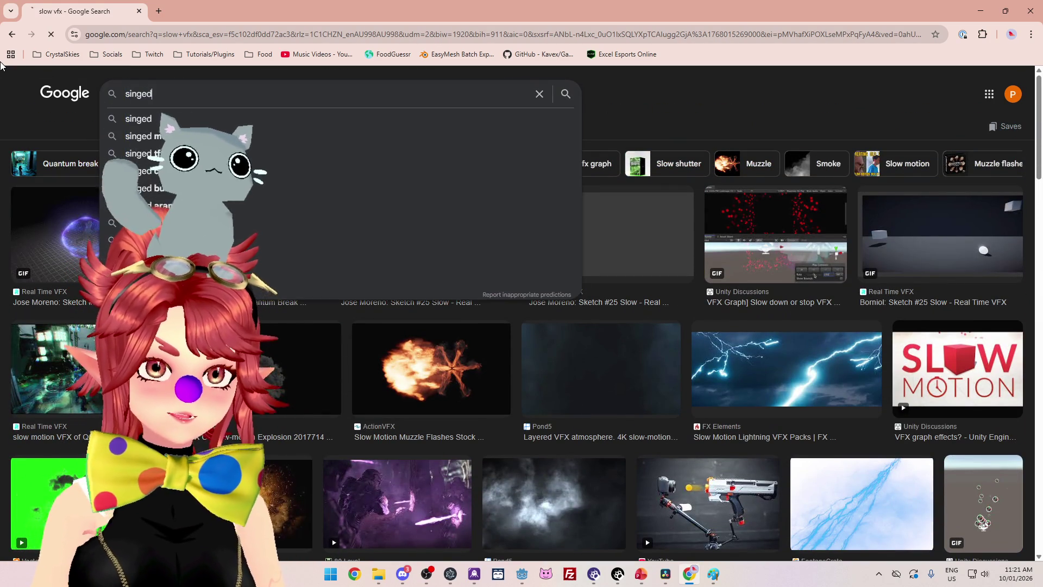
key("Return")
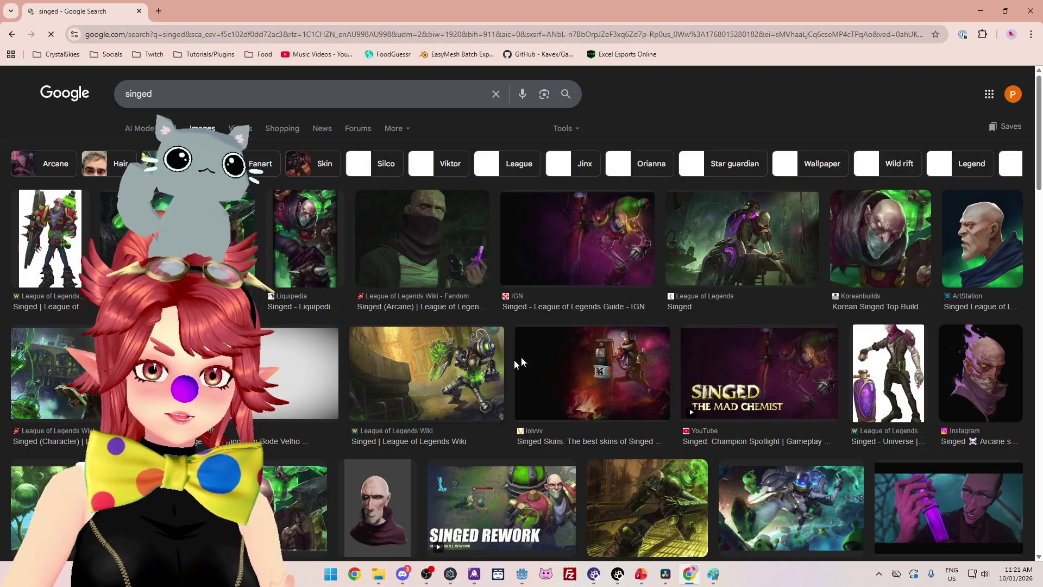
scroll(418, 336, "down", 2)
scroll(418, 335, "down", 1)
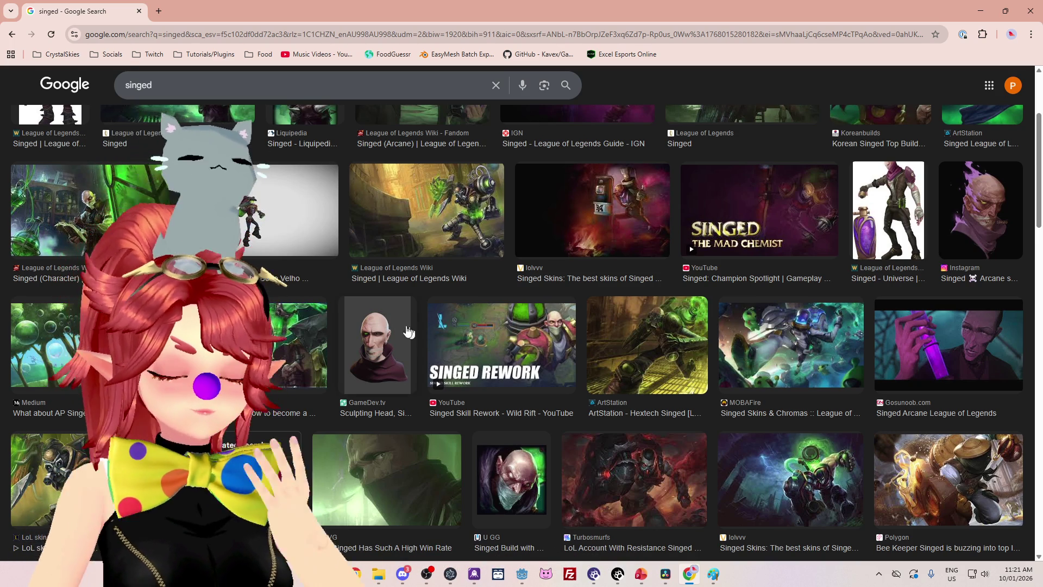
scroll(363, 276, "up", 3)
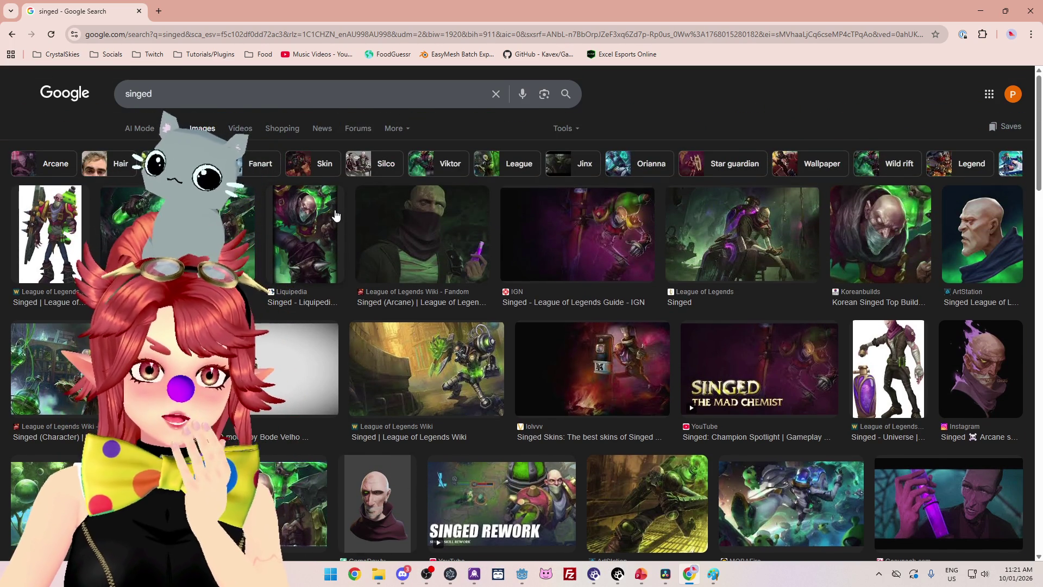
left_click(13, 36)
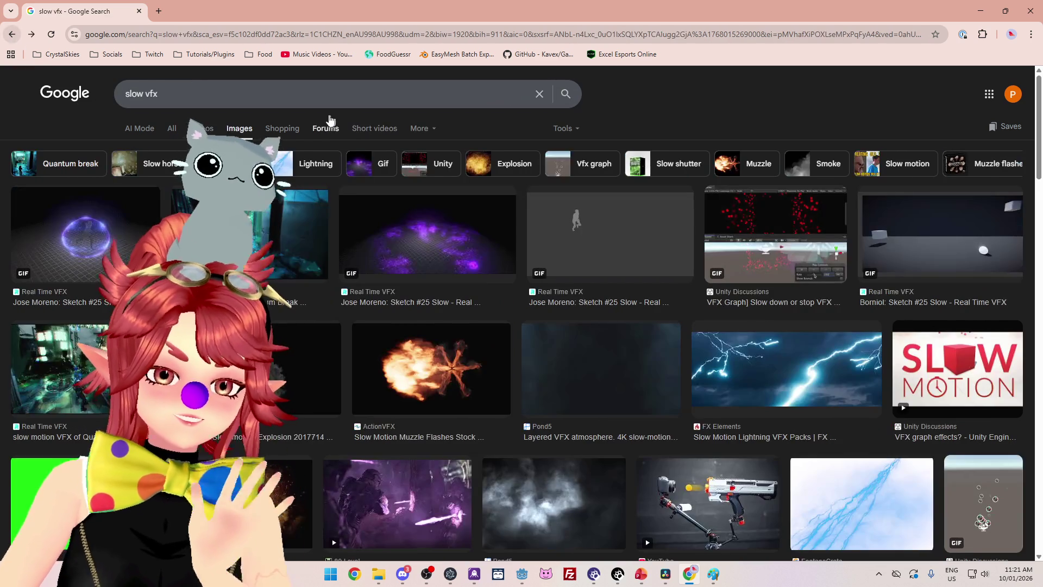
scroll(447, 330, "down", 4)
scroll(447, 330, "down", 5)
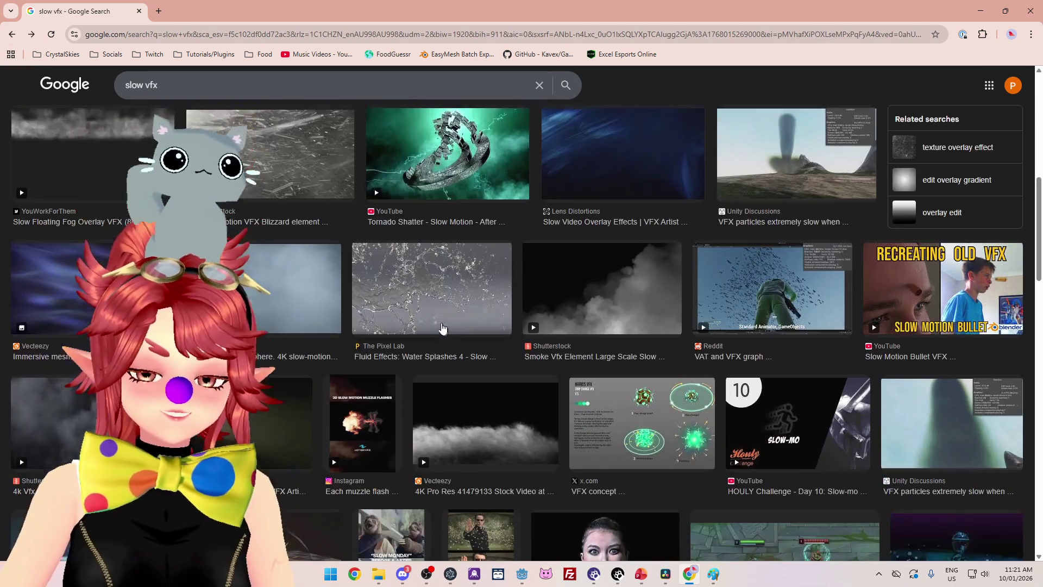
scroll(327, 247, "up", 9)
scroll(327, 247, "up", 3)
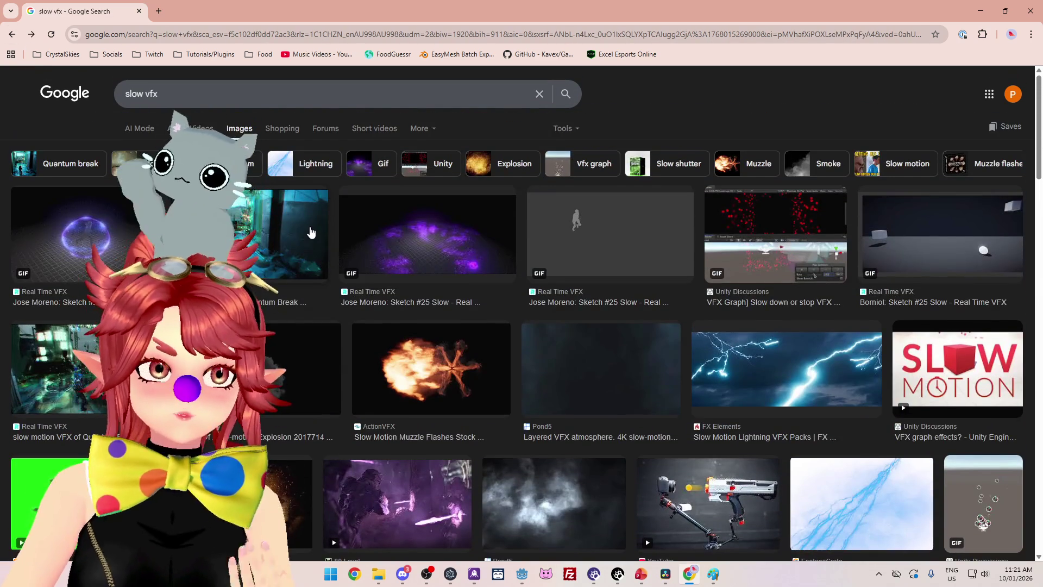
triple_click(141, 94)
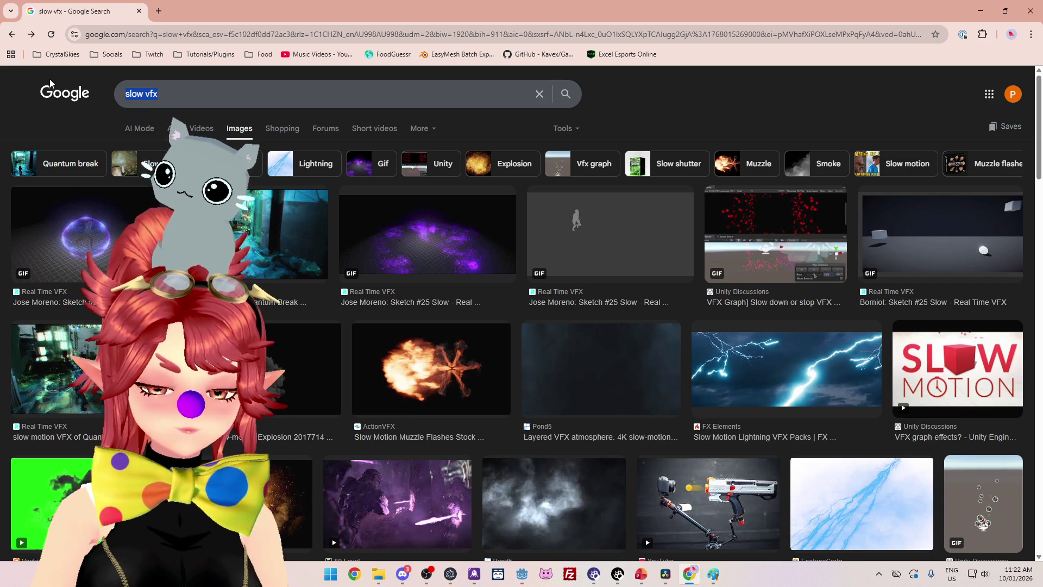
Search images for 'rilay slow', then correct it to 'rylai slow league'
type("rilay slow")
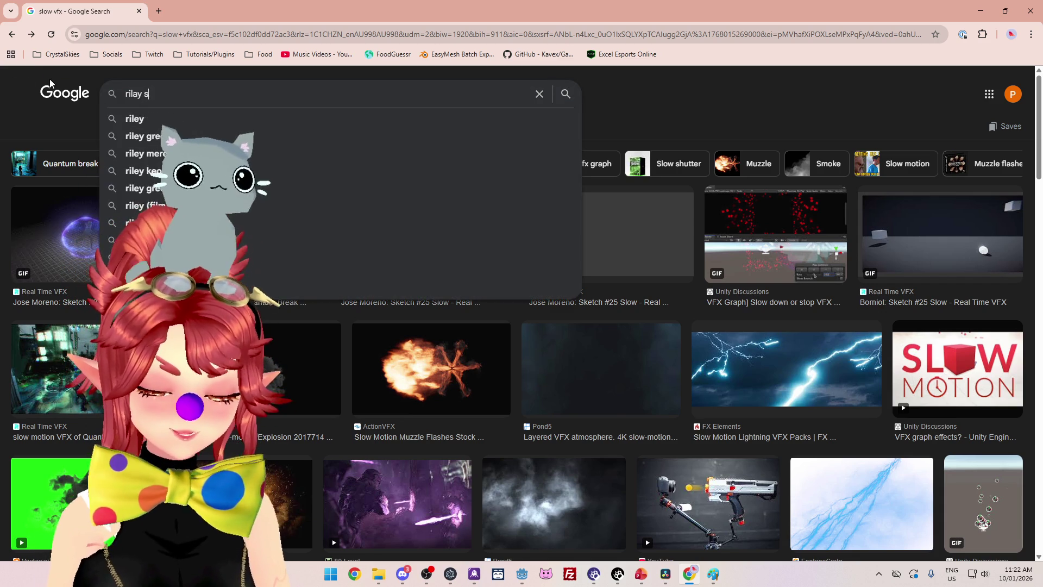
key("Return")
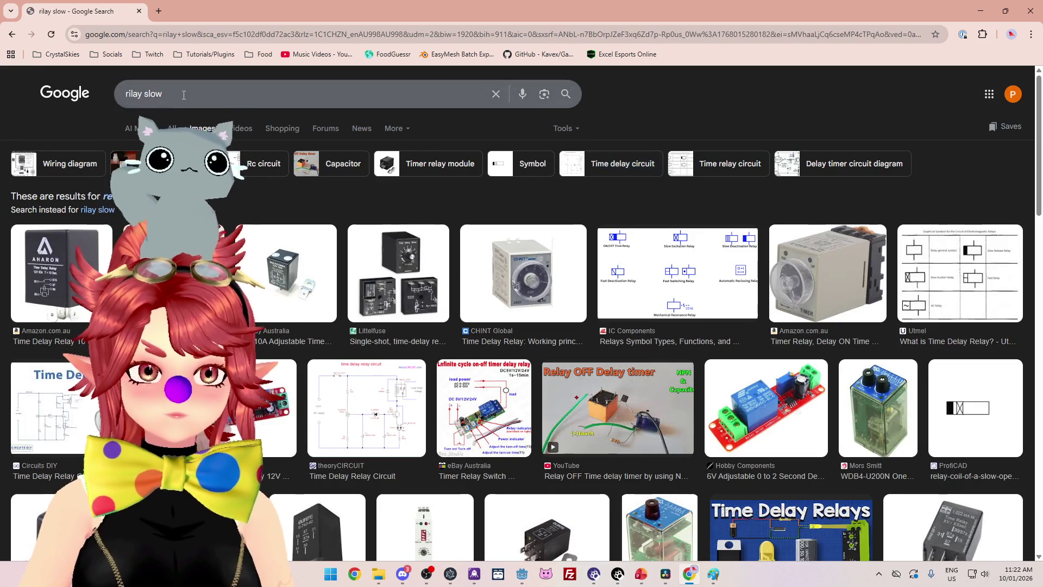
type("league")
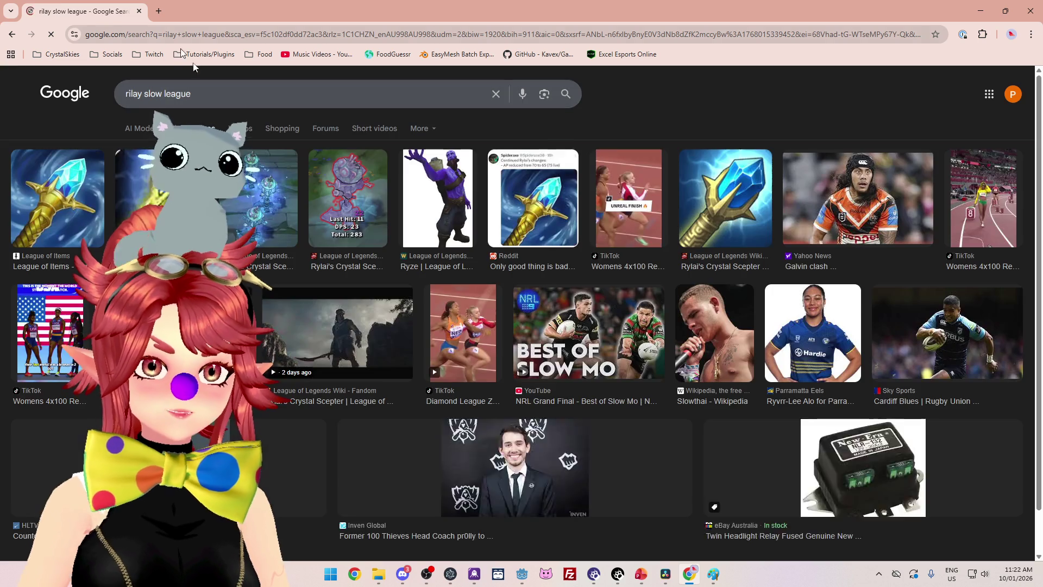
left_click(132, 93)
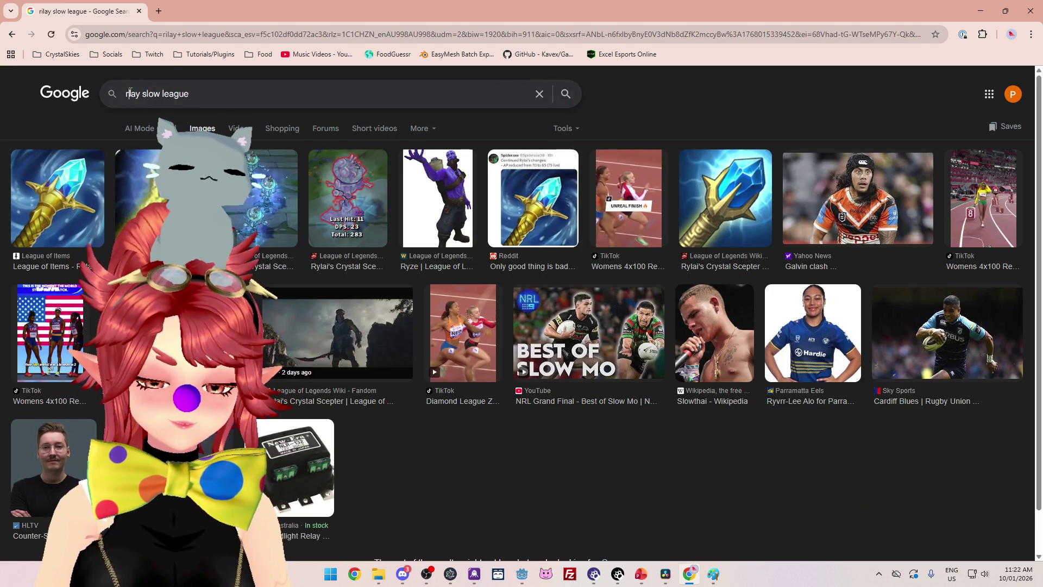
type("yla")
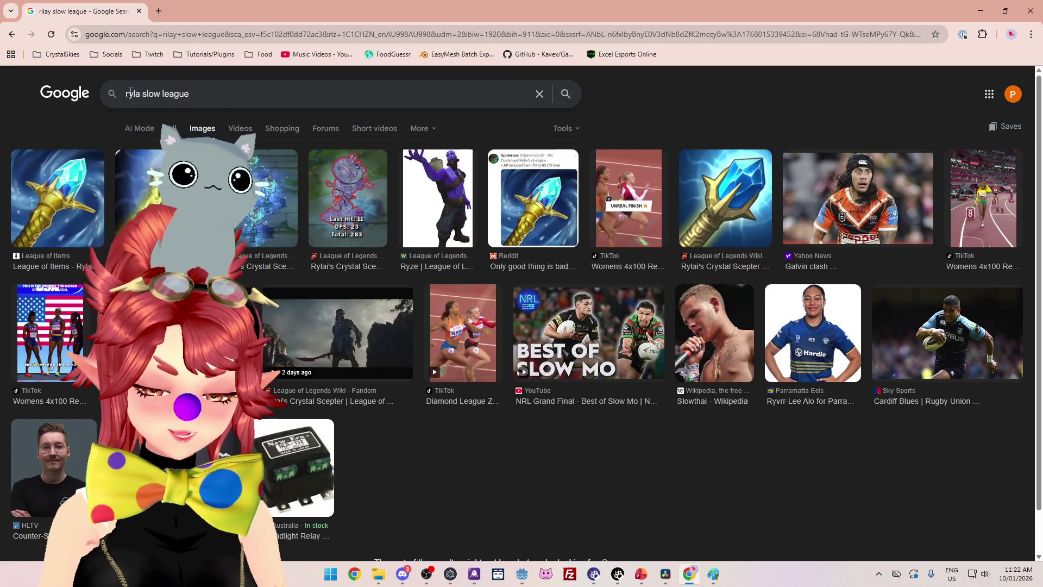
type("i")
key("Return")
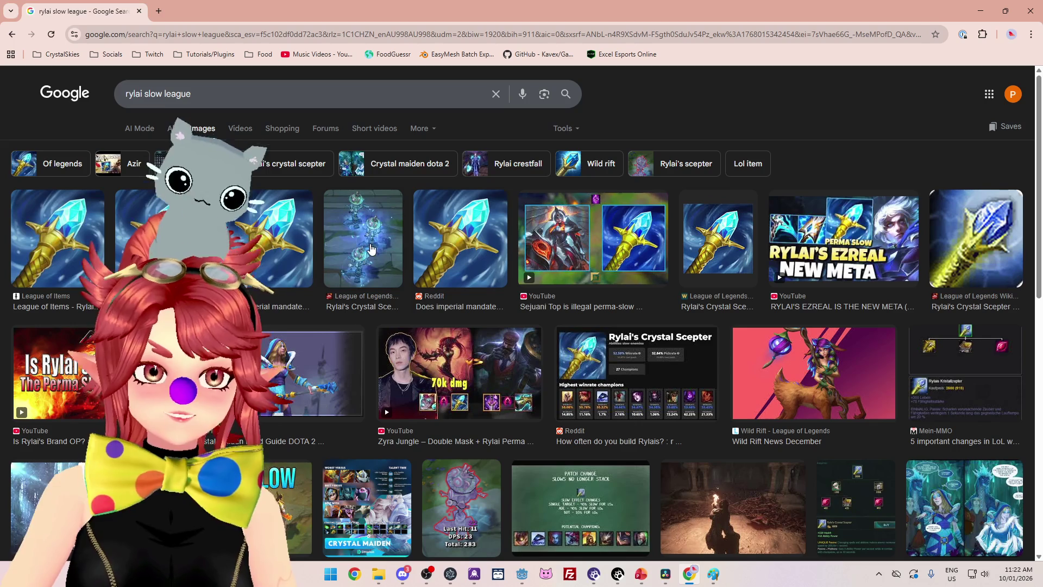
scroll(656, 395, "down", 4)
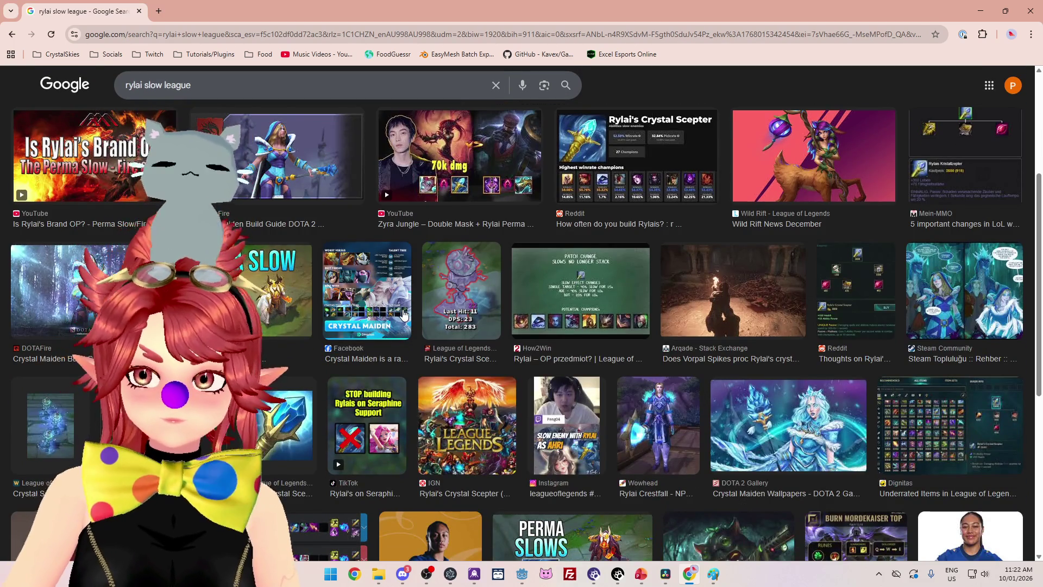
scroll(403, 314, "down", 5)
scroll(395, 315, "up", 7)
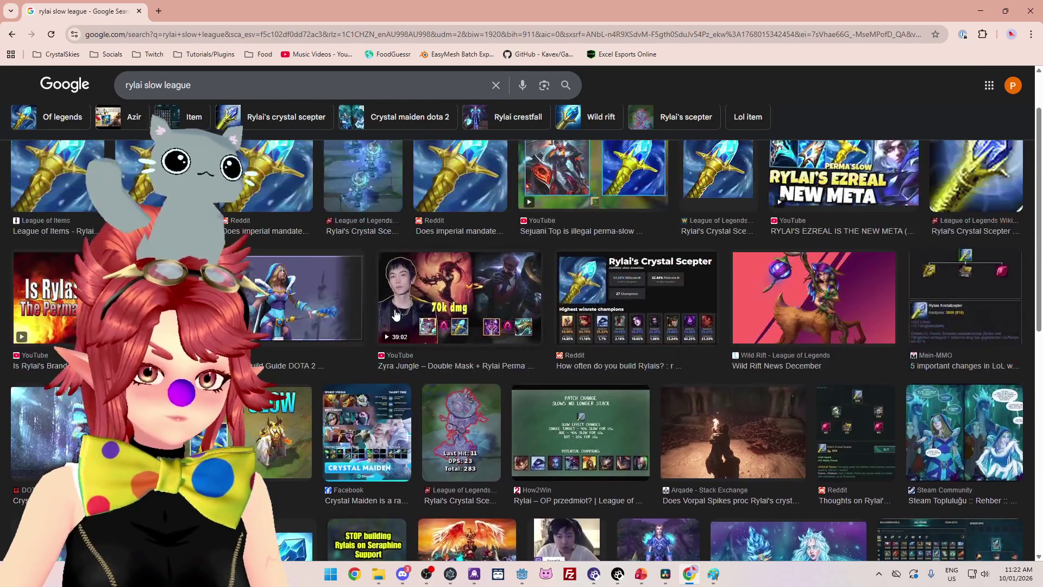
Search 'ice vfx ground' and preview the Ground Break Effect image
key("ctrl+a")
key("BackSpace")
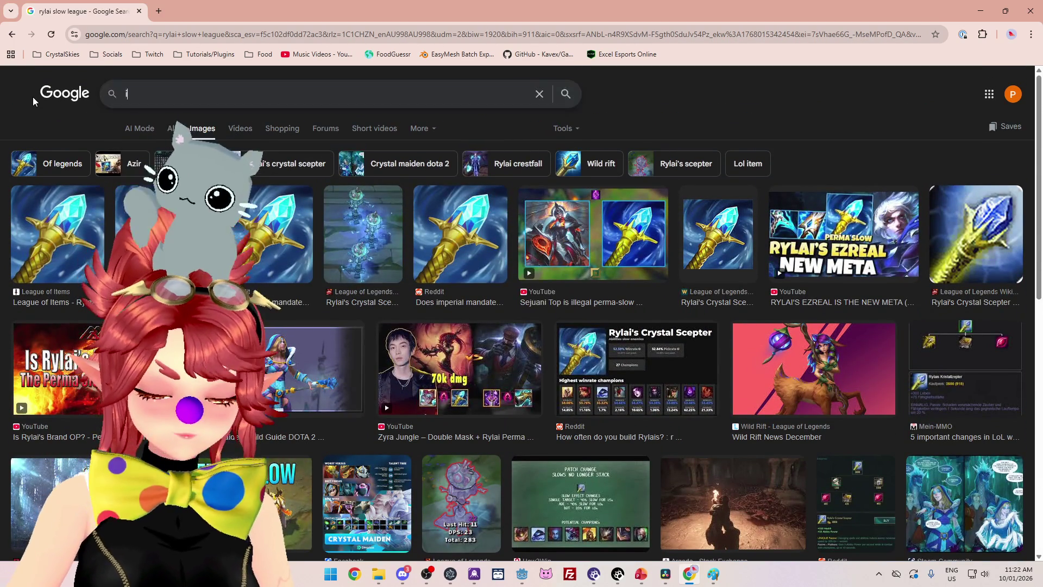
type("ce vfx")
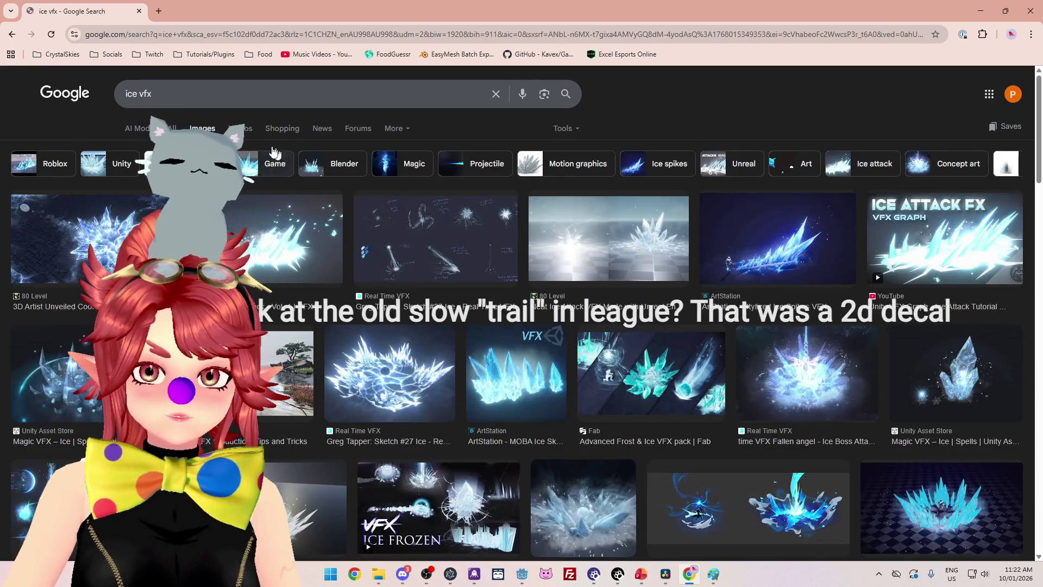
left_click(244, 97)
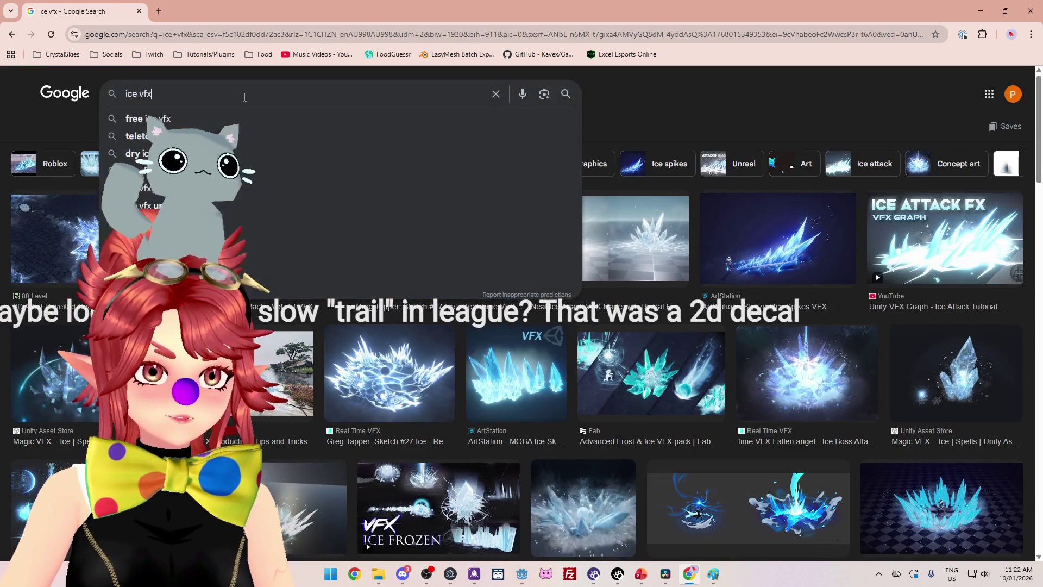
type(" ground")
key("Return")
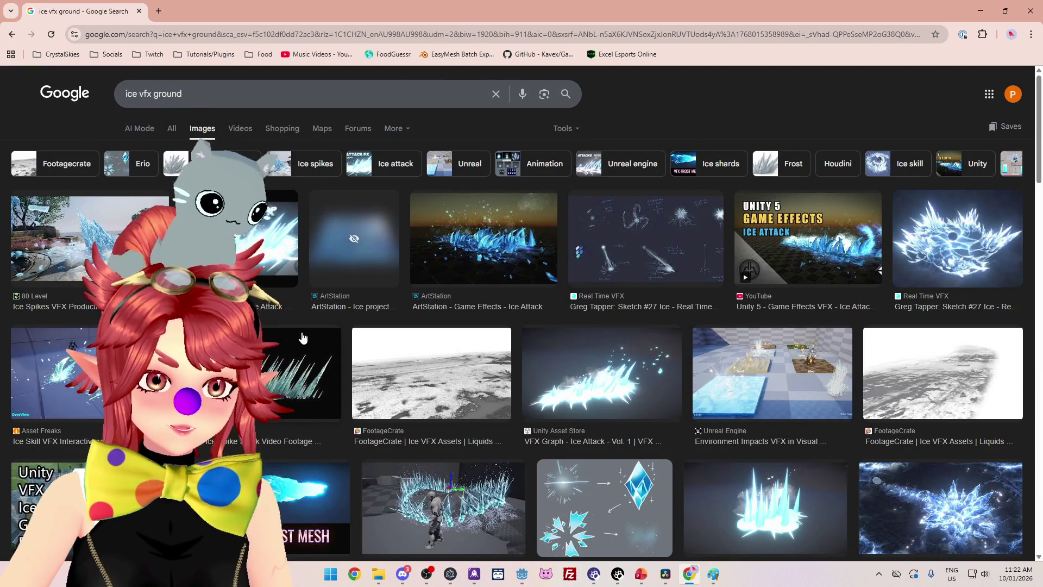
scroll(678, 389, "down", 5)
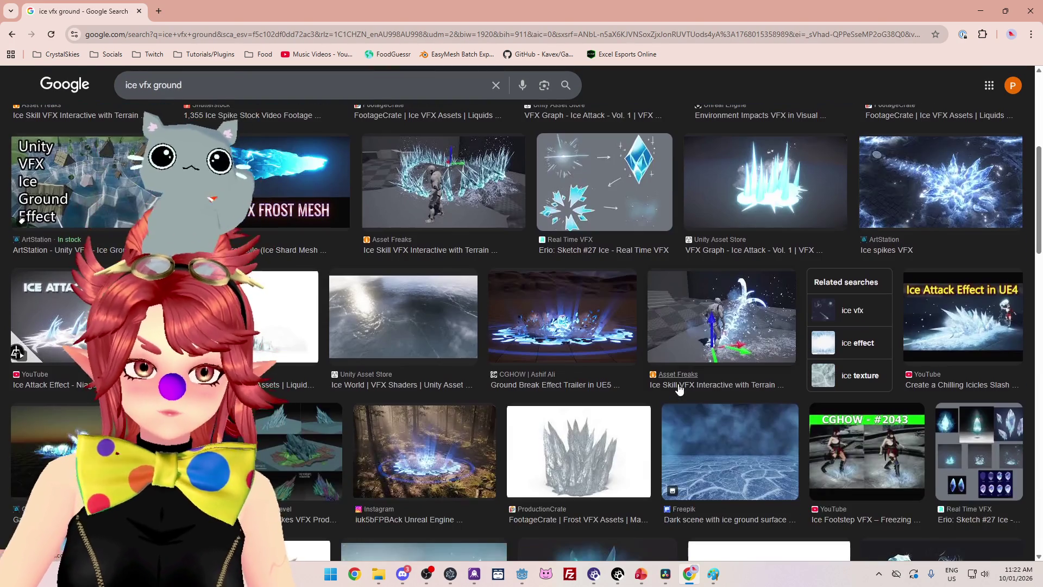
left_click(614, 374)
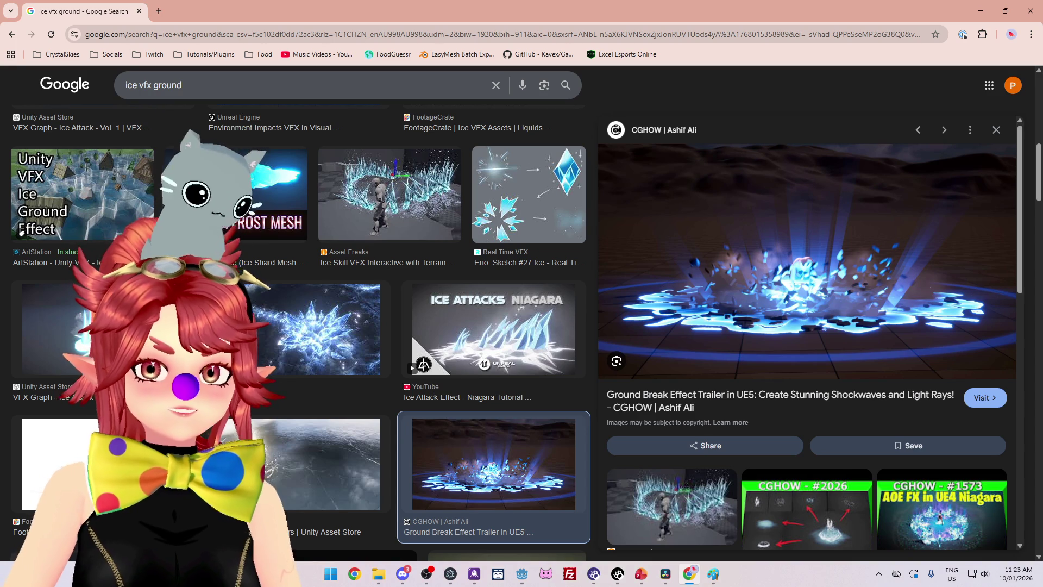
Replace the query with 'leona ult' and run the image search
triple_click(184, 85)
type("leona ul")
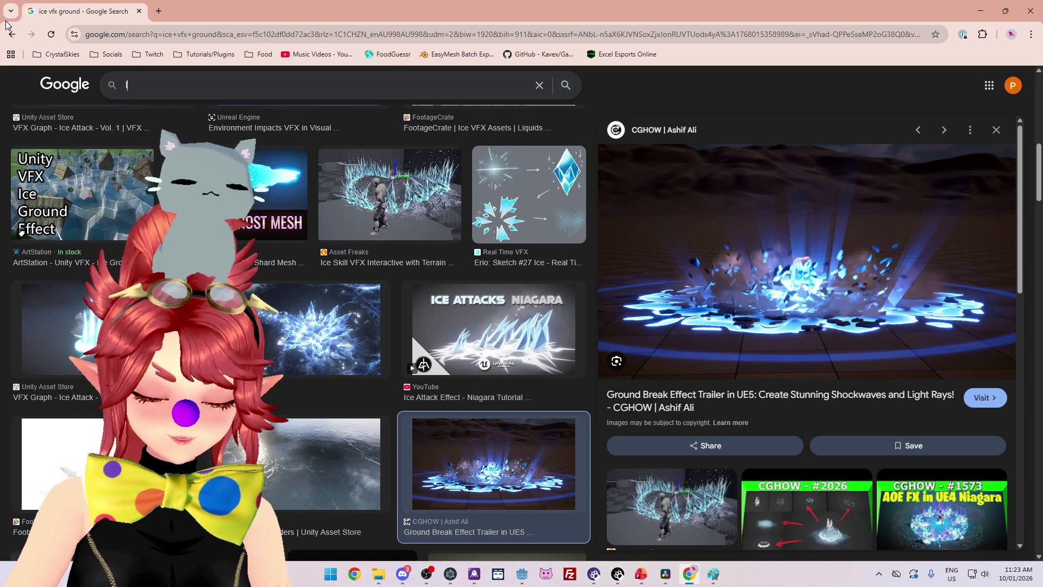
type("t")
key("Return")
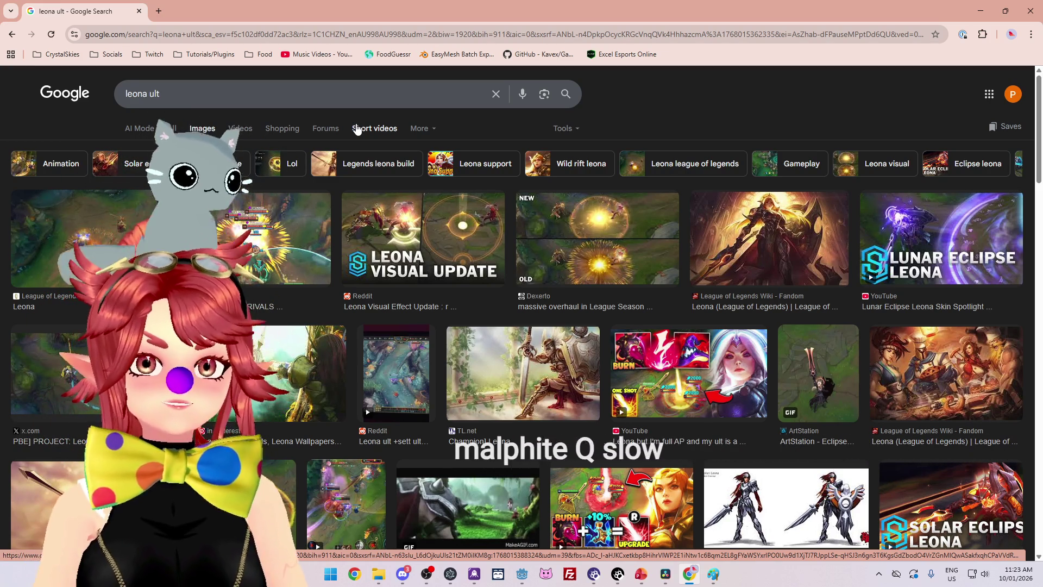
key("slash")
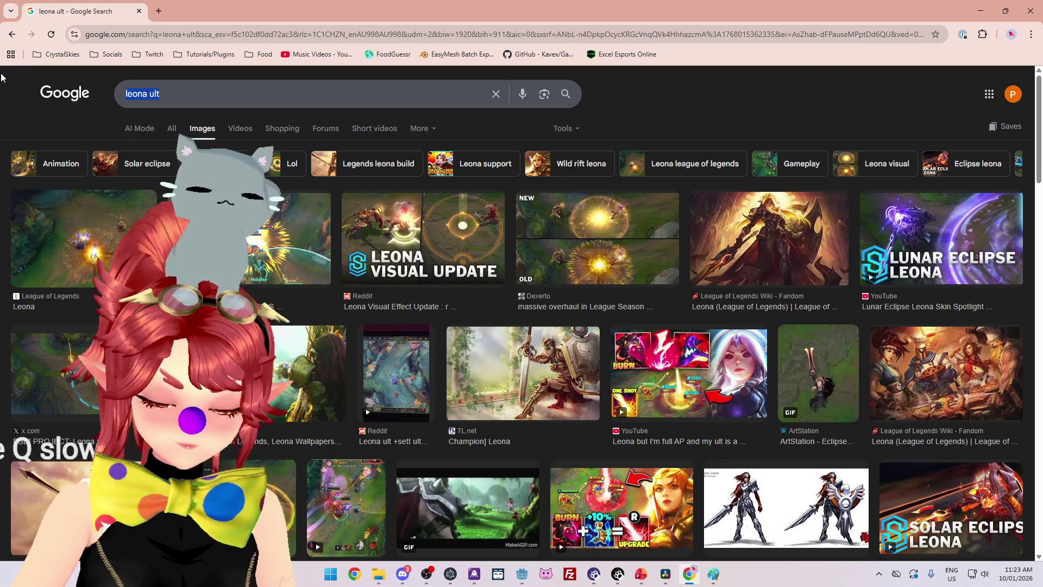
Search images for 'malphite q' and scroll through the results
type("malphite q")
key("Return")
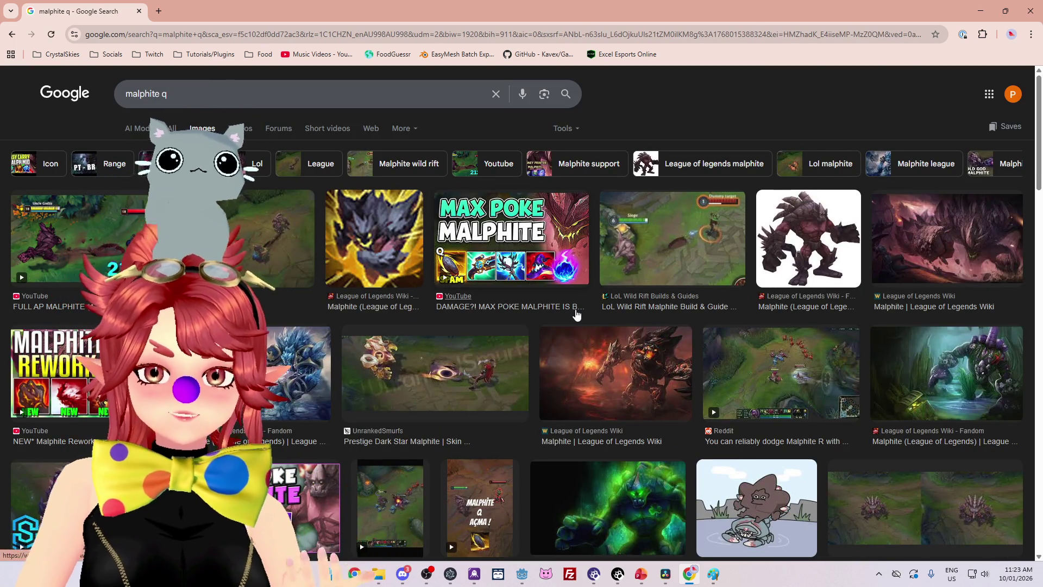
scroll(683, 393, "down", 2)
scroll(683, 393, "down", 3)
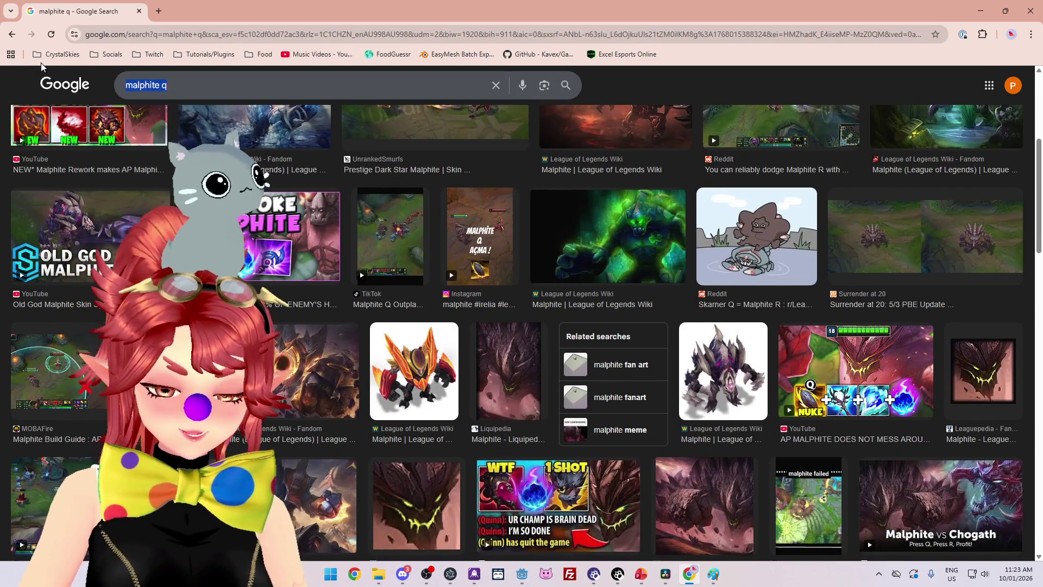
Search 'league slow effect' and preview the crowd control slow-trail image
key("slash")
type("league slow effect")
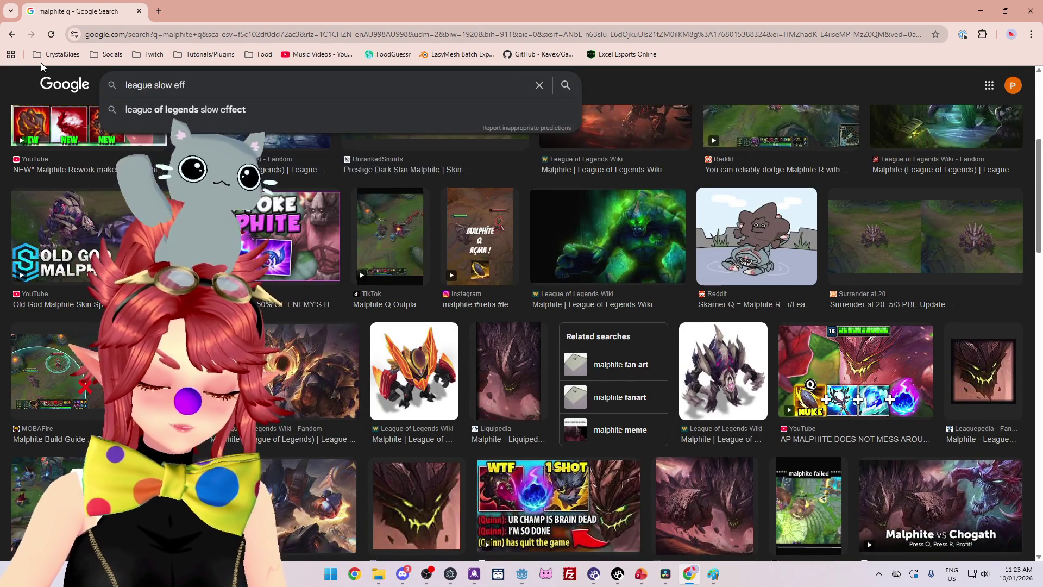
key("Return")
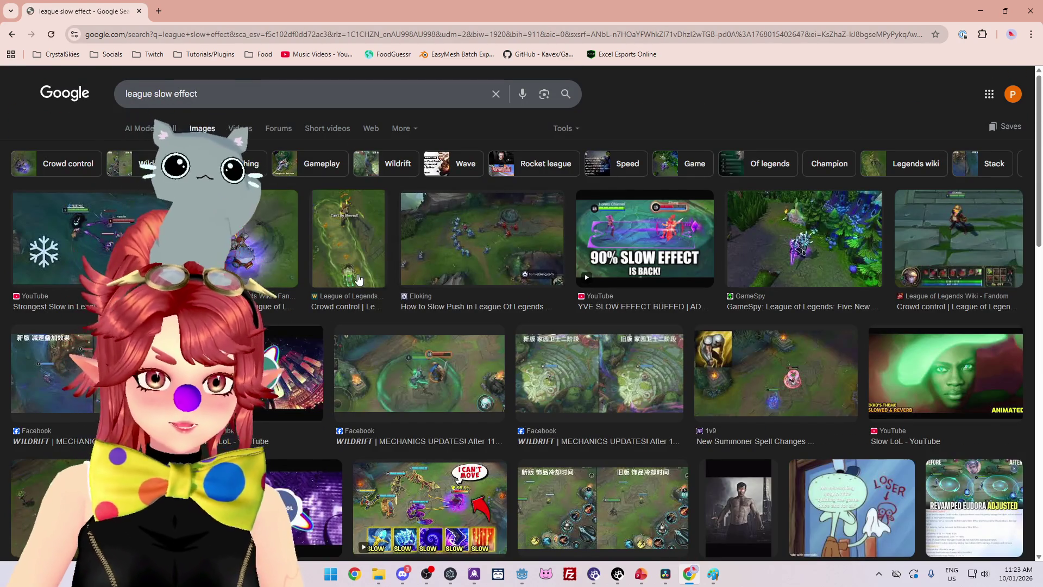
left_click(349, 239)
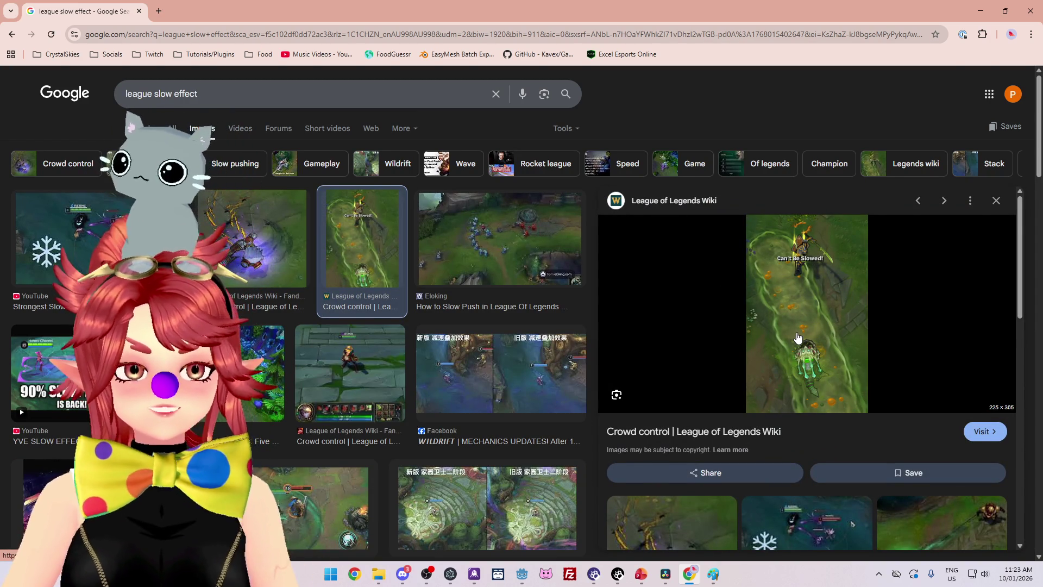
scroll(804, 353, "down", 2)
scroll(804, 328, "up", 2)
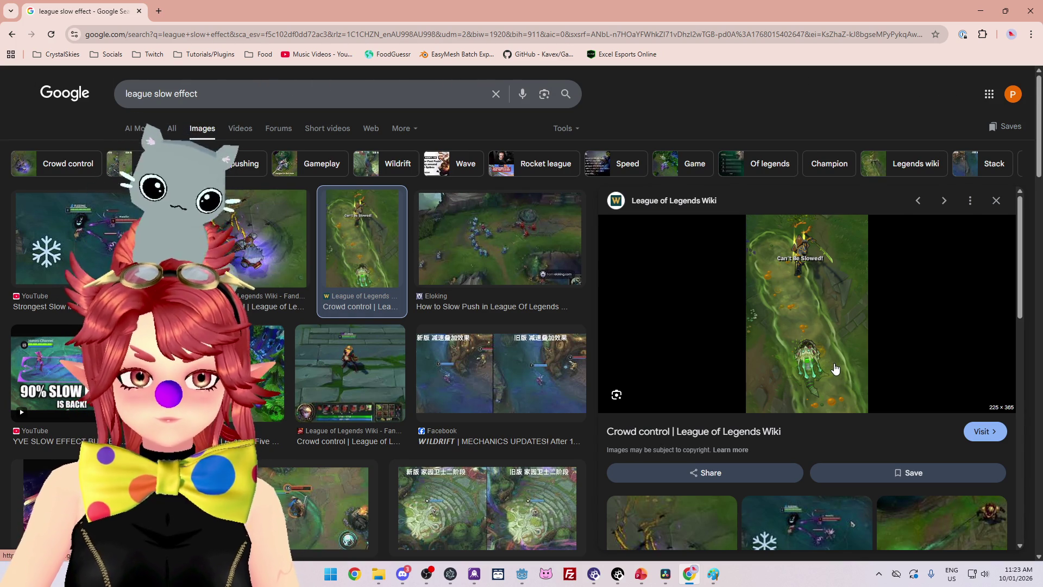
Replace the query with 'kogmaw e' and run the search
left_click_drag(217, 93, 58, 92)
type("kogmaw e")
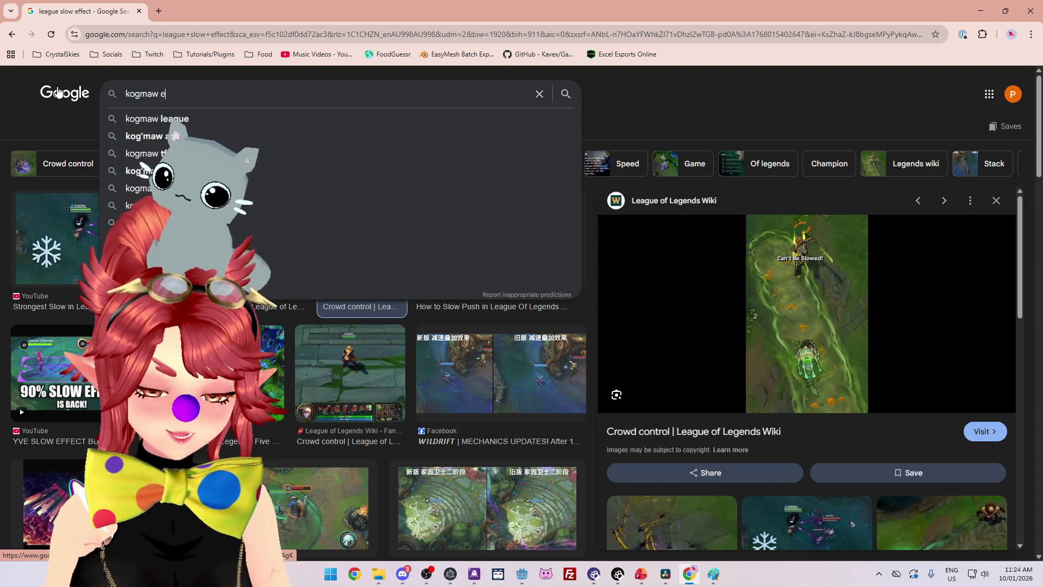
key("Return")
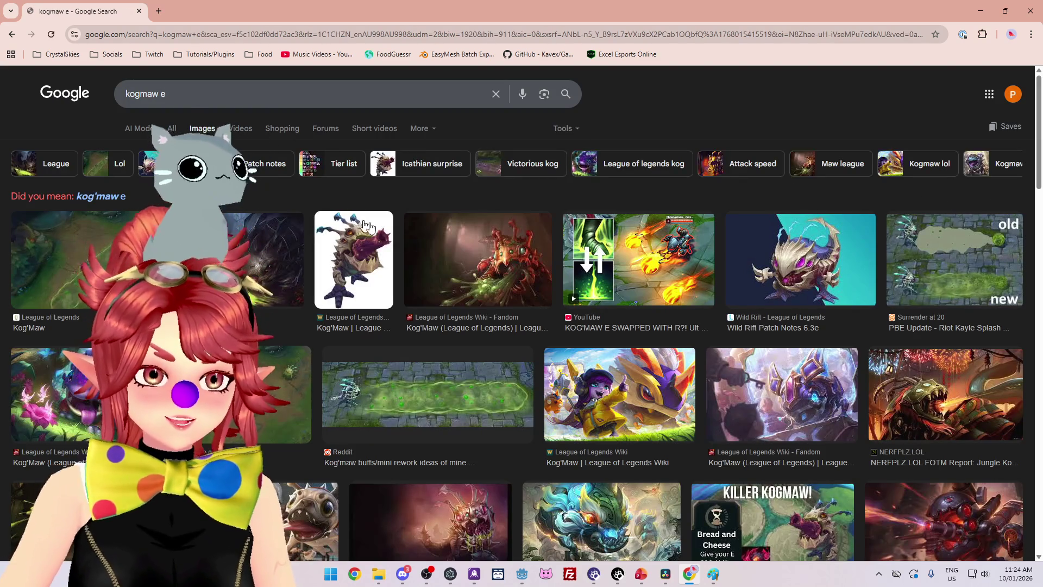
Preview the Reddit Kog'maw slime-trail image, compare it with the Surrender at 20 image, and return to it
left_click(449, 430)
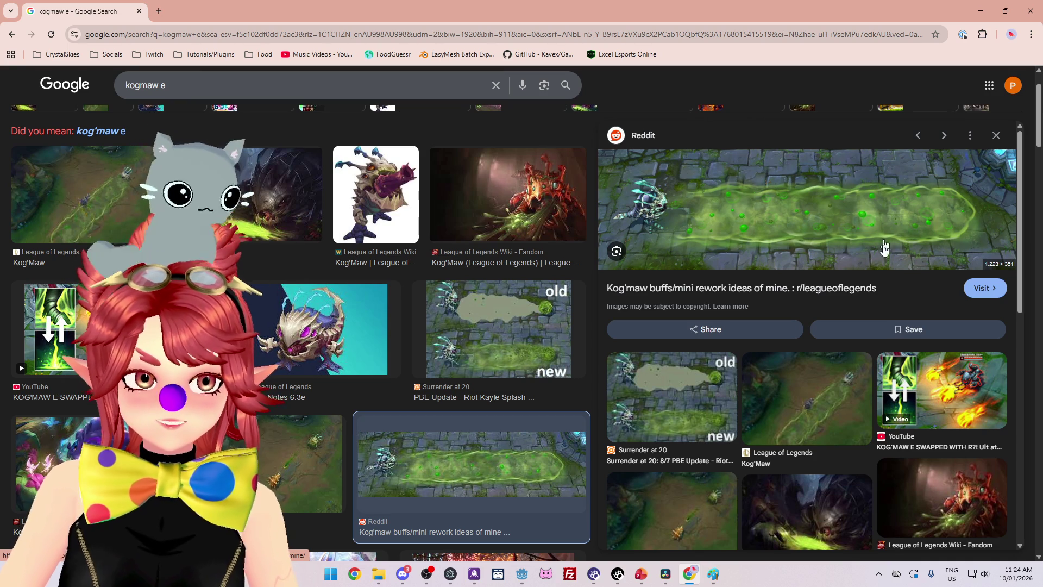
left_click(497, 348)
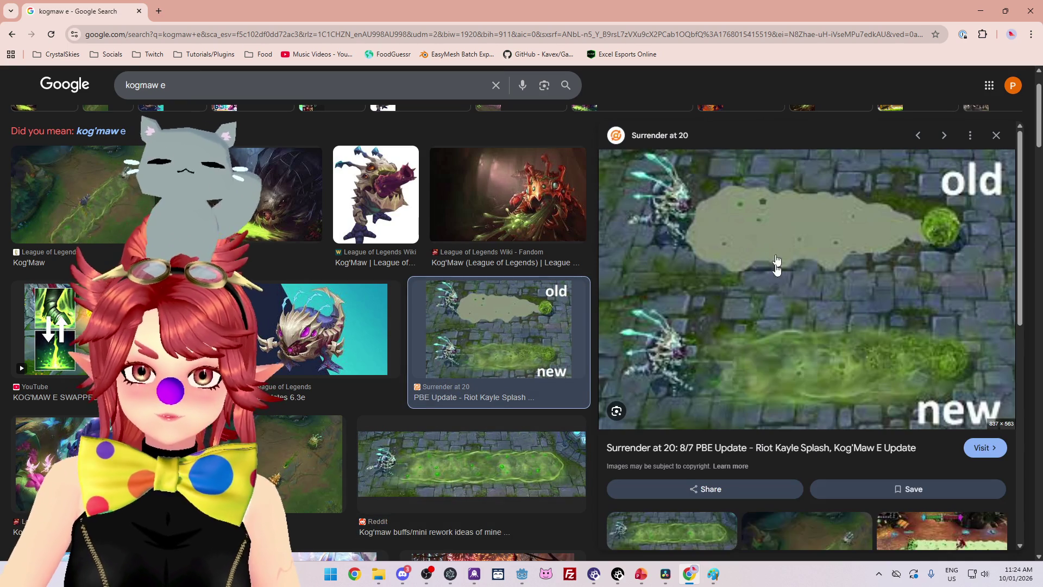
left_click(521, 461)
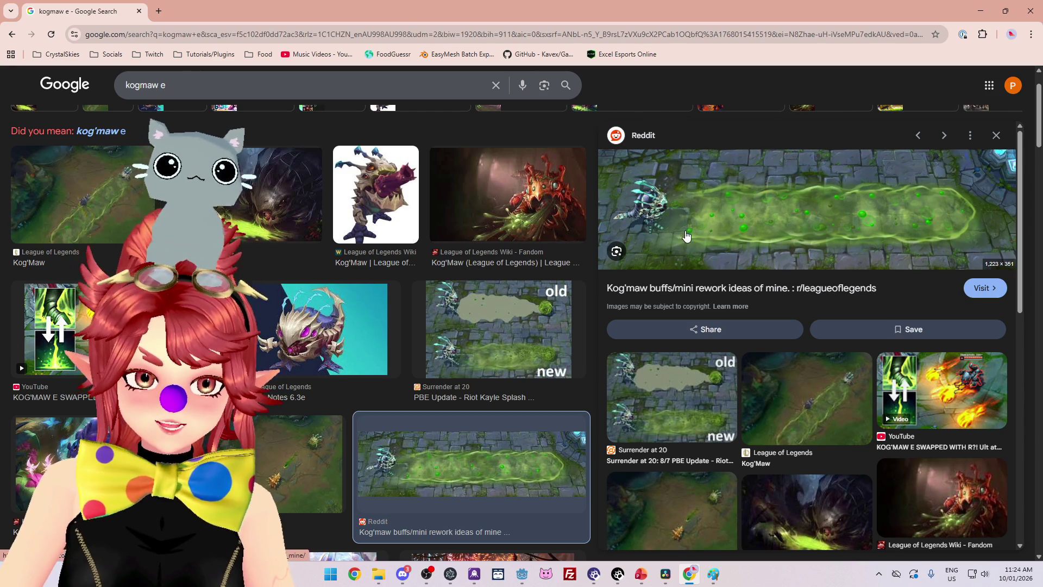
scroll(692, 223, "down", 2)
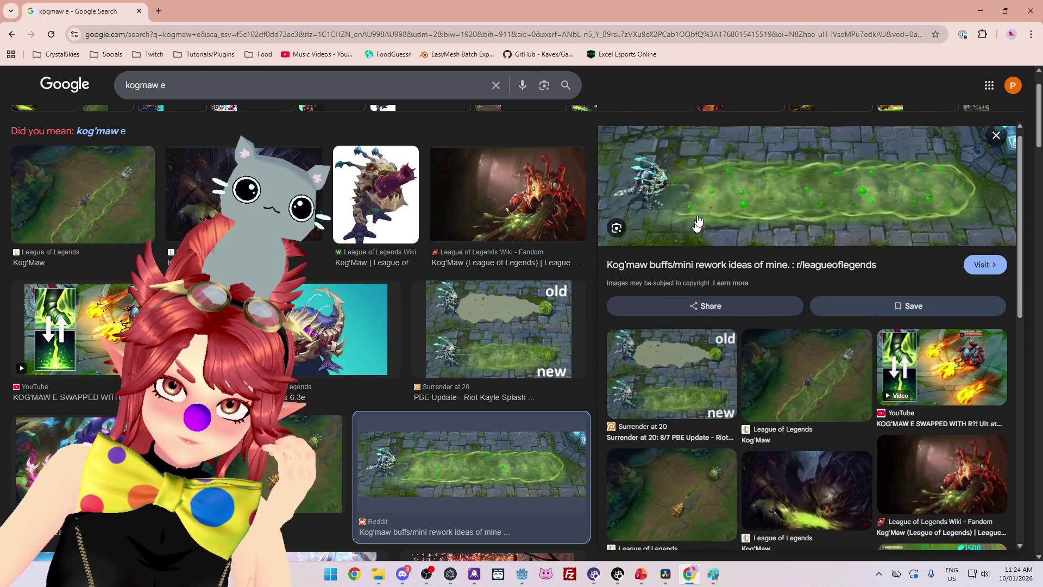
scroll(697, 219, "up", 2)
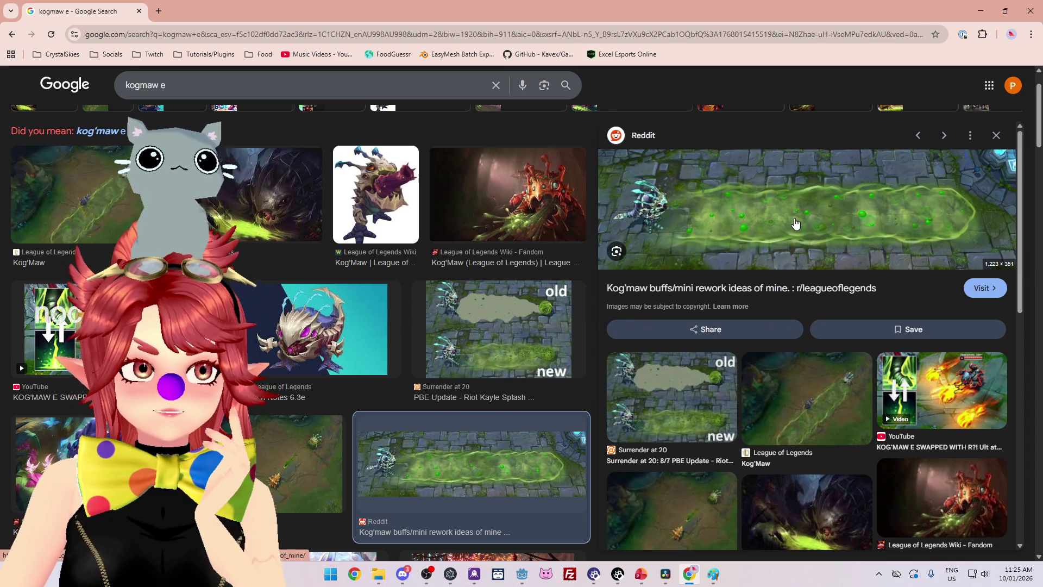
Search Google Images for 'nocturne q' in a new Chrome tab
left_click(157, 15)
type("no")
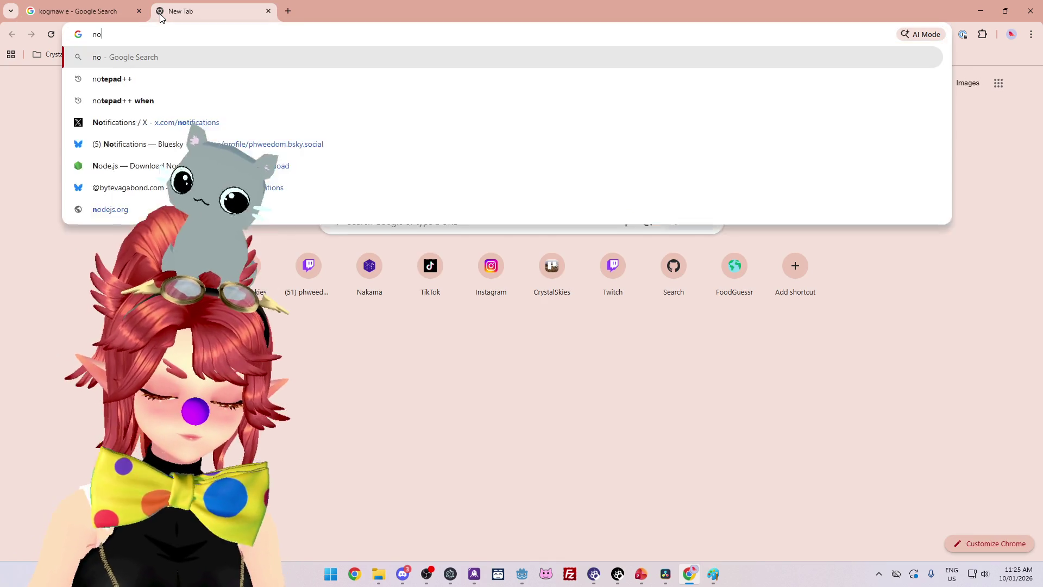
type("cture")
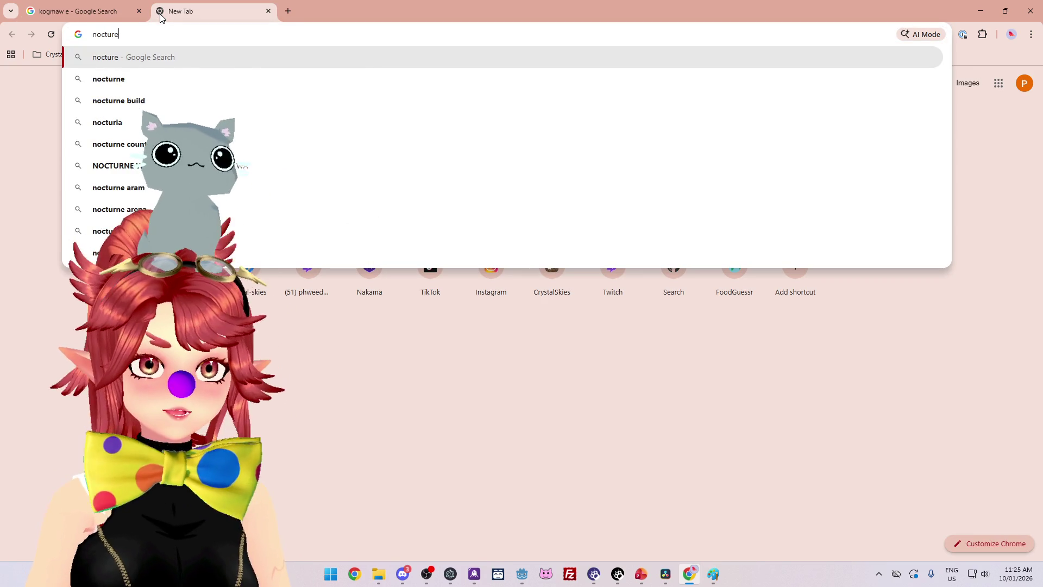
key("BackSpace")
type("ne q")
key("Return")
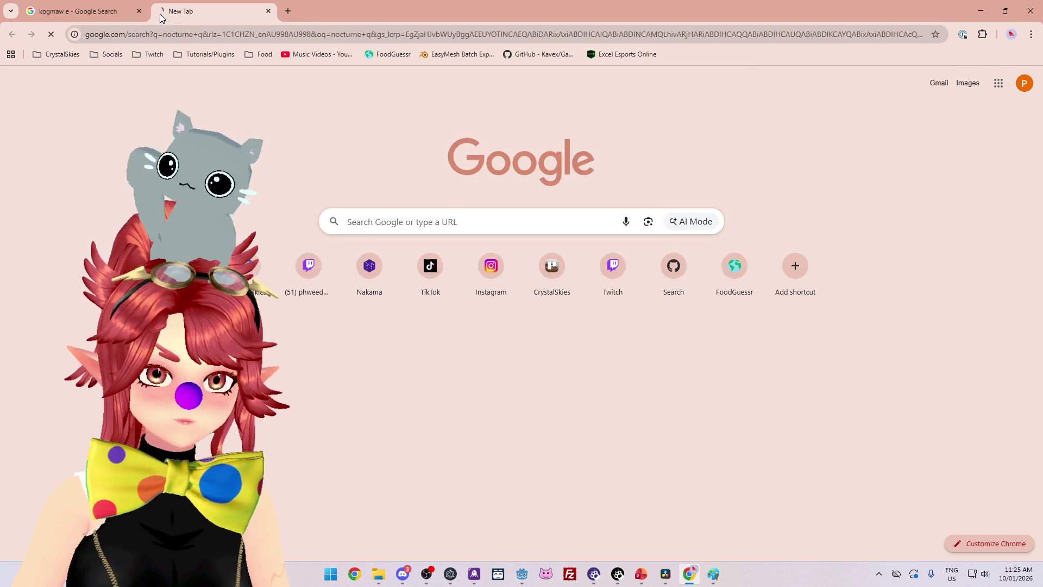
left_click(249, 131)
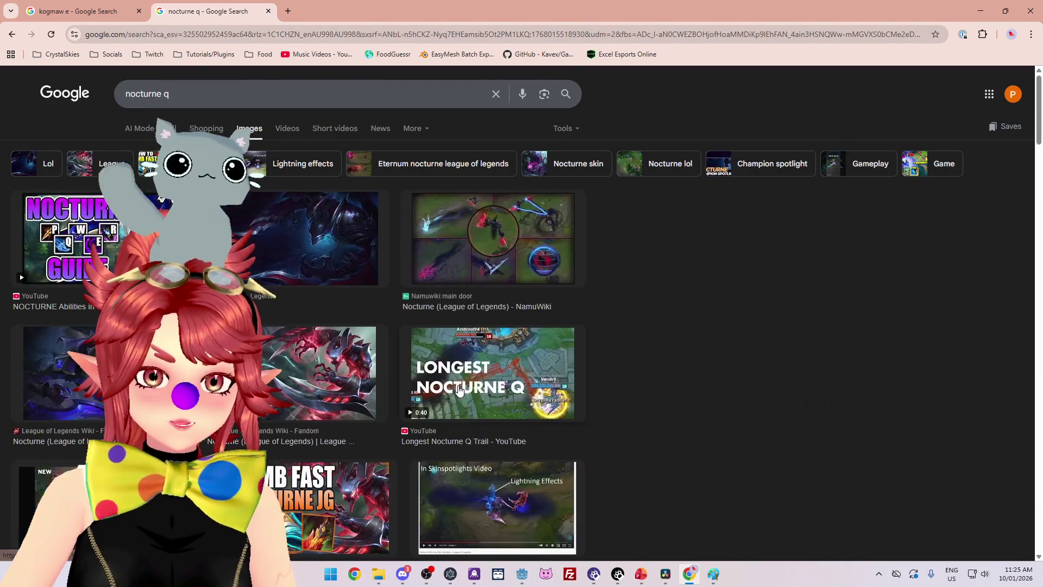
Preview the Hextech Nocturne Q image, compare it with the Kog'Maw E results, then return to Godot
left_click(495, 506)
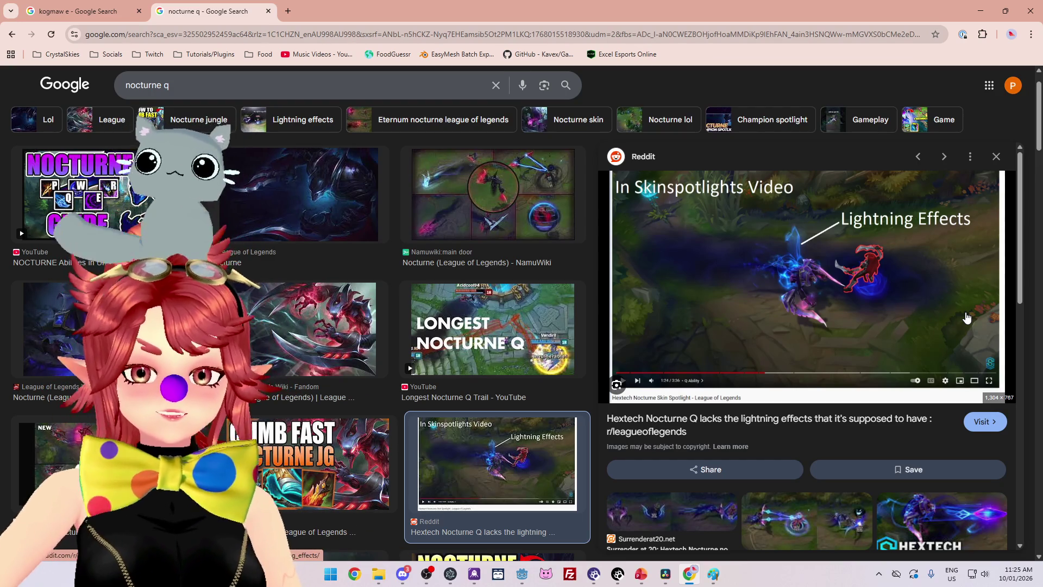
left_click(86, 8)
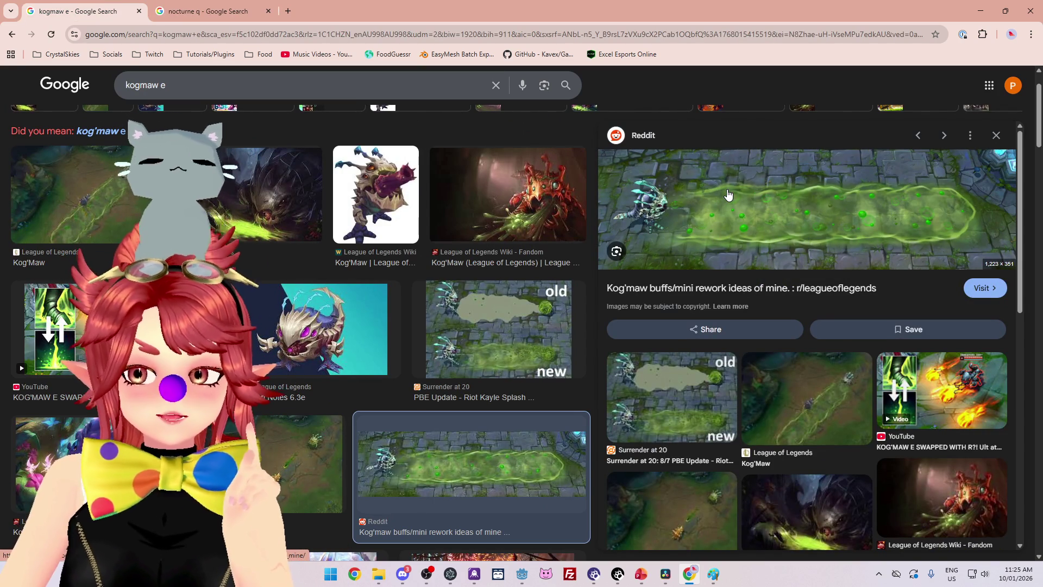
left_click(199, 19)
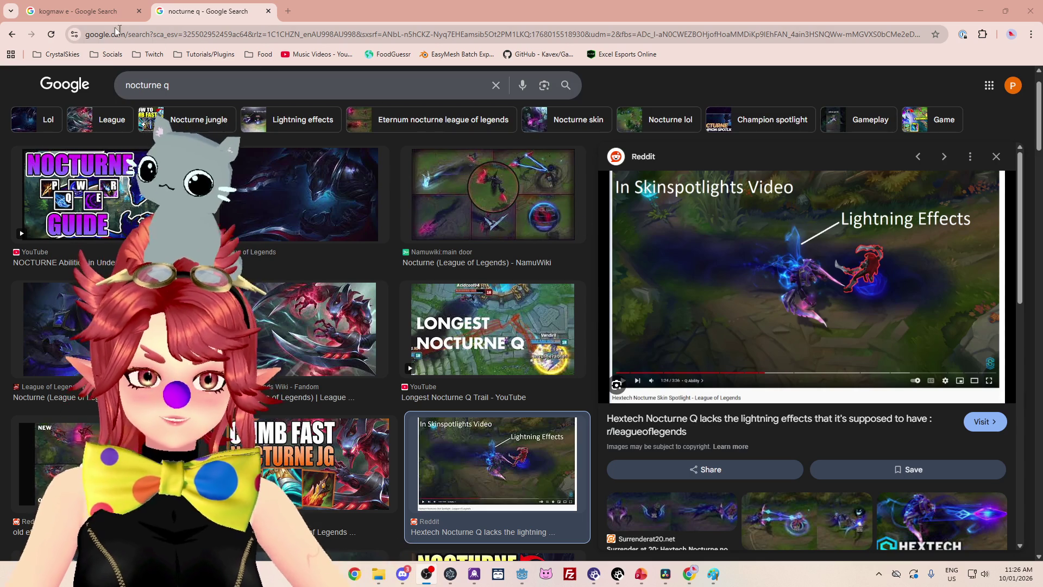
key("ctrl+shift+Tab")
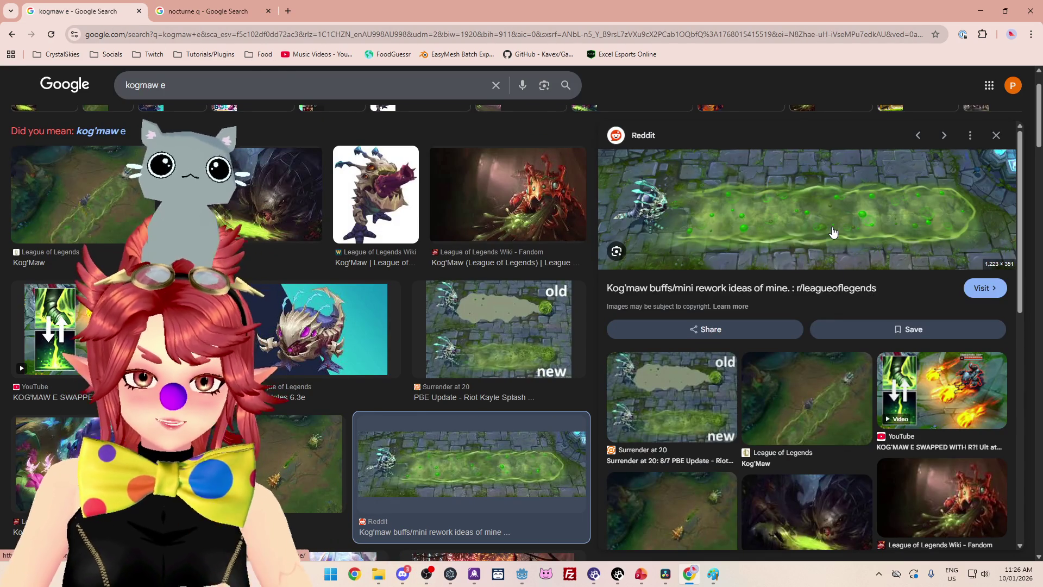
left_click(211, 19)
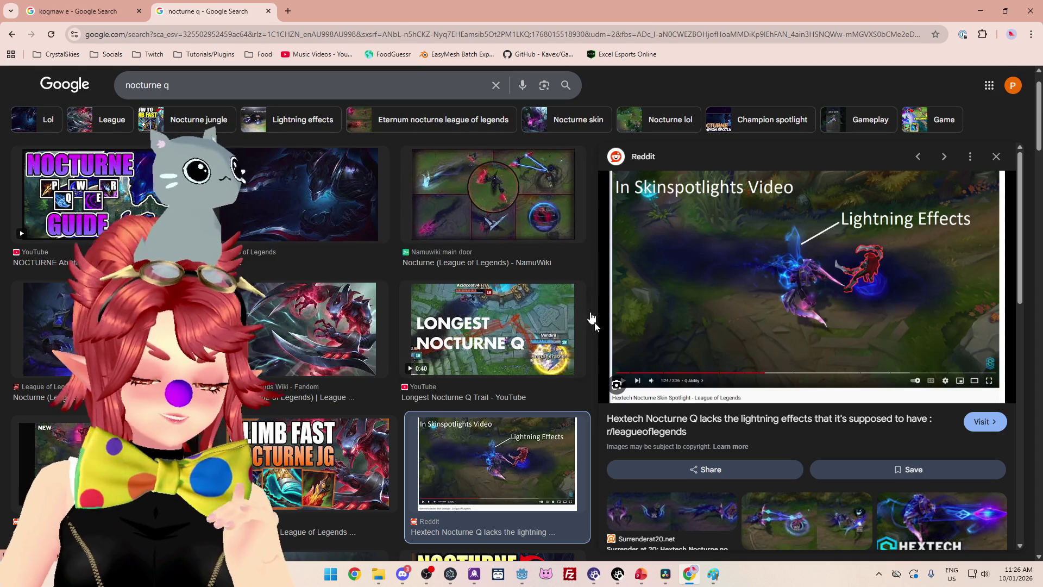
left_click(522, 573)
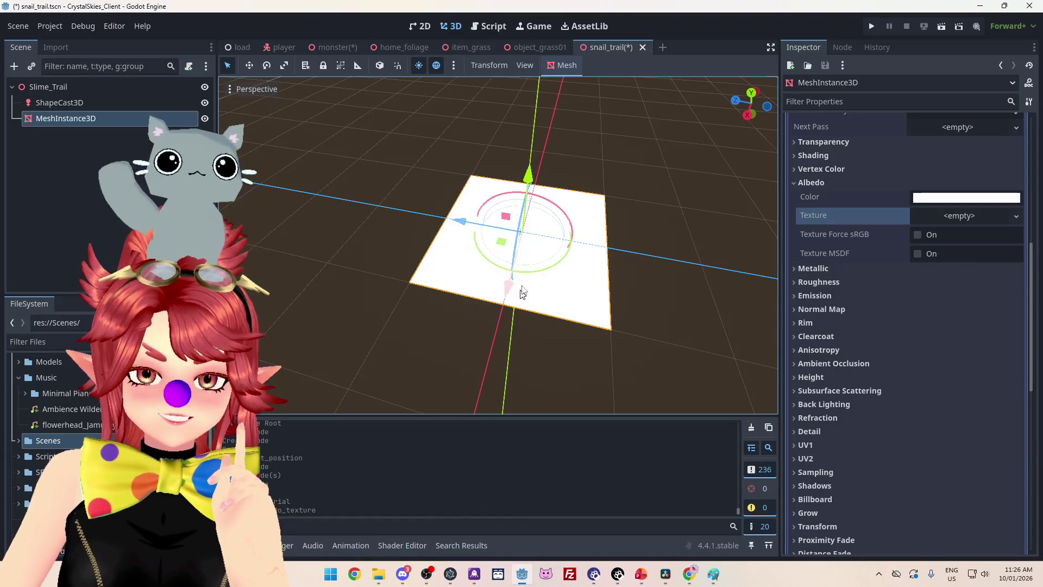
scroll(880, 266, "up", 3)
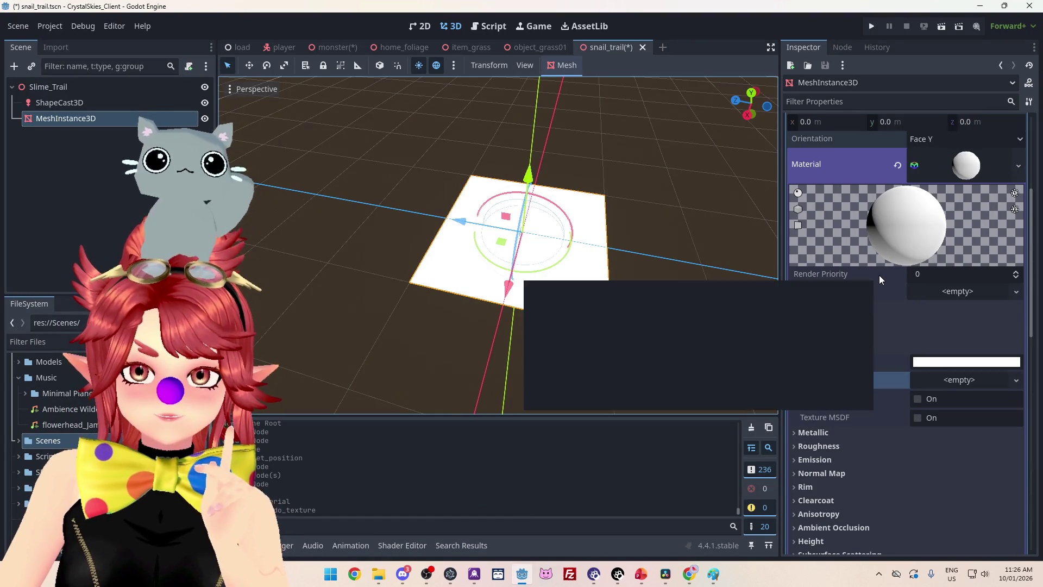
left_click(1016, 381)
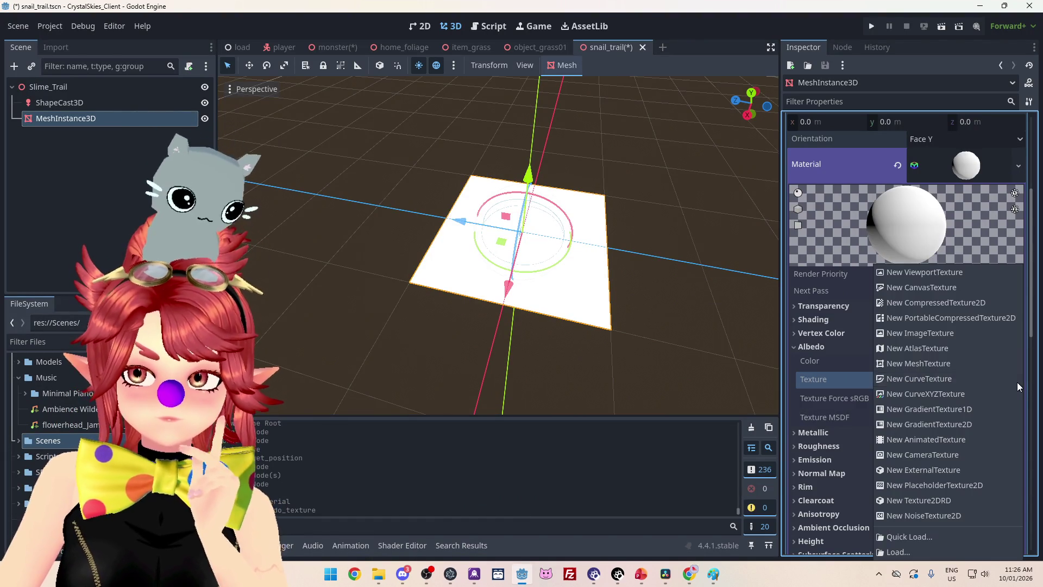
left_click(934, 516)
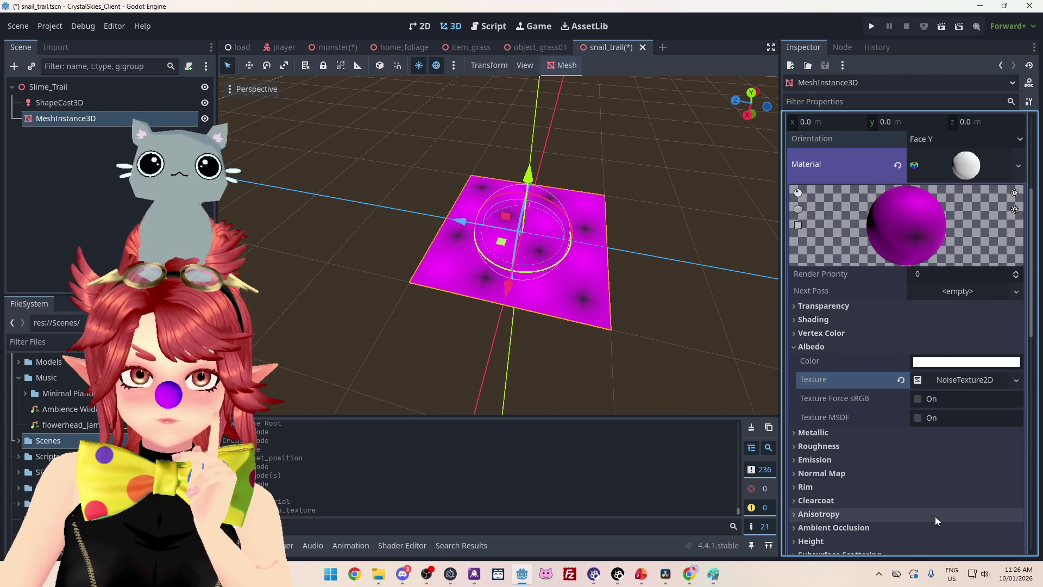
left_click(1016, 380)
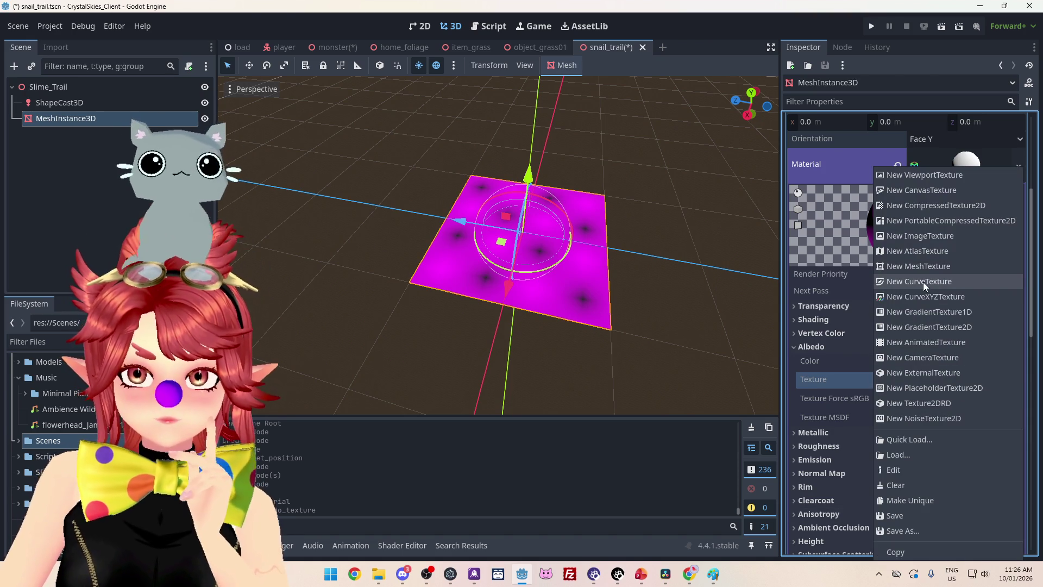
left_click(924, 282)
left_click(1015, 380)
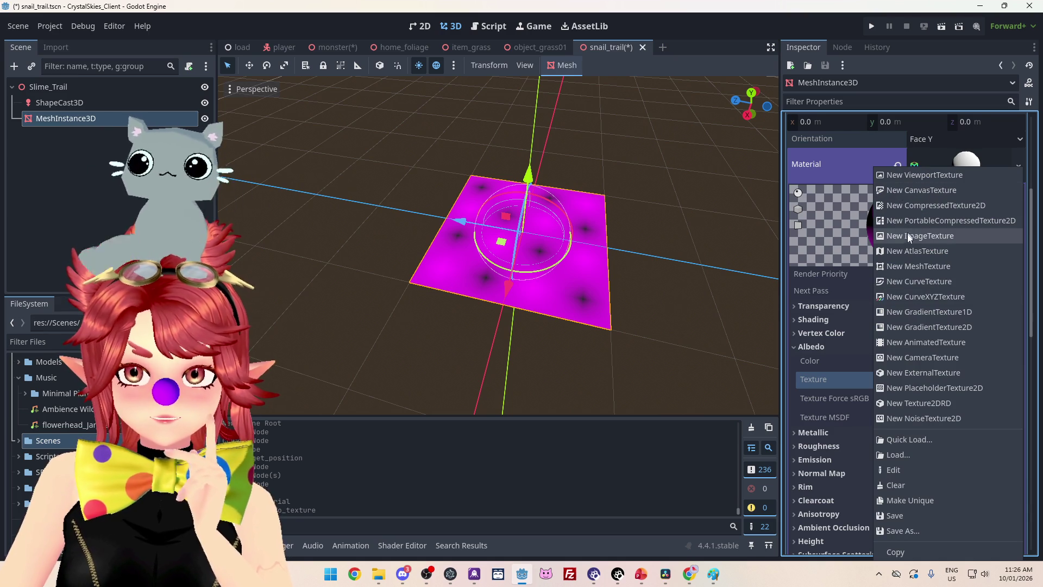
left_click(837, 383)
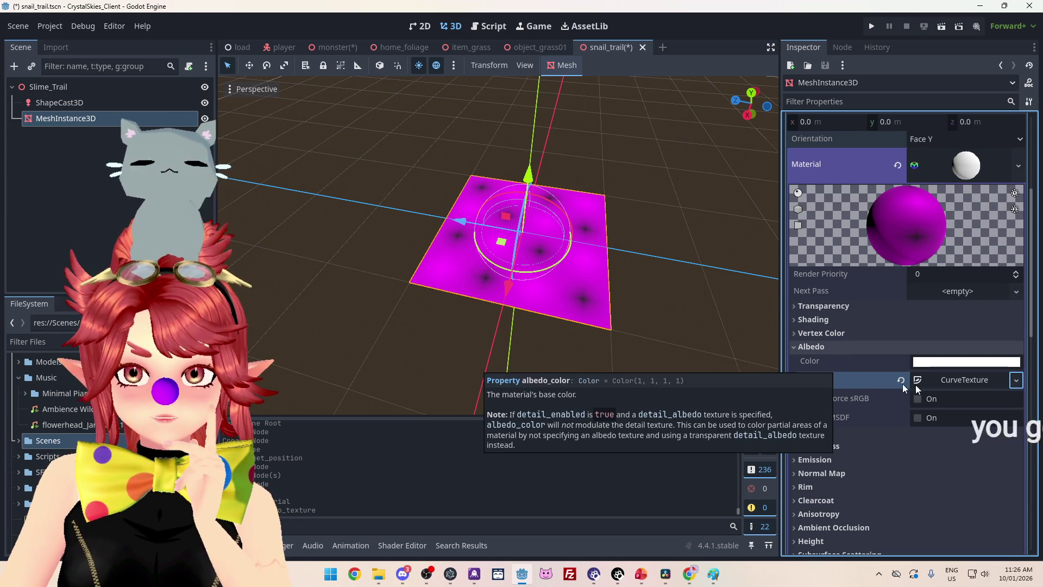
left_click(901, 382)
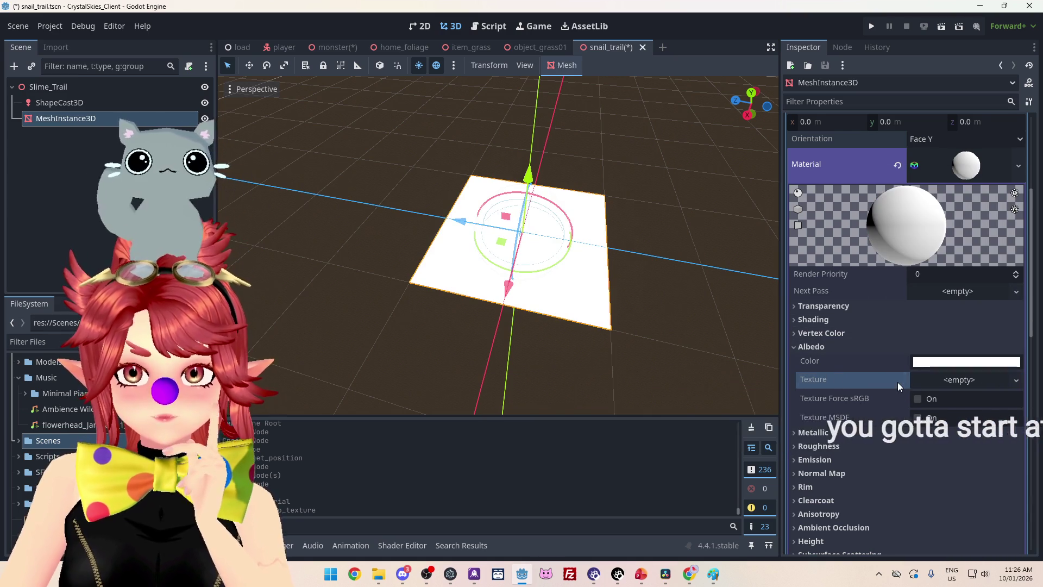
left_click(790, 348)
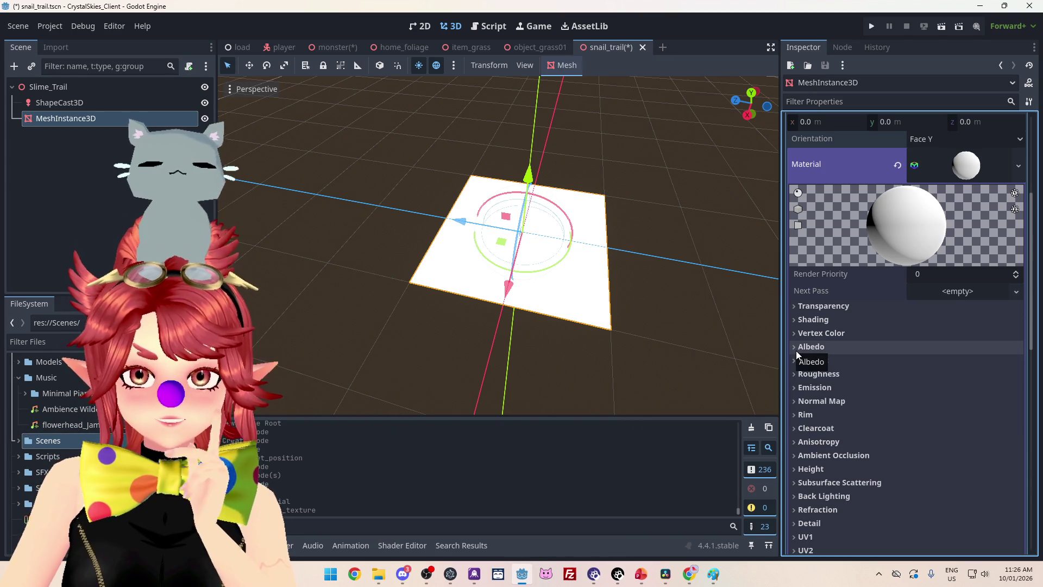
left_click(797, 350)
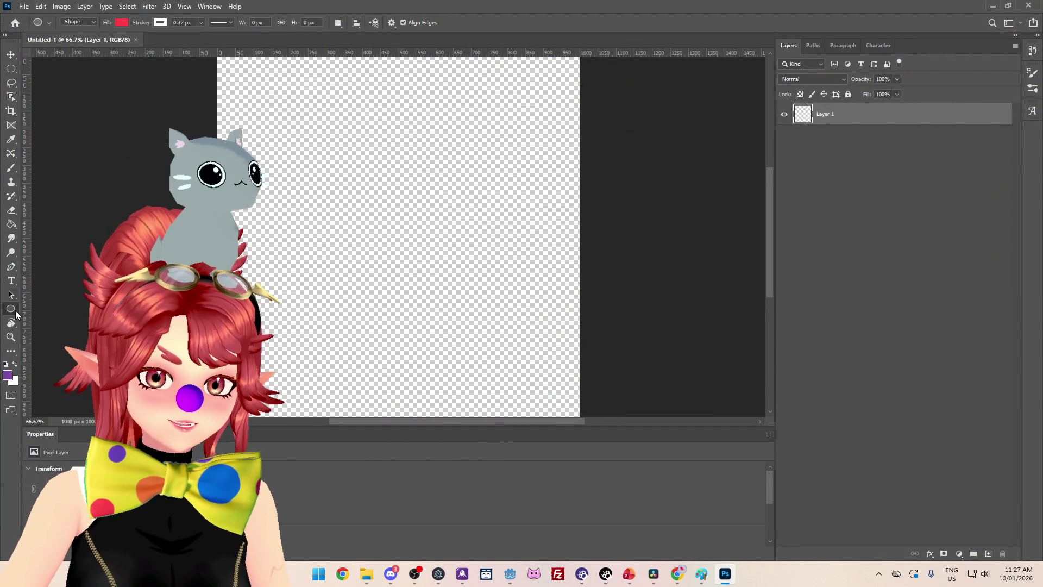
Switch to the Brush tool and open its preset picker to choose a Soft Round, 0% hardness brush
left_click(9, 172)
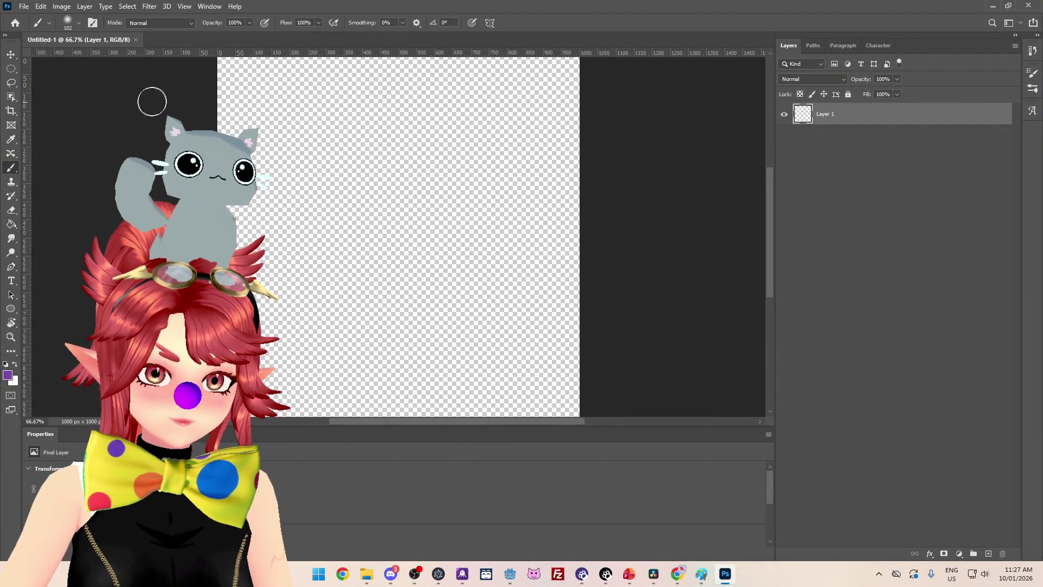
left_click(79, 24)
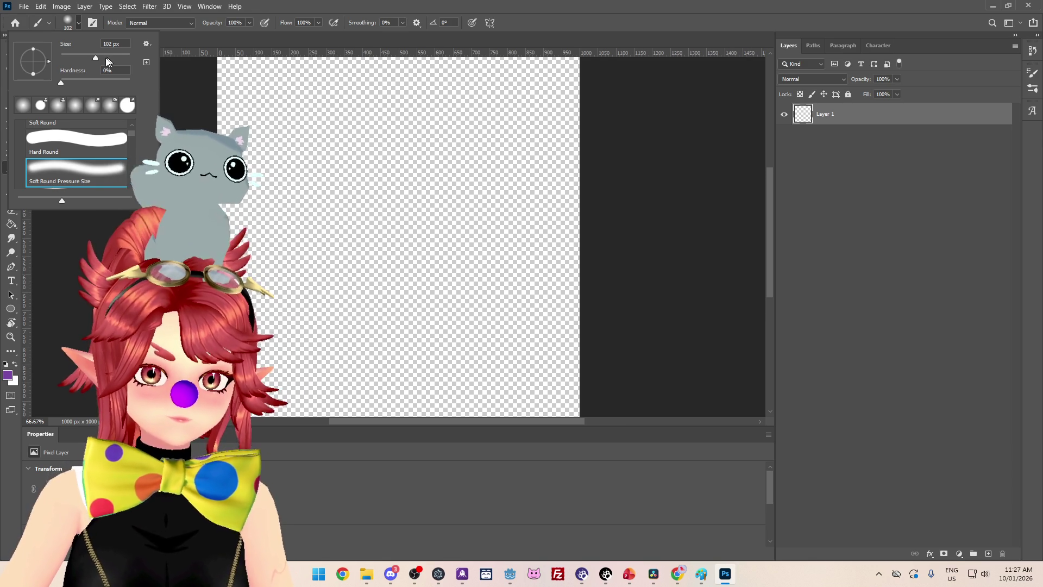
Size the soft brush to 1200 px with 30% opacity, painting in black
left_click_drag(95, 58, 104, 58)
type("495")
key("Return")
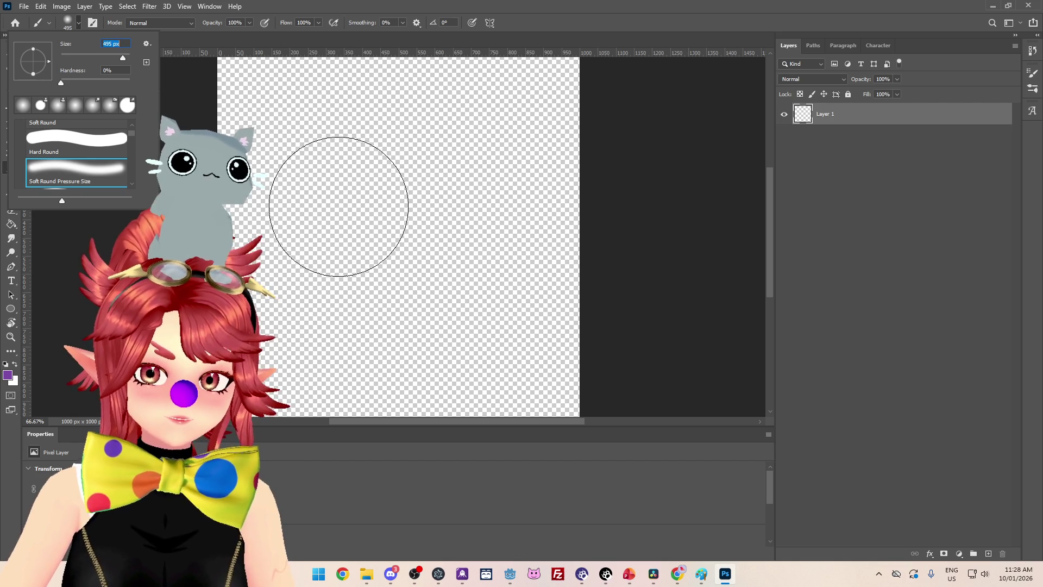
left_click_drag(123, 58, 125, 57)
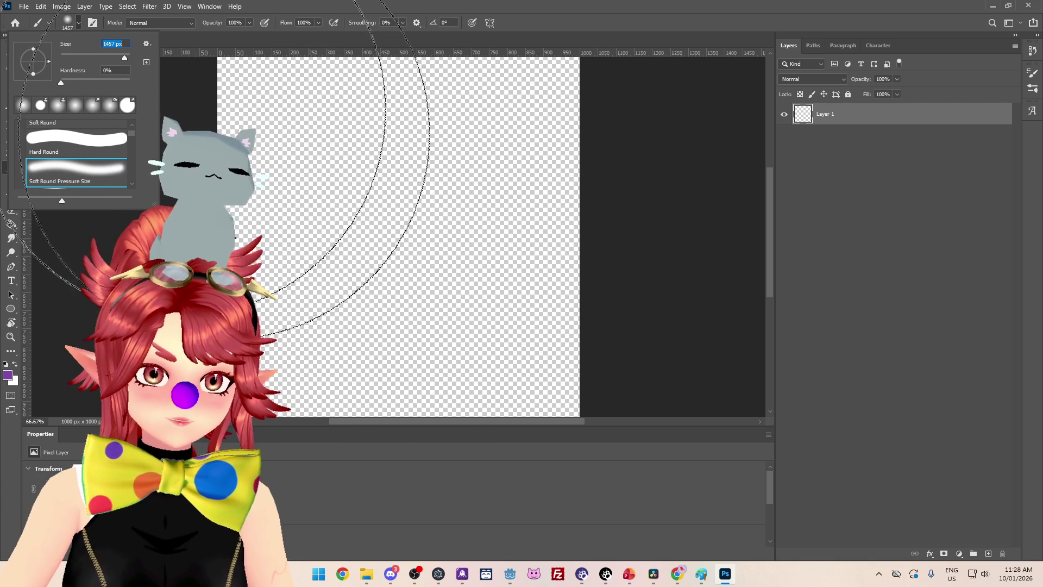
type("1200")
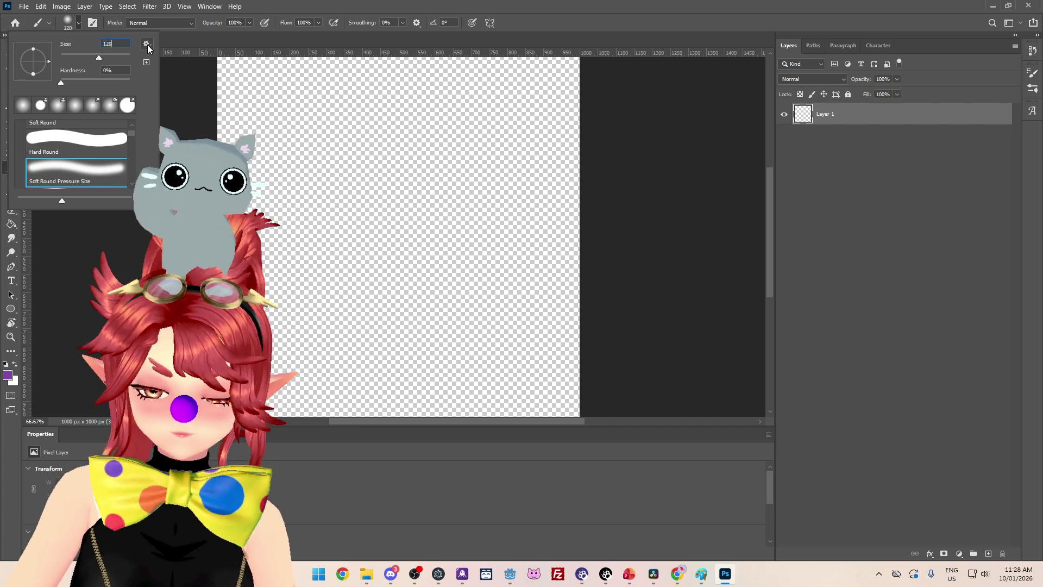
key("Return")
key("3")
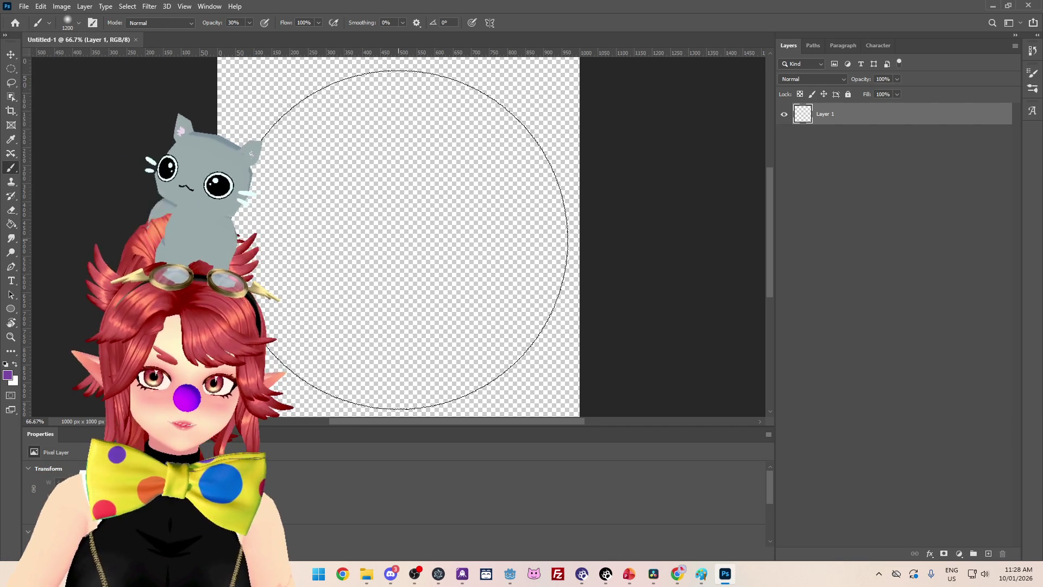
scroll(402, 236, "up", 1)
scroll(400, 231, "down", 1)
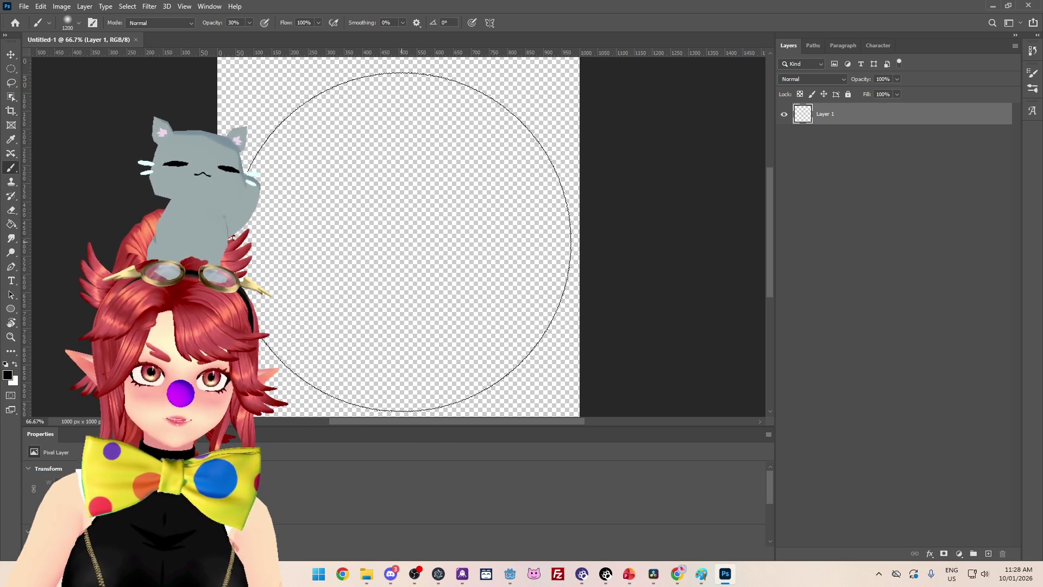
Paint repeated soft test dabs at the canvas centre, then undo them all
left_click(400, 233)
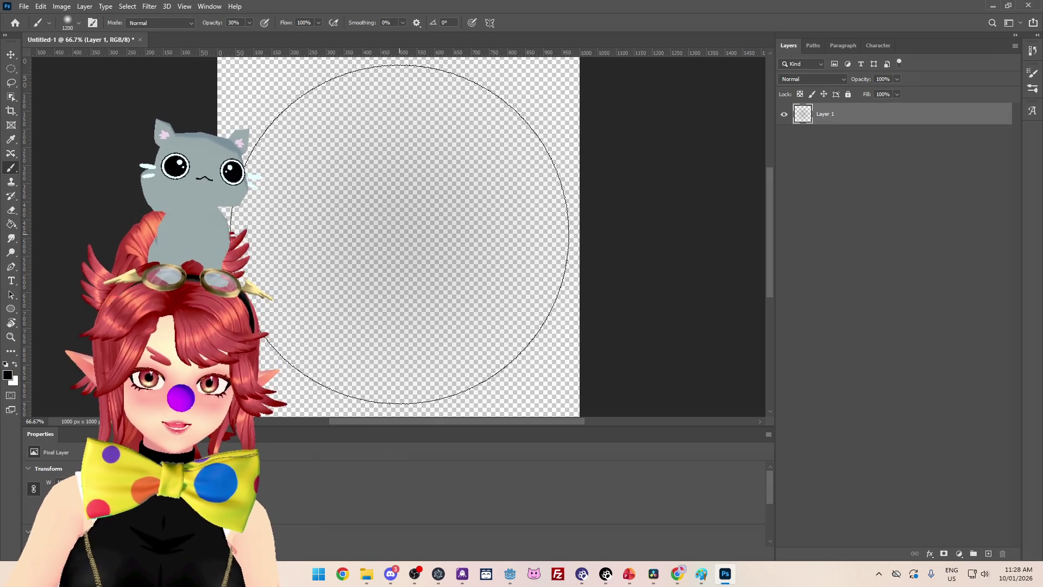
left_click(400, 234)
left_click(400, 234)
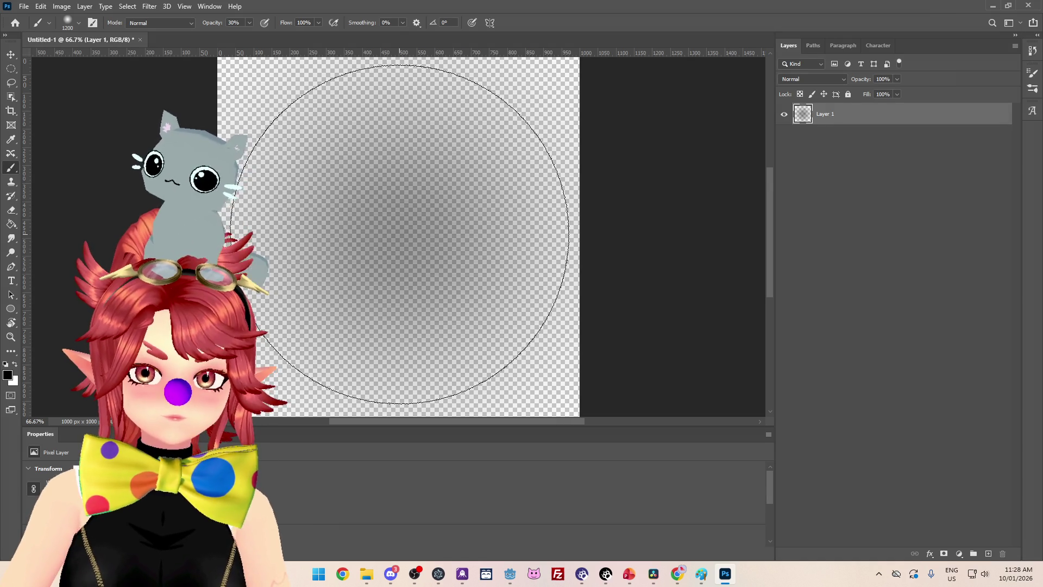
left_click(400, 234)
left_click(400, 233)
left_click(400, 233)
left_click(400, 234)
left_click(400, 234)
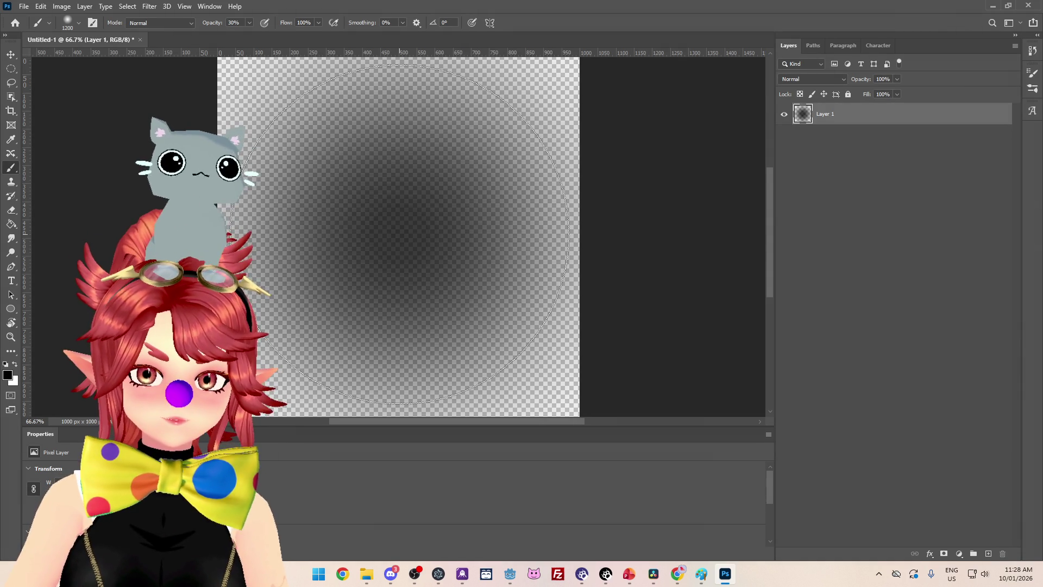
left_click(400, 234)
left_click(399, 233)
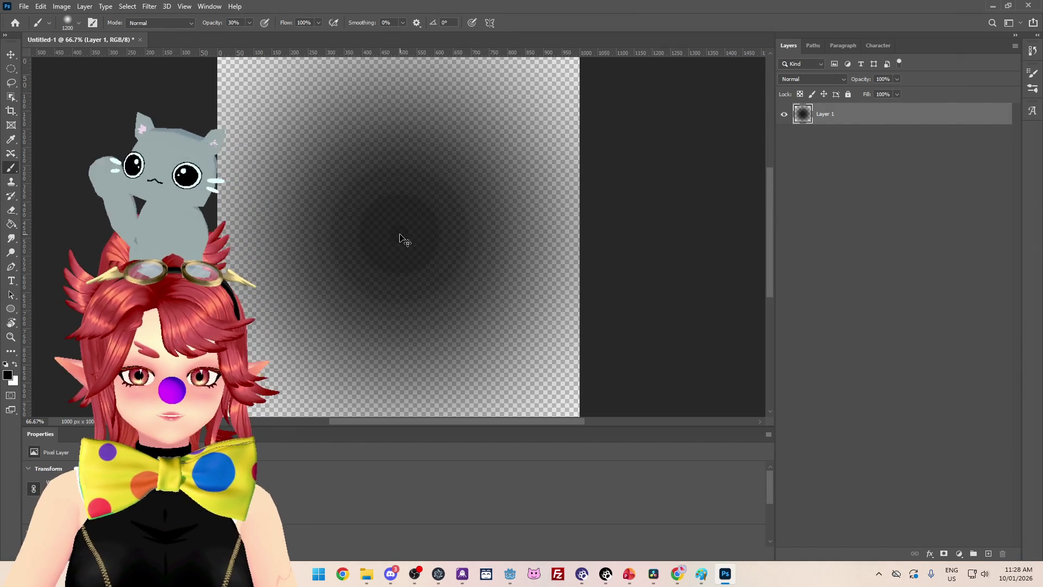
key("ctrl+z")
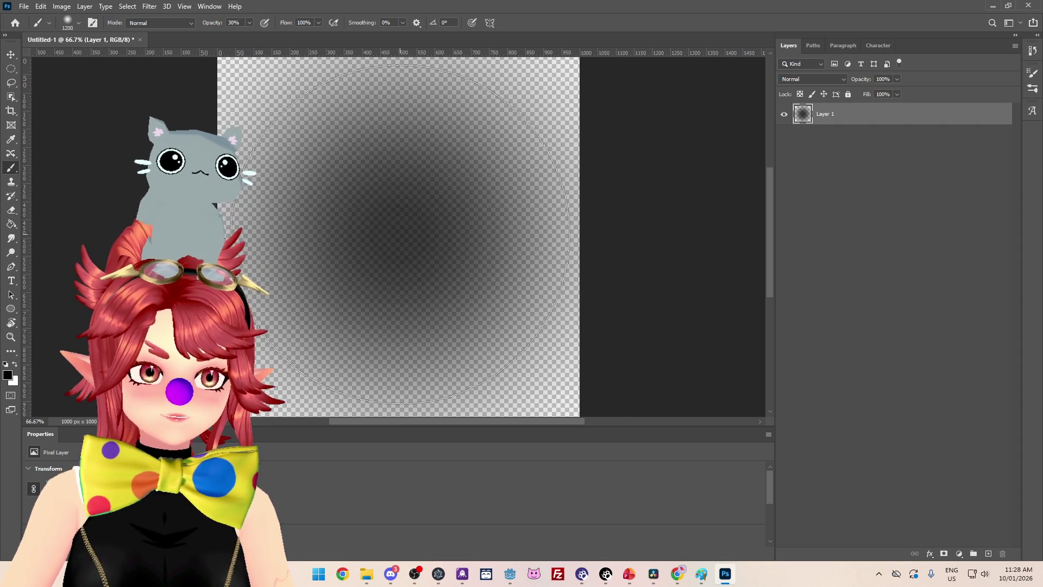
key("ctrl+z")
key("ctrl+z")
key("ctrl+z")
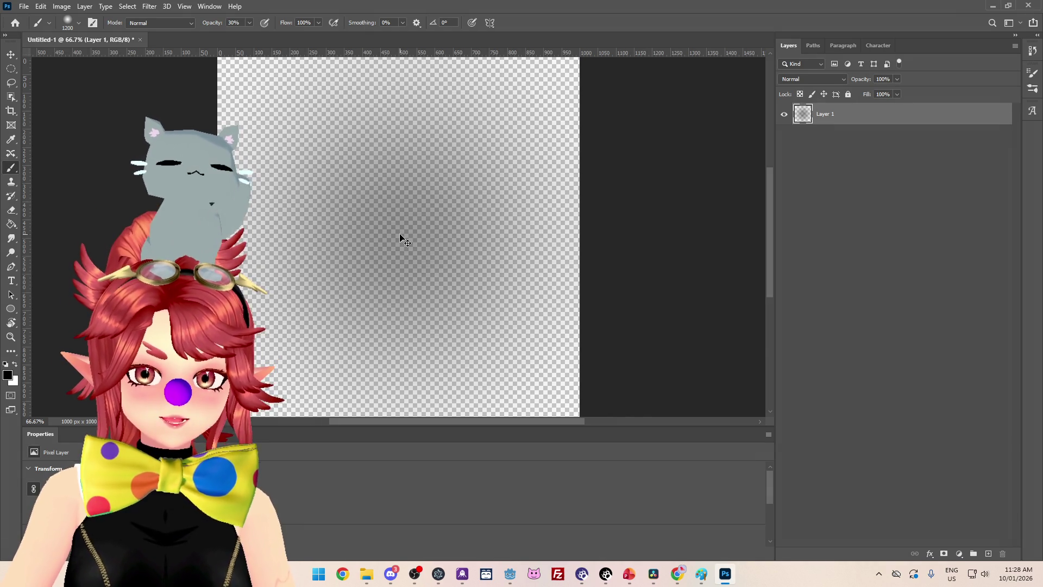
key("ctrl+z")
key("ctrl+z")
key("ctrl+z")
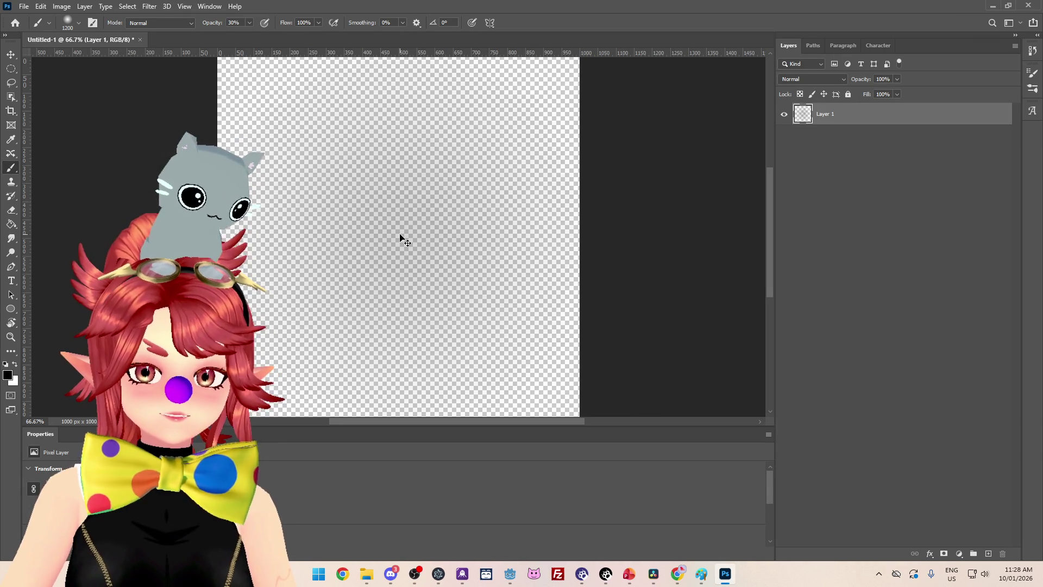
key("ctrl+z")
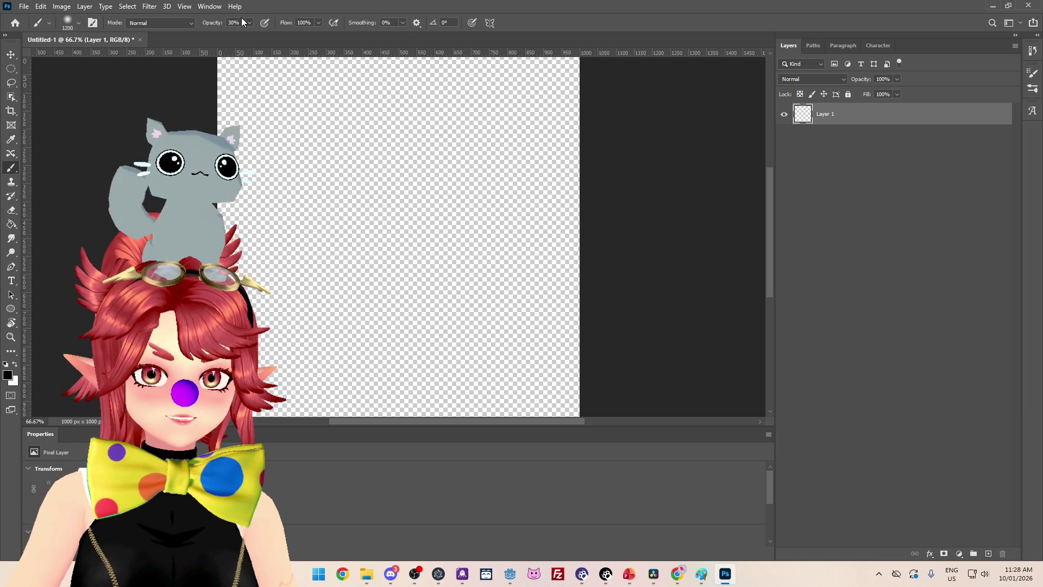
Try soft dabs at 68% and 100% opacity, undoing each, then pick the Elliptical Marquee
left_click_drag(249, 34, 269, 35)
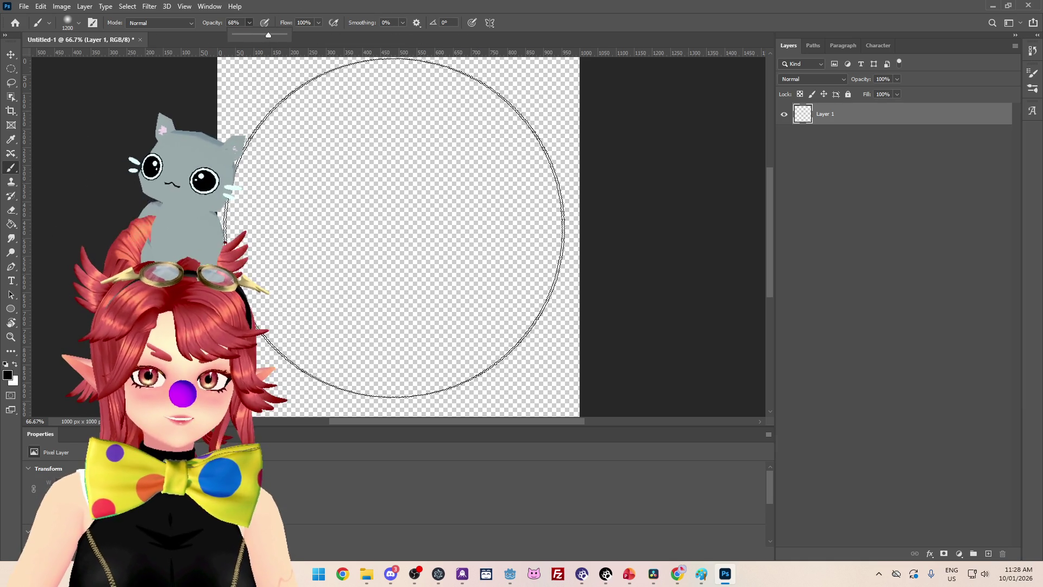
left_click(396, 235)
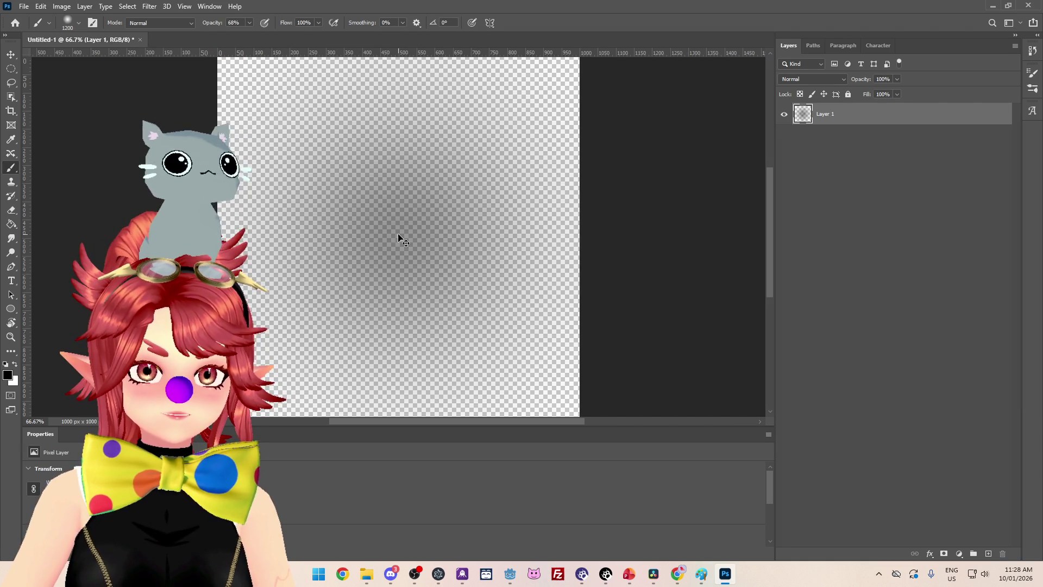
key("ctrl+z")
left_click_drag(256, 37, 268, 35)
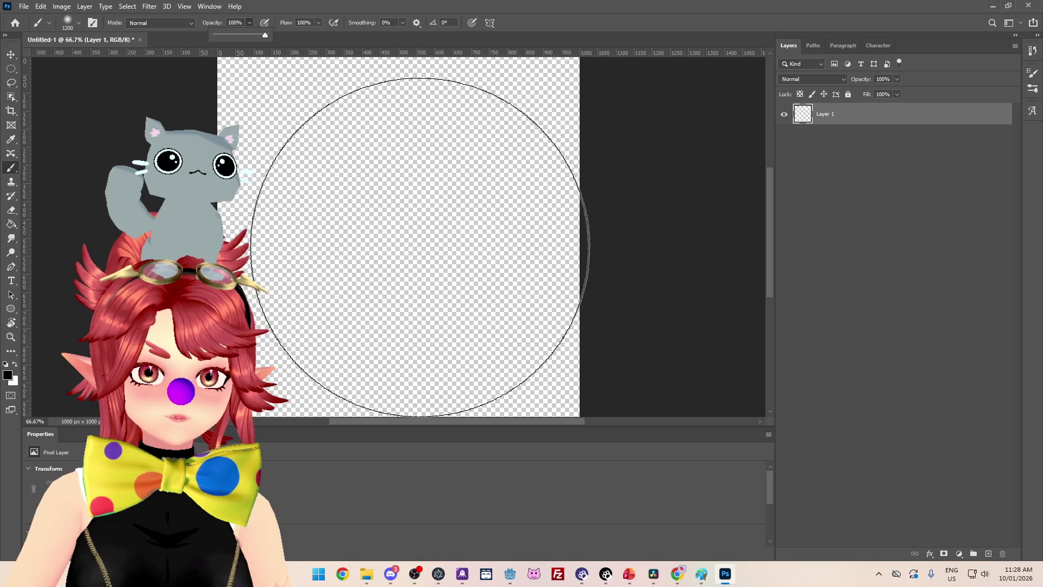
left_click(396, 233)
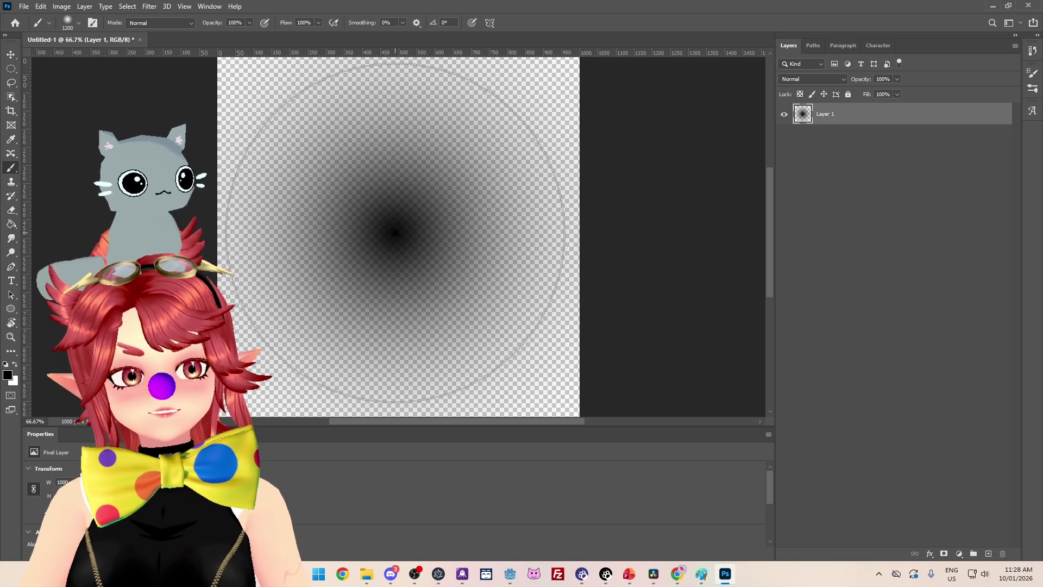
key("ctrl+z")
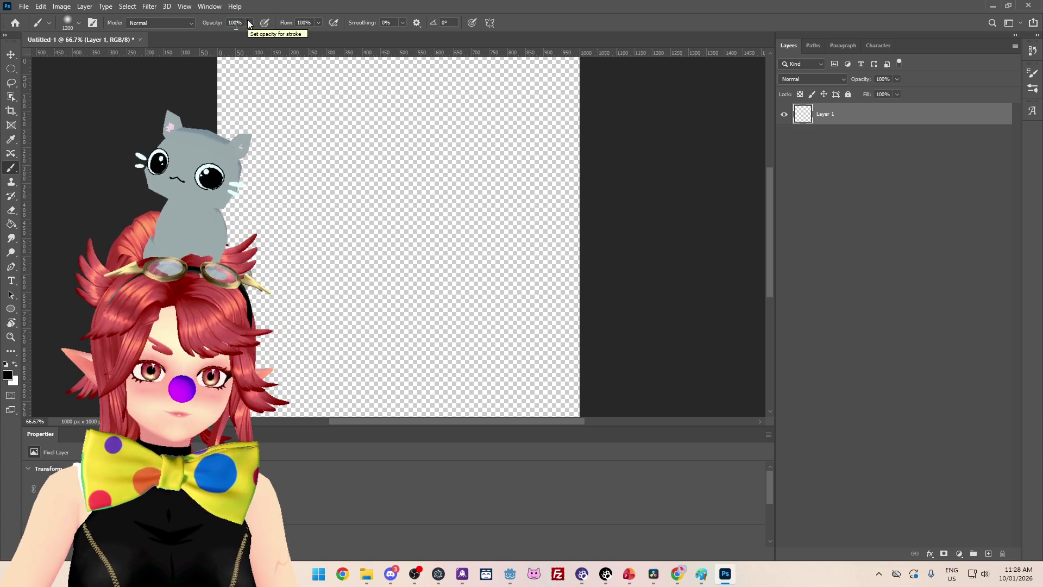
left_click(10, 68)
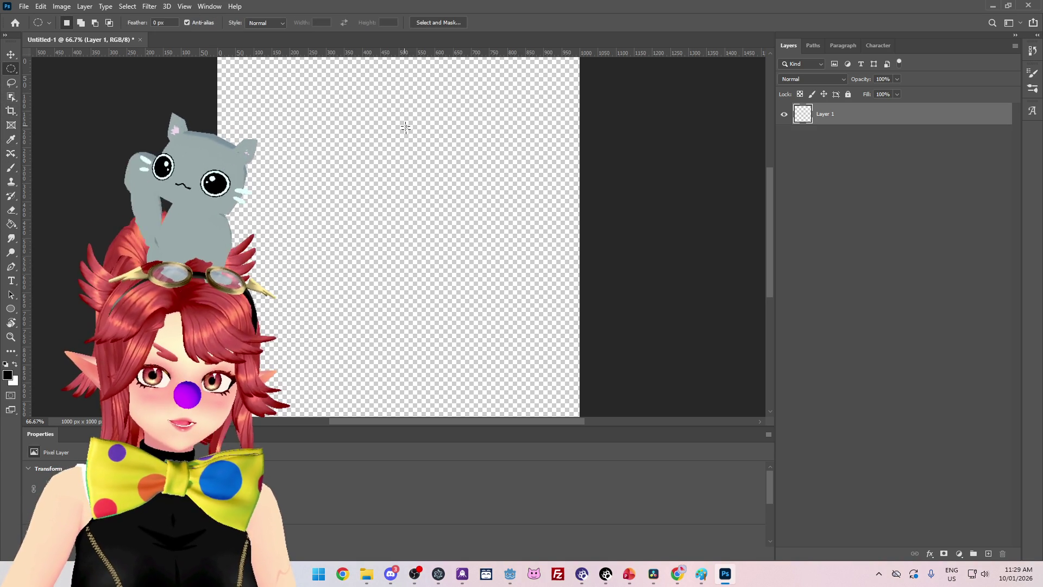
Try and drop an elliptical selection, then zoom the view to 40.67% to fit the canvas
mouse_move(265, 82)
left_mouse_down()
mouse_move(486, 328)
mouse_move(590, 387)
mouse_move(593, 399)
left_mouse_up()
left_click(291, 116)
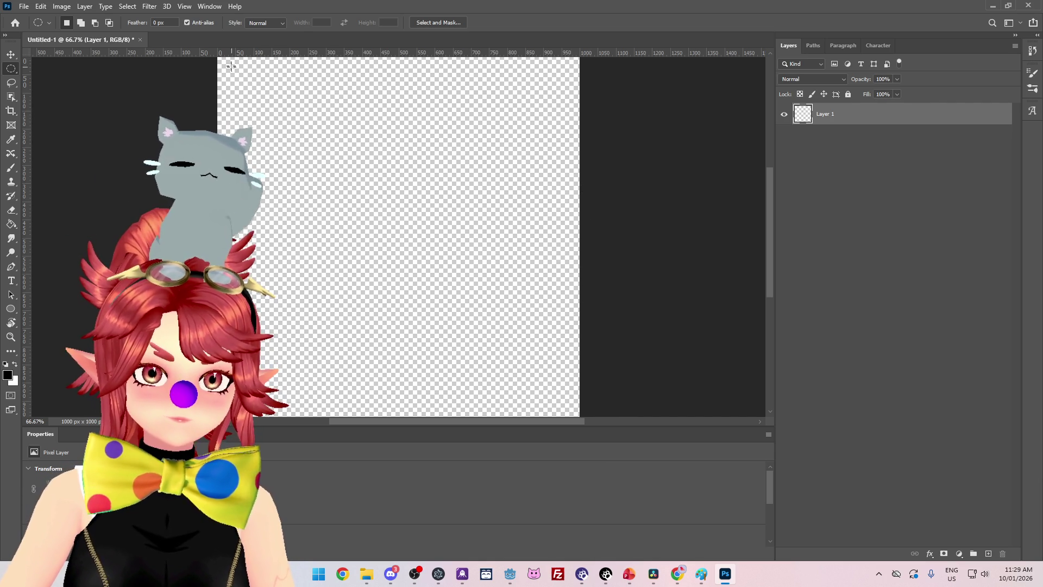
scroll(263, 128, "up", 1)
scroll(250, 133, "right", 1)
left_click_drag(770, 197, 770, 214)
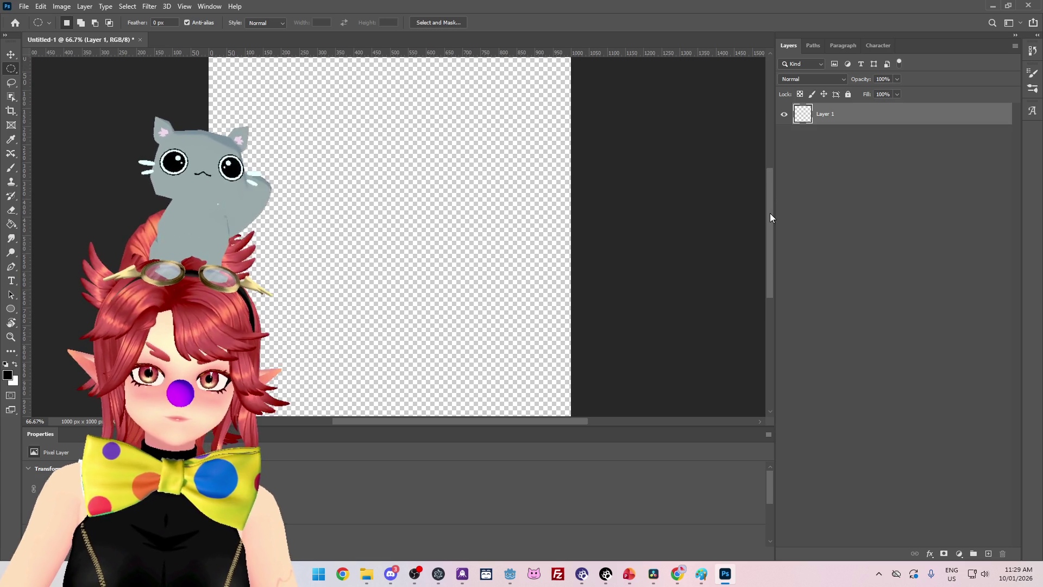
scroll(633, 217, "right", 1)
scroll(631, 218, "up", 1)
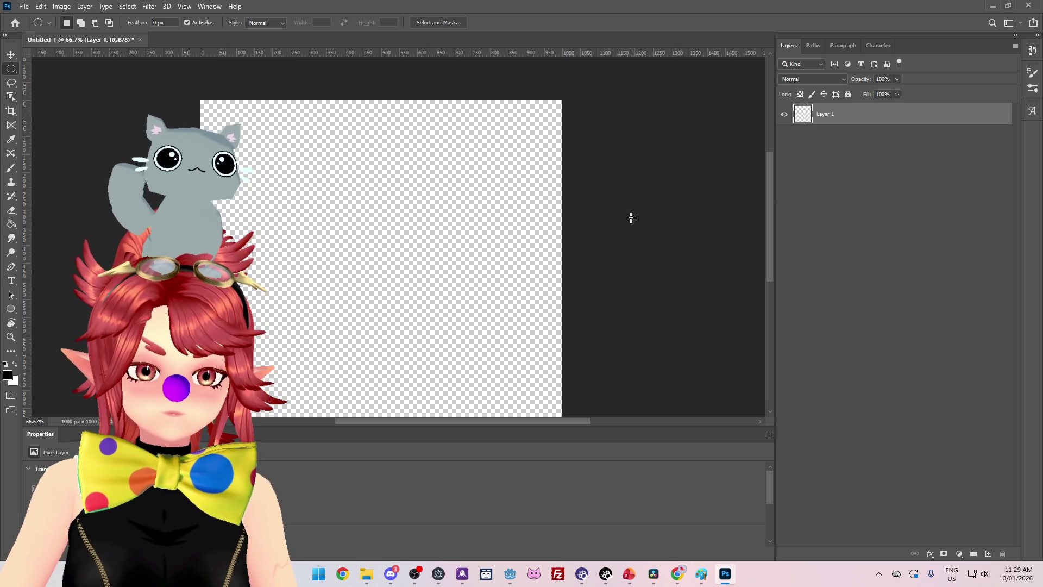
left_click(31, 421)
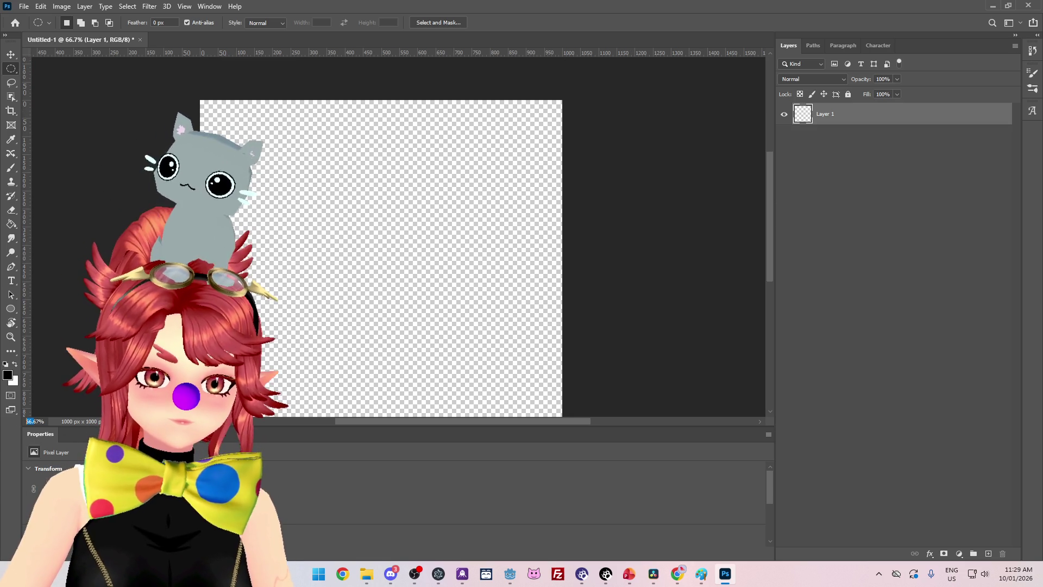
left_click_drag(771, 259, 772, 273)
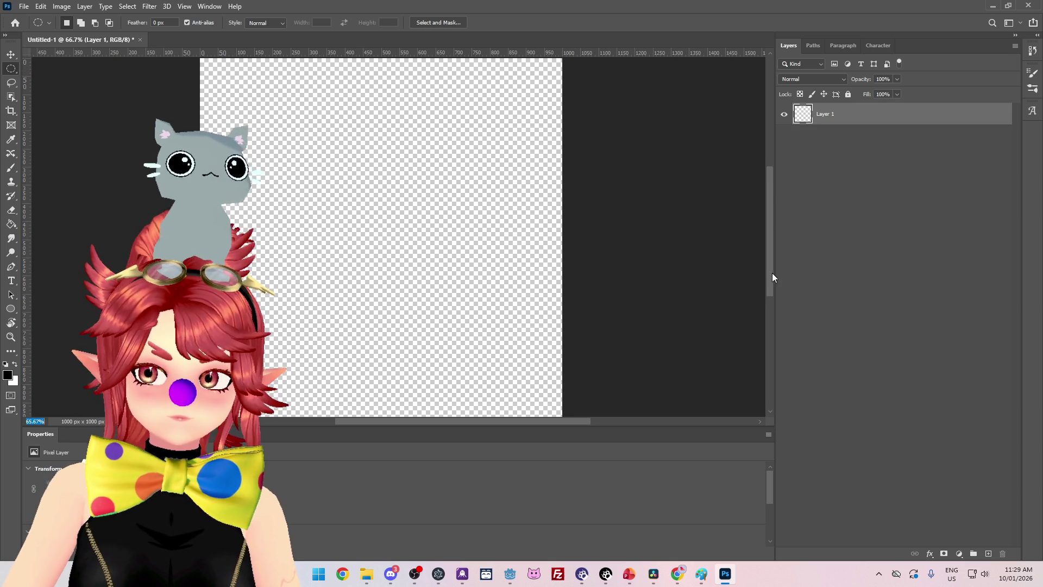
type("50")
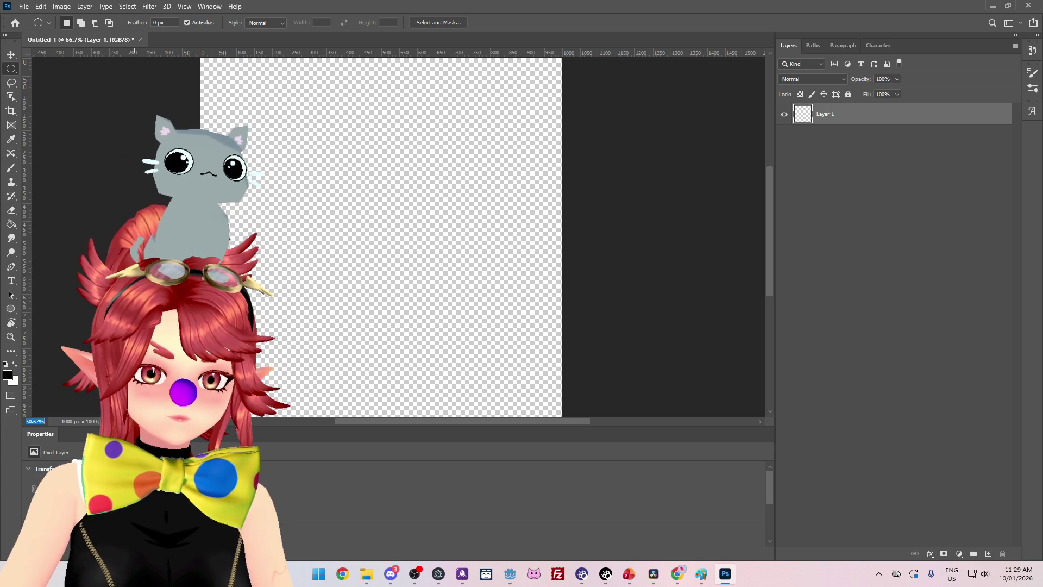
type("4")
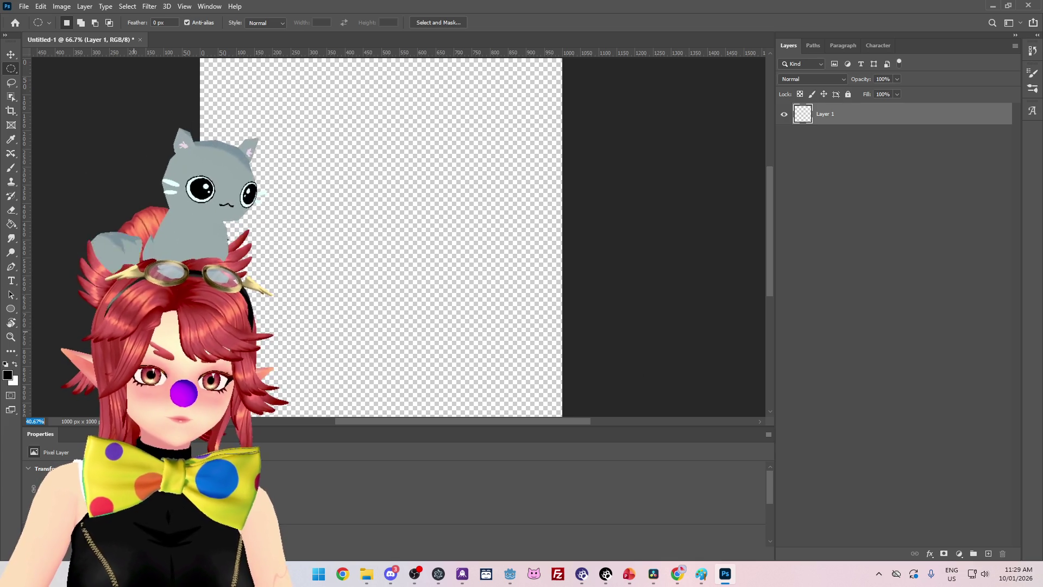
key("Return")
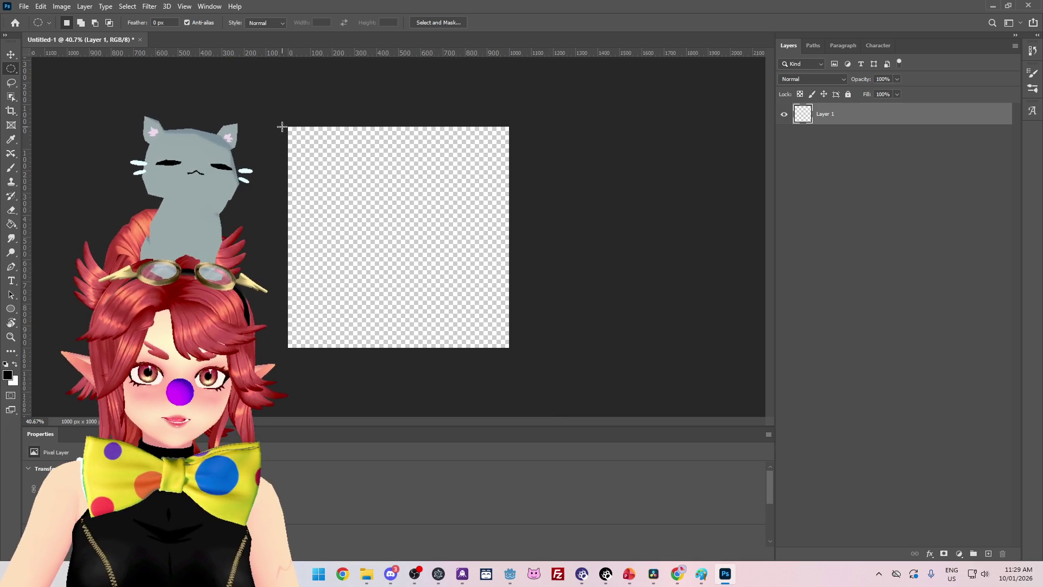
Draw a large circular selection across the canvas and fill it with black
mouse_move(288, 126)
left_mouse_down()
mouse_move(481, 262)
mouse_move(511, 316)
mouse_move(524, 319)
left_mouse_up()
mouse_move(292, 129)
left_mouse_down()
mouse_move(490, 333)
mouse_move(511, 340)
mouse_move(505, 345)
left_mouse_up()
key("ctrl+d")
key("ctrl+z")
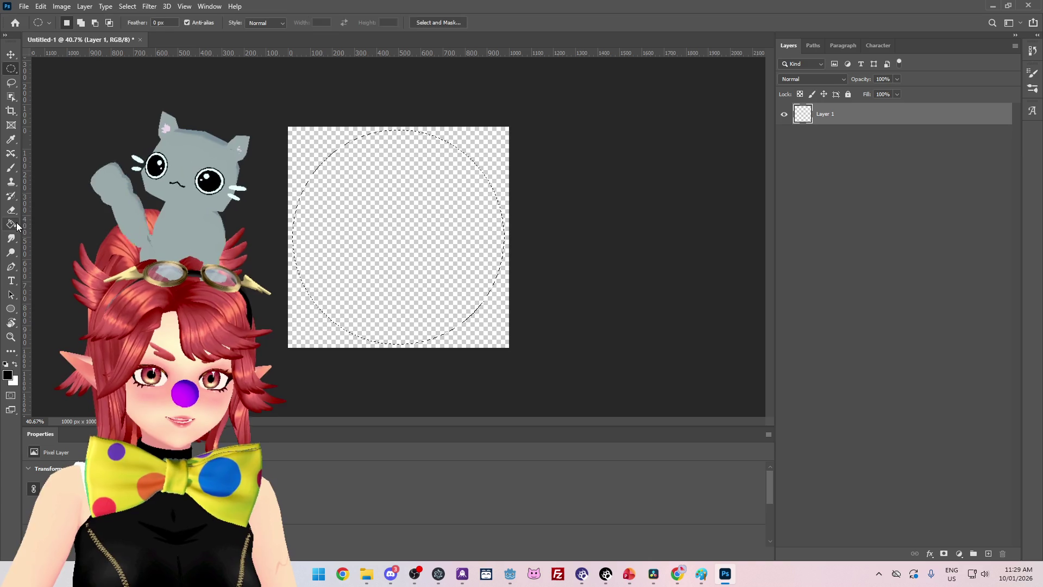
key("g")
left_click(455, 272)
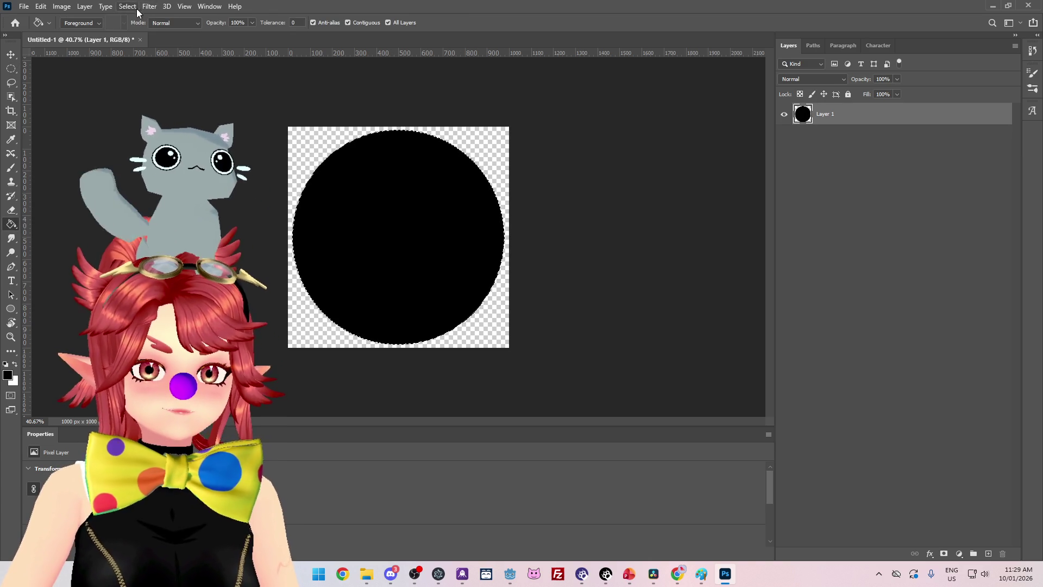
Browse the Filter > Blur menu without choosing, then delete the black fill
left_click(155, 6)
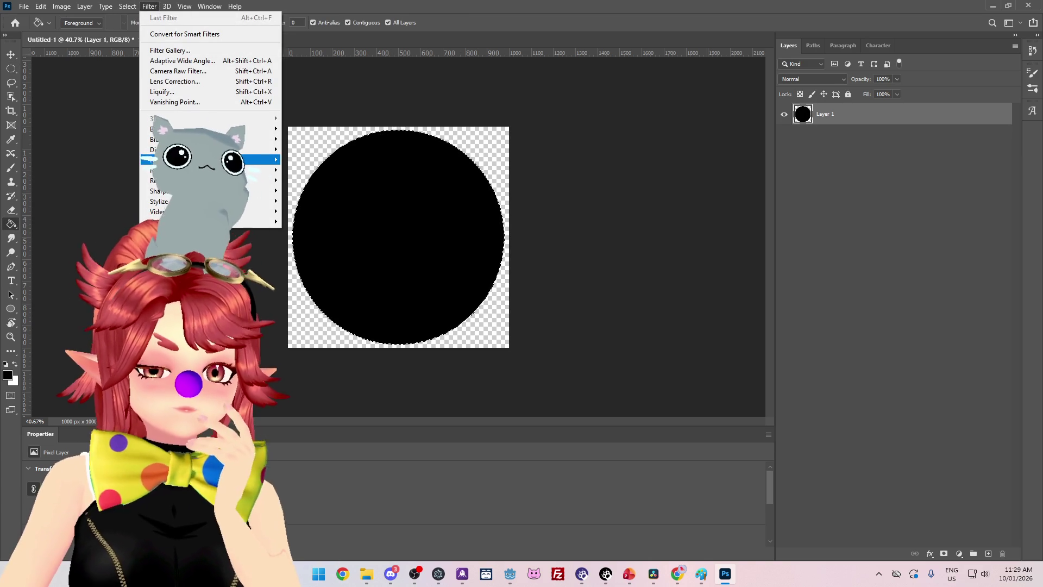
mouse_move(157, 159)
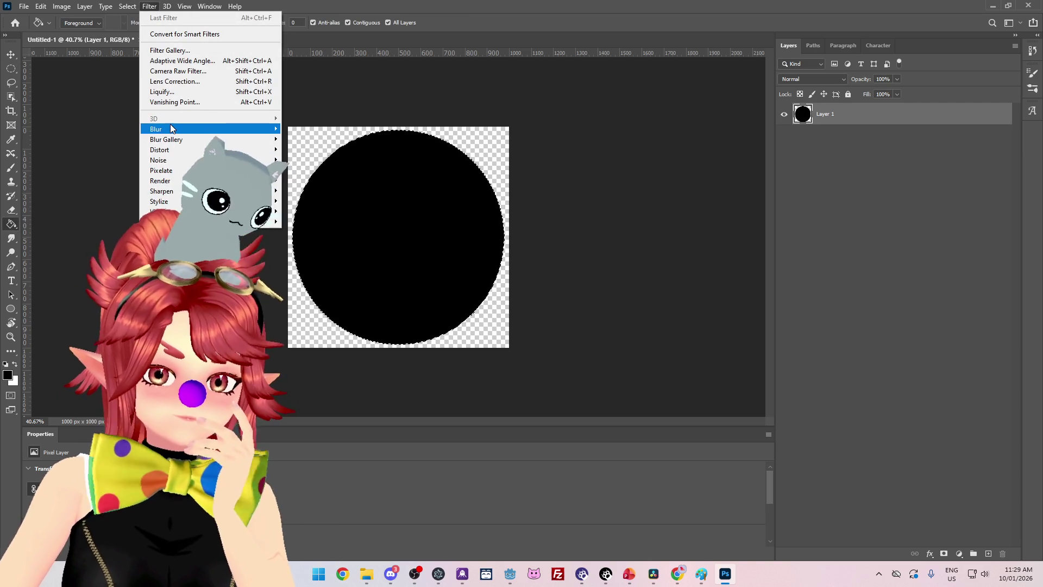
mouse_move(171, 125)
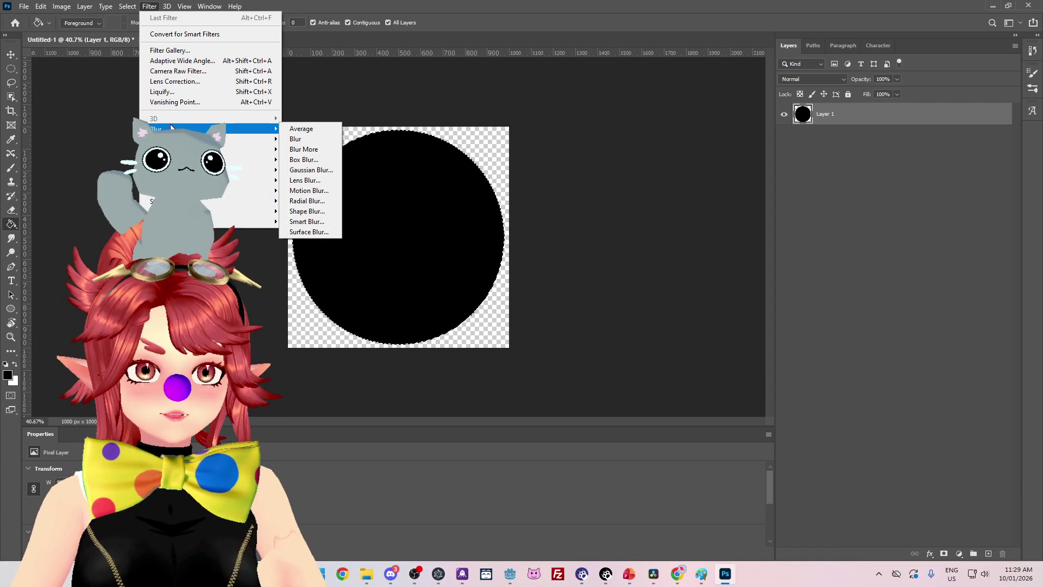
left_click(622, 181)
key("Delete")
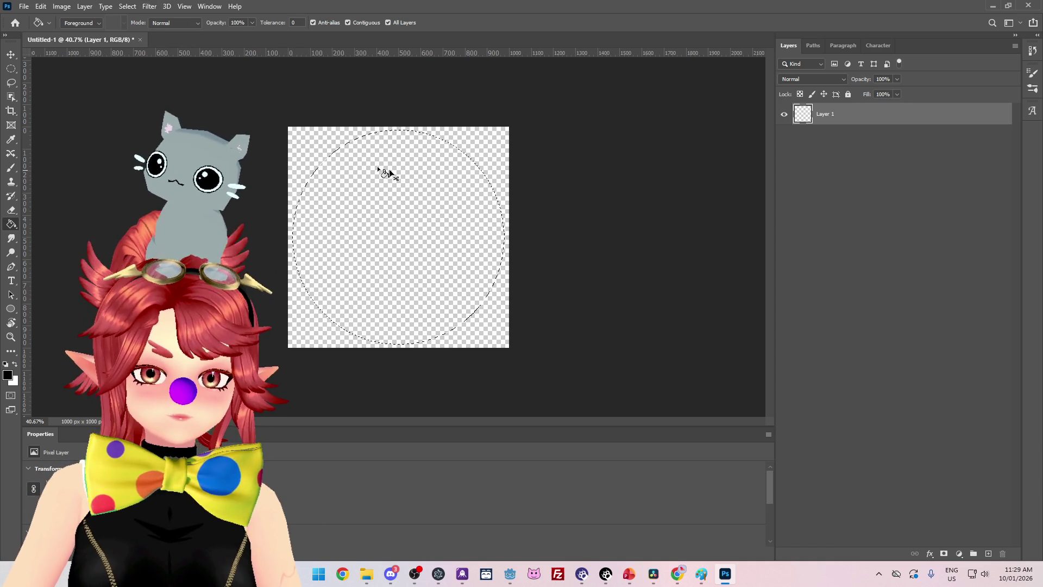
Fill a smaller circular selection near the canvas centre with black and deselect it
key("m")
key("ctrl+d")
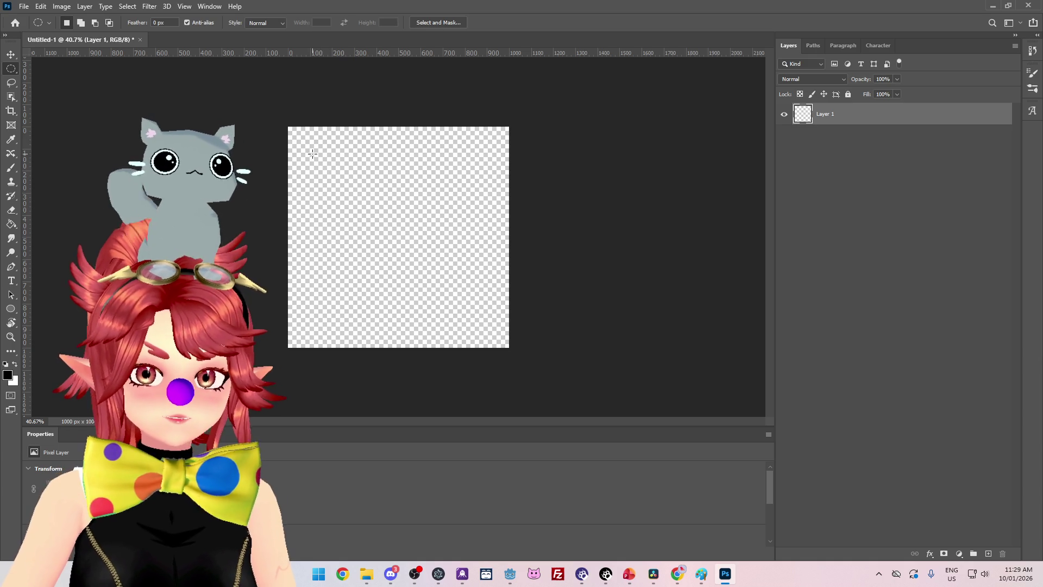
mouse_move(314, 153)
left_mouse_down()
mouse_move(351, 180)
mouse_move(457, 309)
mouse_move(488, 326)
left_mouse_up()
left_click(11, 224)
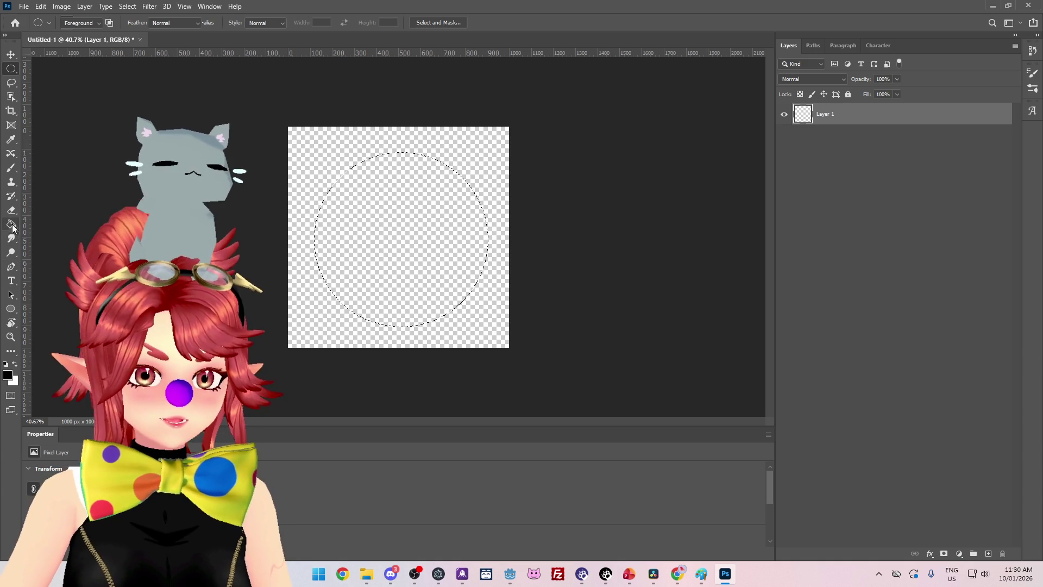
left_click(468, 234)
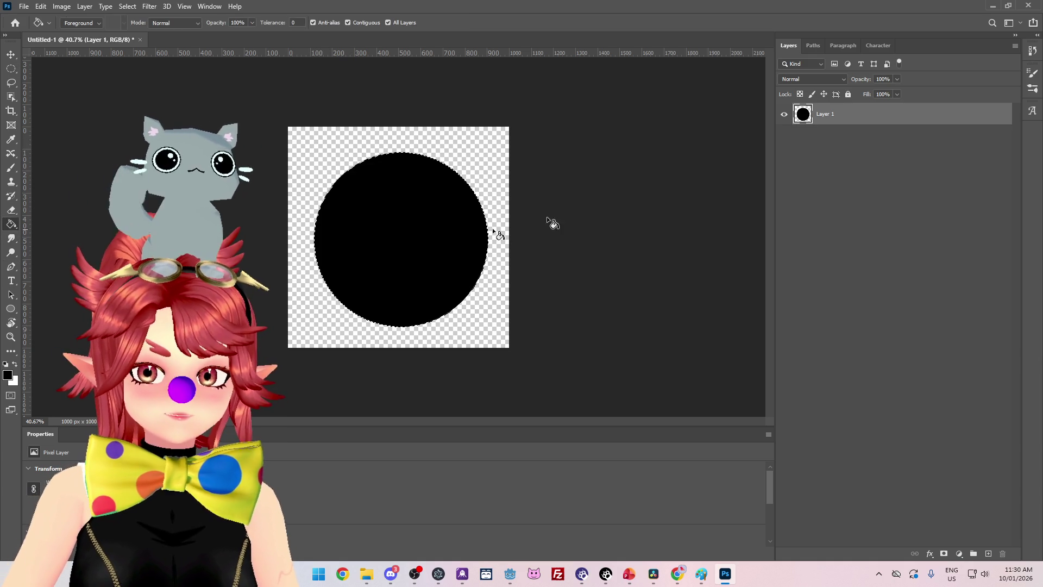
left_click(11, 68)
key("ctrl+d")
Preview a Gaussian Blur with a 355.2 px radius on the black circle
left_click(127, 6)
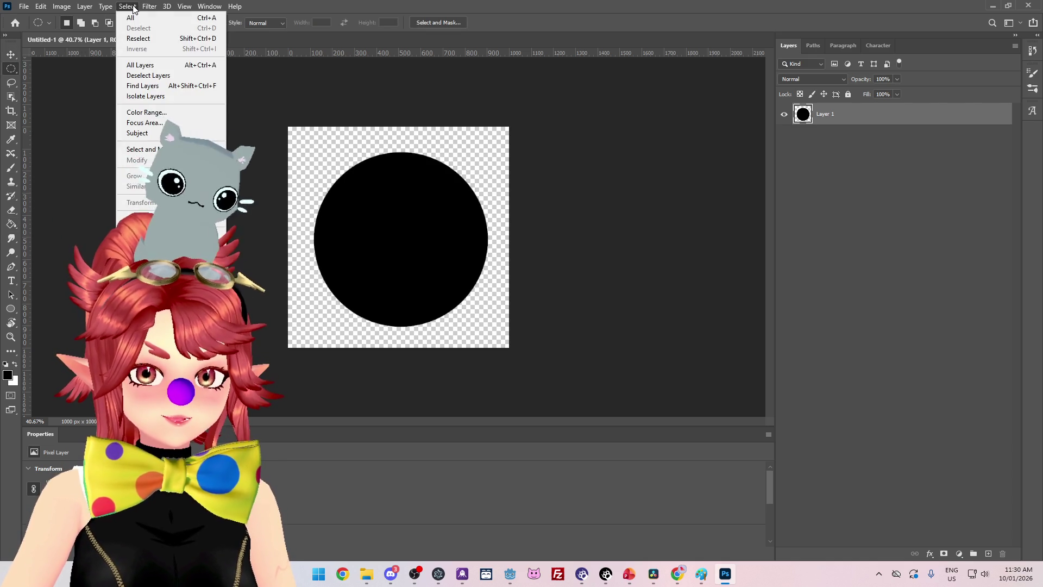
mouse_move(149, 6)
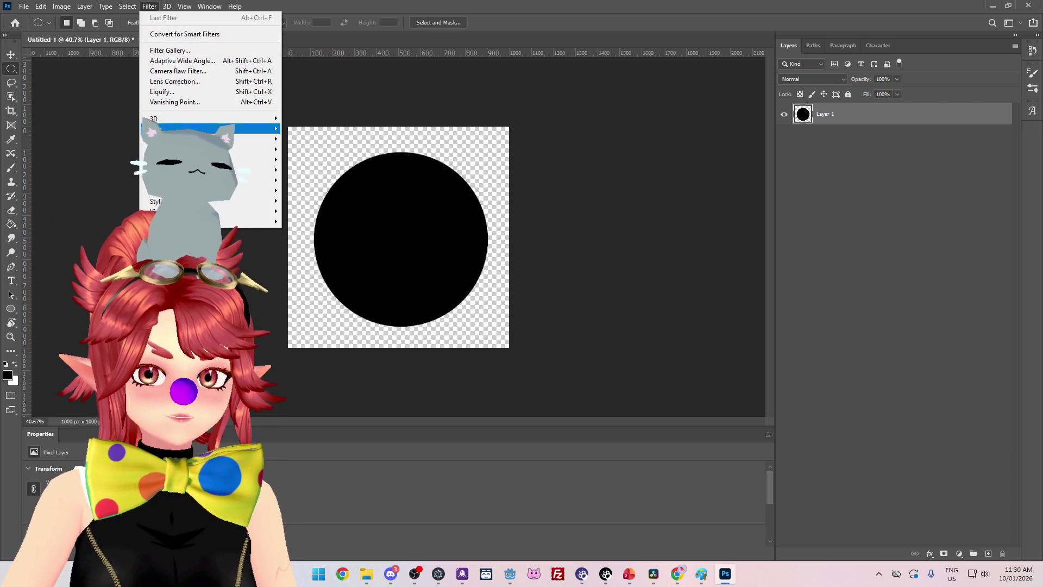
mouse_move(260, 128)
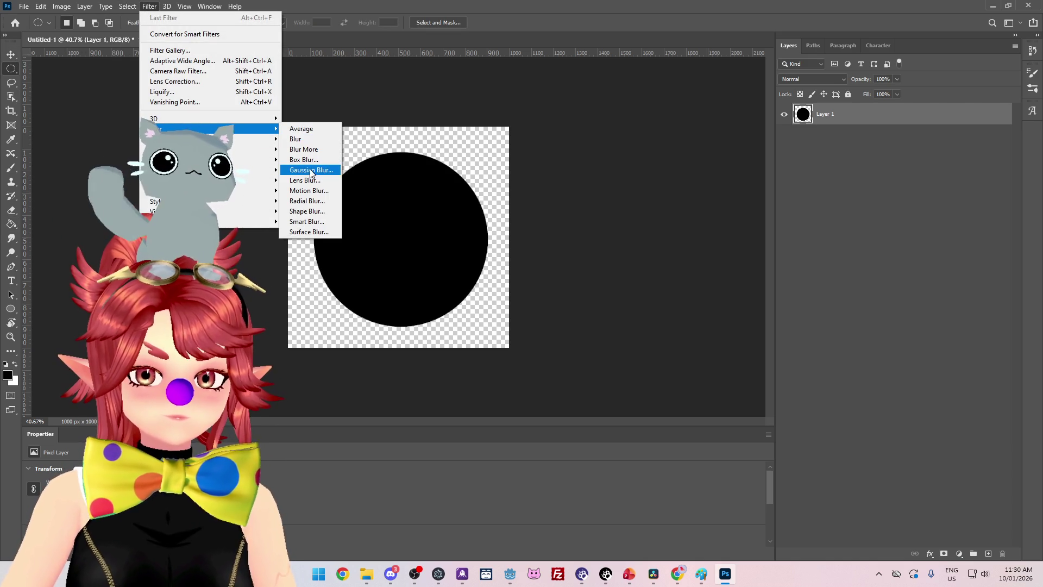
left_click(311, 171)
mouse_move(749, 298)
left_mouse_down()
mouse_move(718, 296)
mouse_move(769, 294)
mouse_move(744, 297)
mouse_move(757, 297)
left_mouse_up()
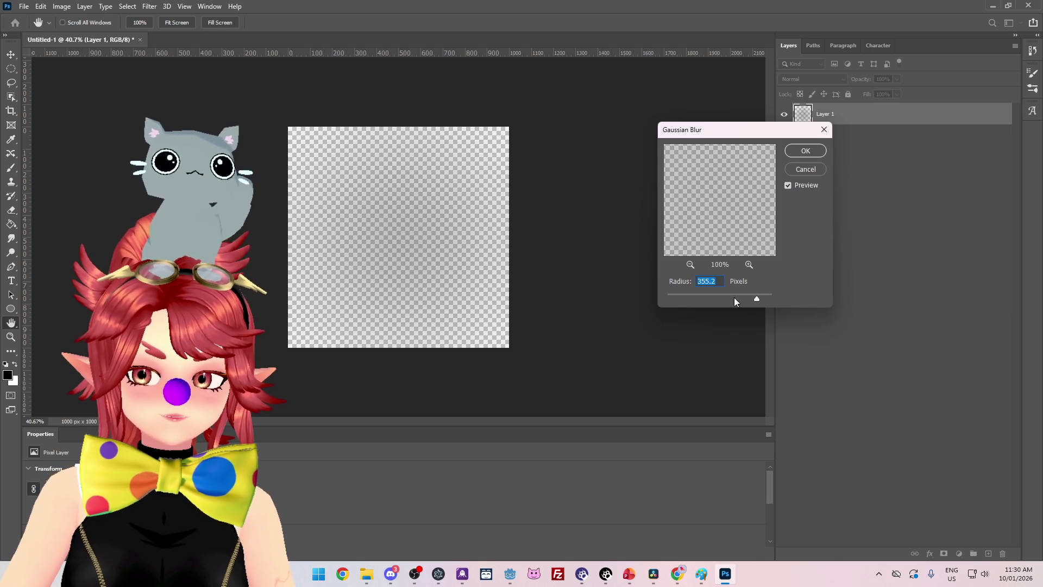
Cancel the Gaussian Blur and delete the black circle, leaving Layer 1 empty
left_click(734, 297)
left_click(805, 170)
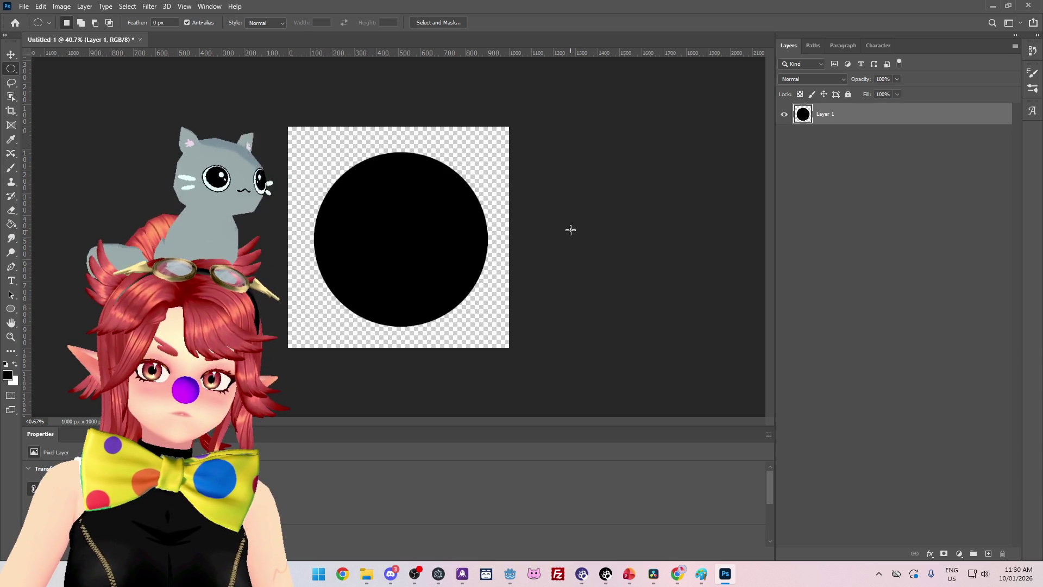
key("Delete")
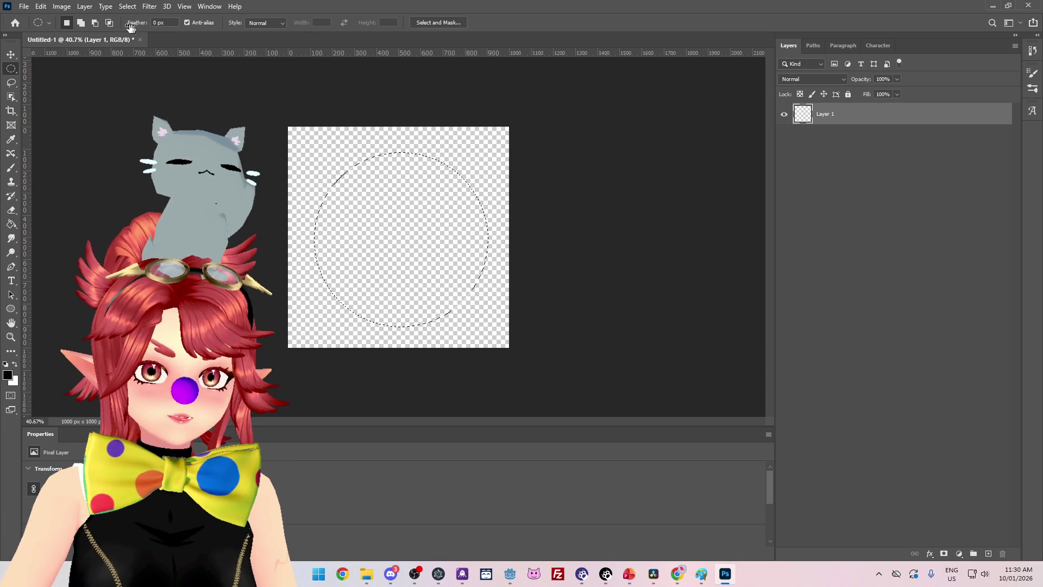
left_click(8, 375)
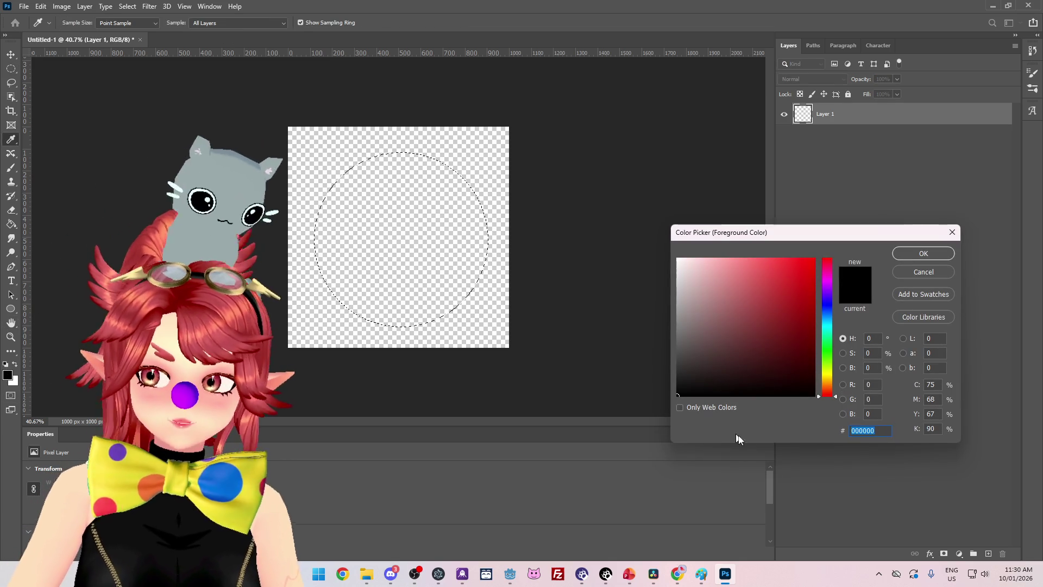
left_click(919, 272)
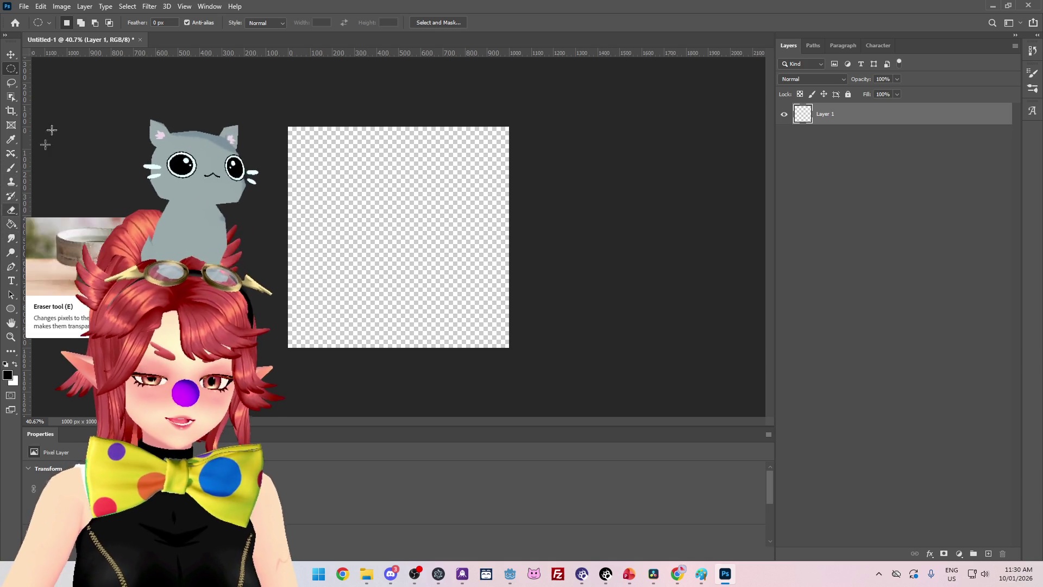
left_click(11, 169)
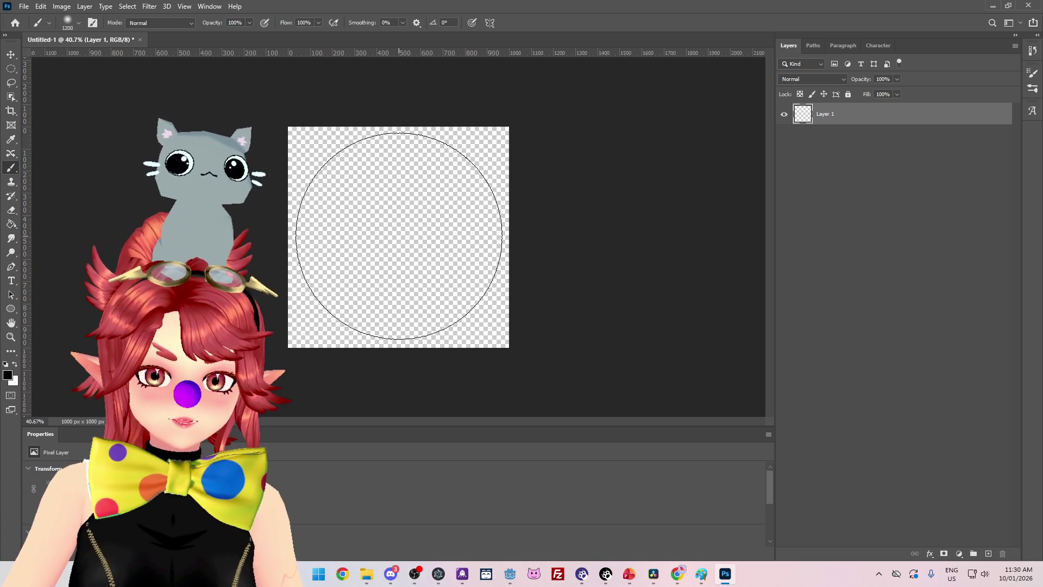
left_click(398, 237)
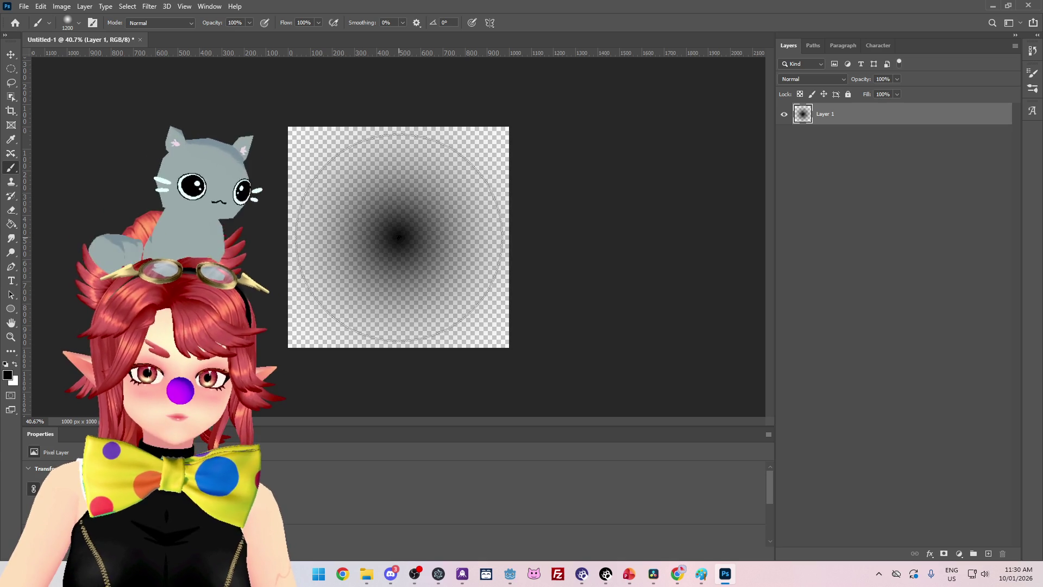
key("ctrl+z")
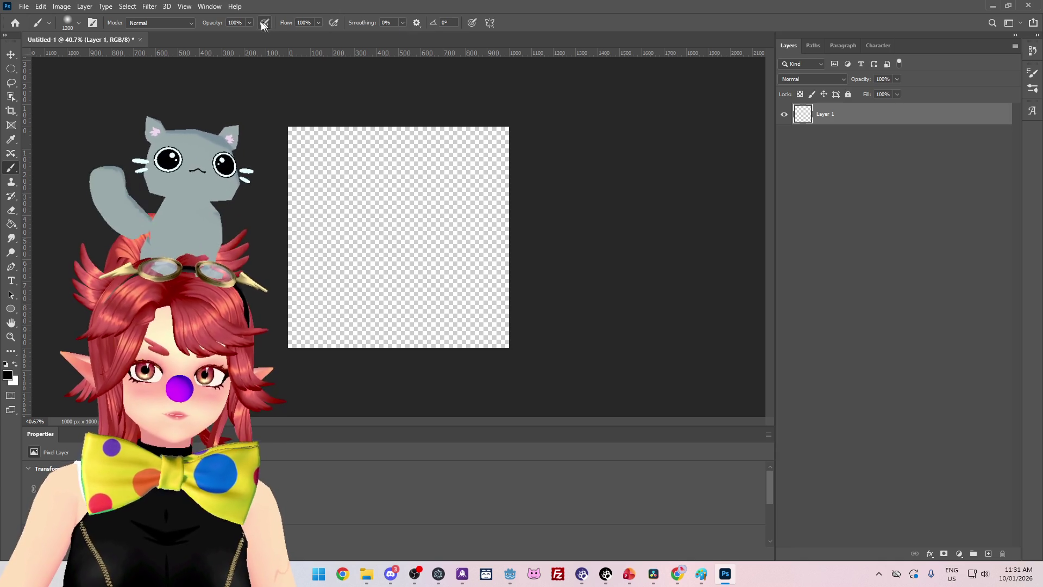
left_click(79, 24)
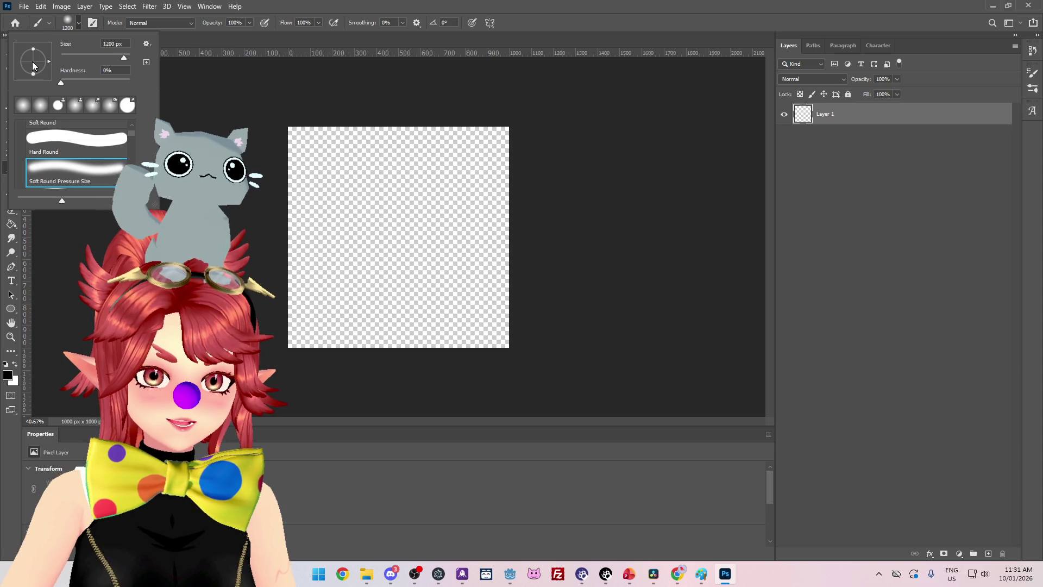
Adjust the brush tip settings and confirm 0% hardness on the soft round brush
left_click(148, 43)
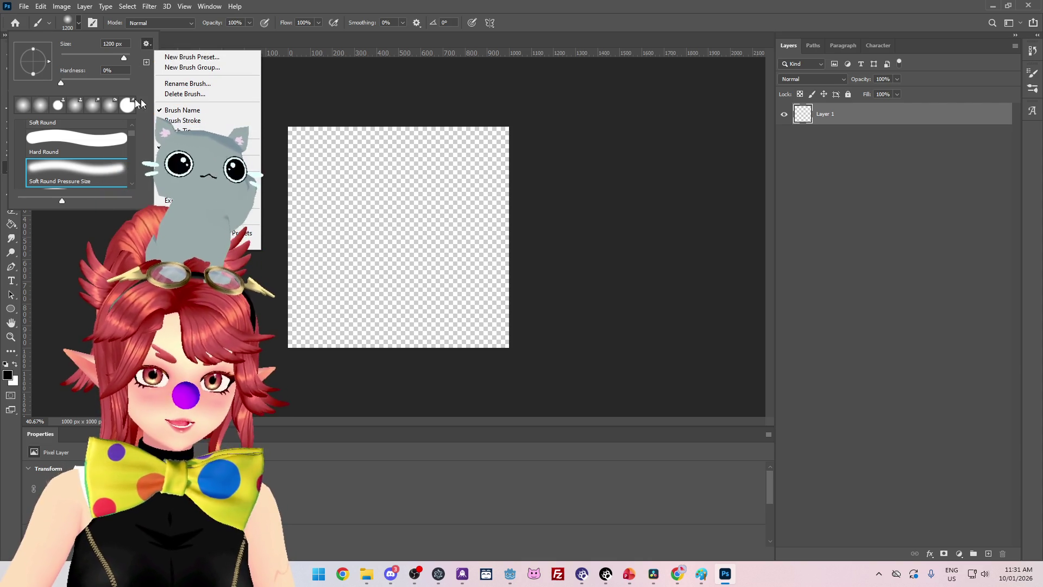
left_click_drag(37, 63, 47, 52)
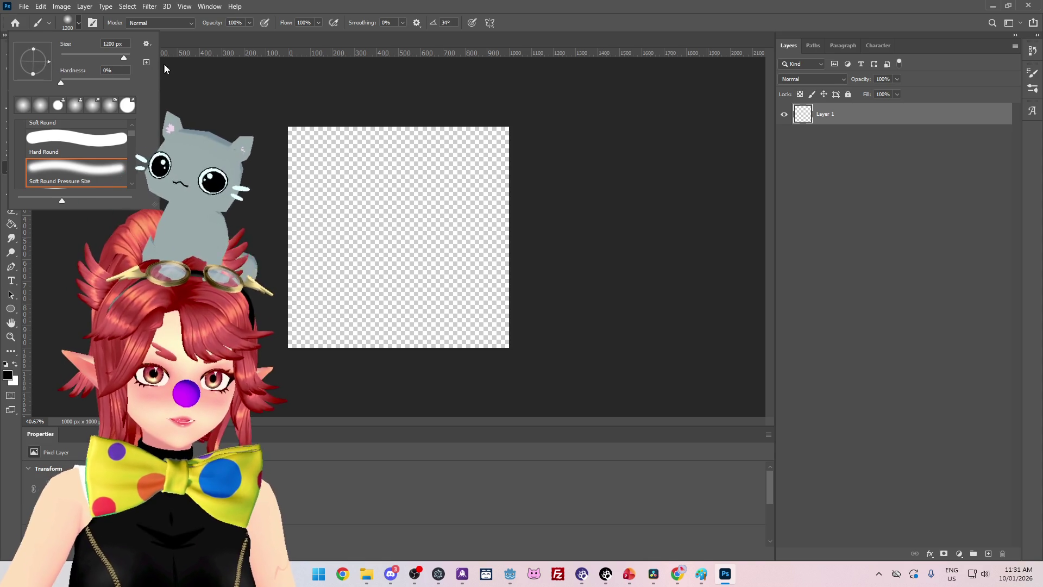
left_click(202, 79)
left_click(78, 24)
left_click(80, 25)
left_click(81, 25)
left_click(82, 25)
left_click(80, 23)
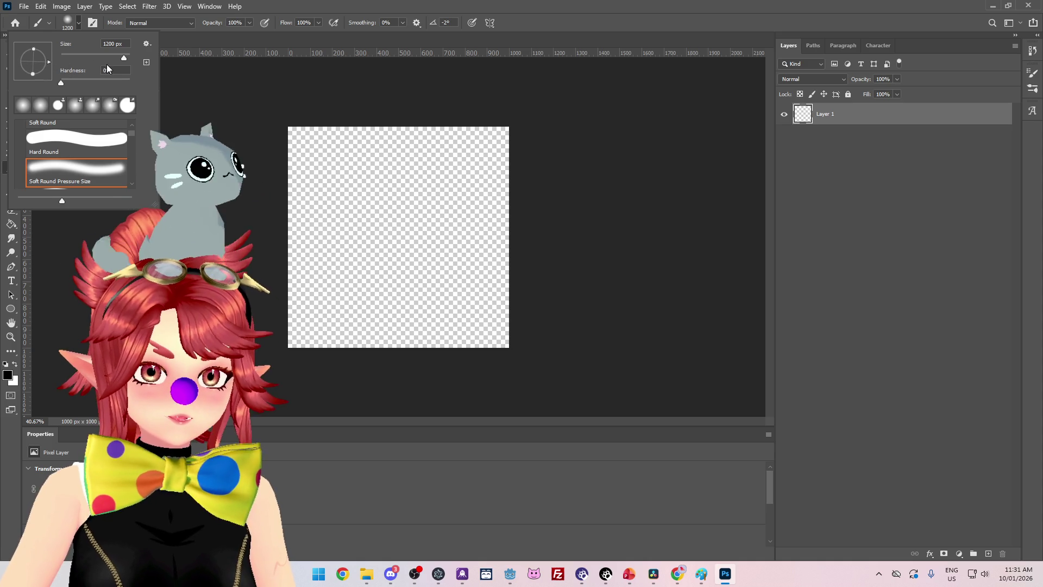
key("Return")
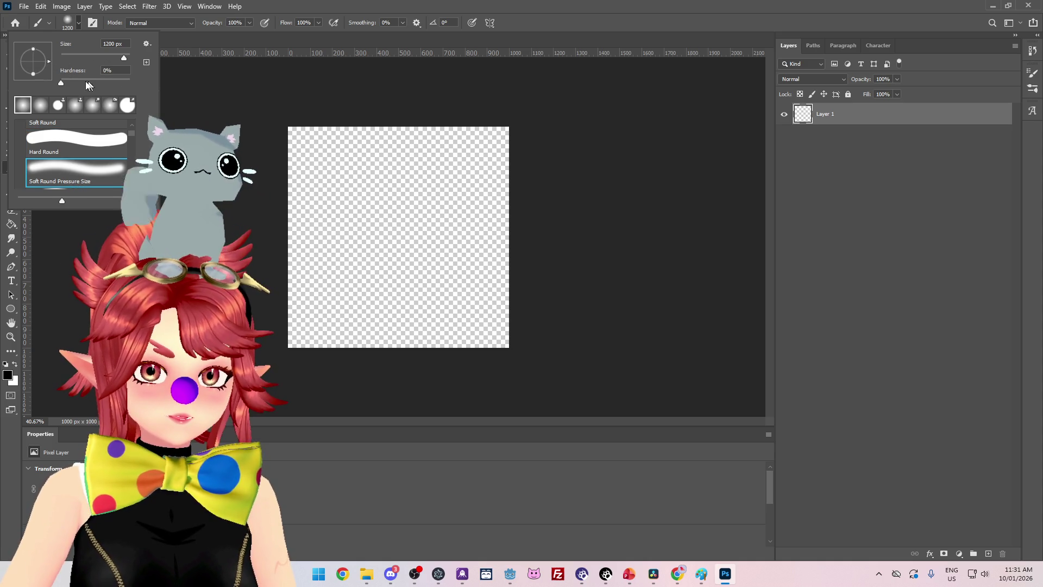
Save the brush as a new preset named 'Soft Round 1200 1' and close the picker
left_click(147, 63)
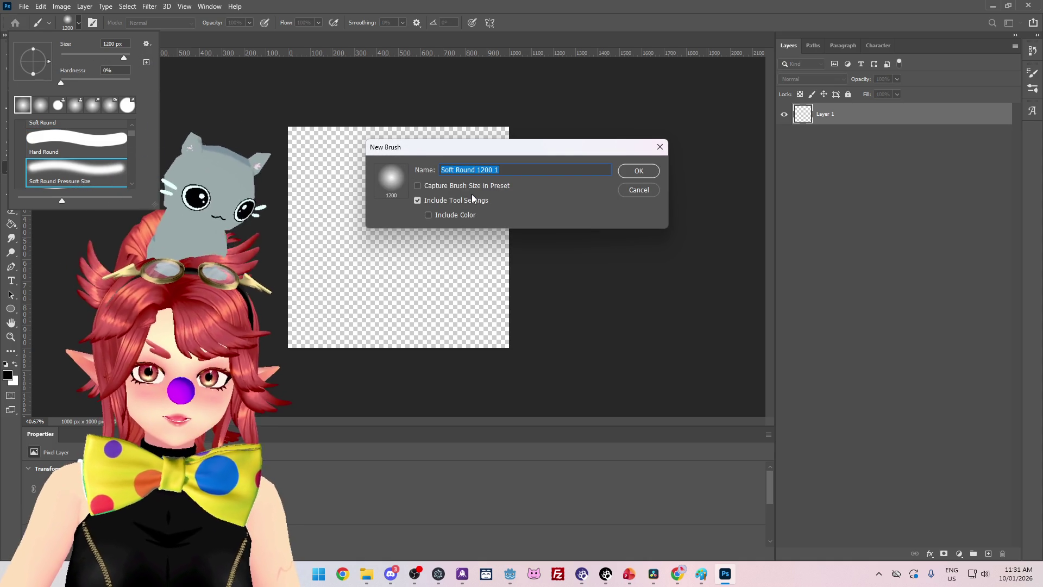
left_click(637, 171)
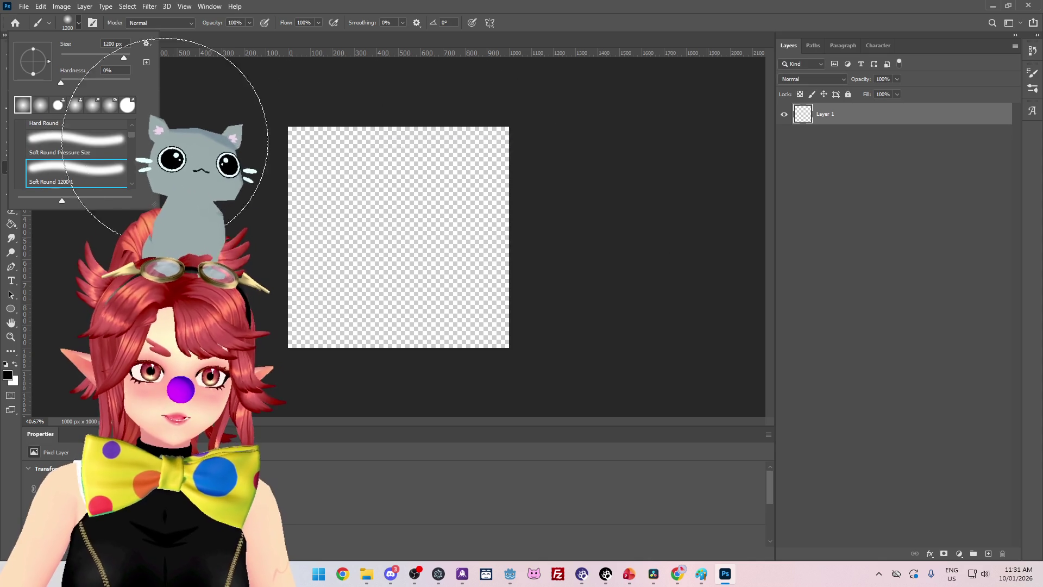
right_click(110, 181)
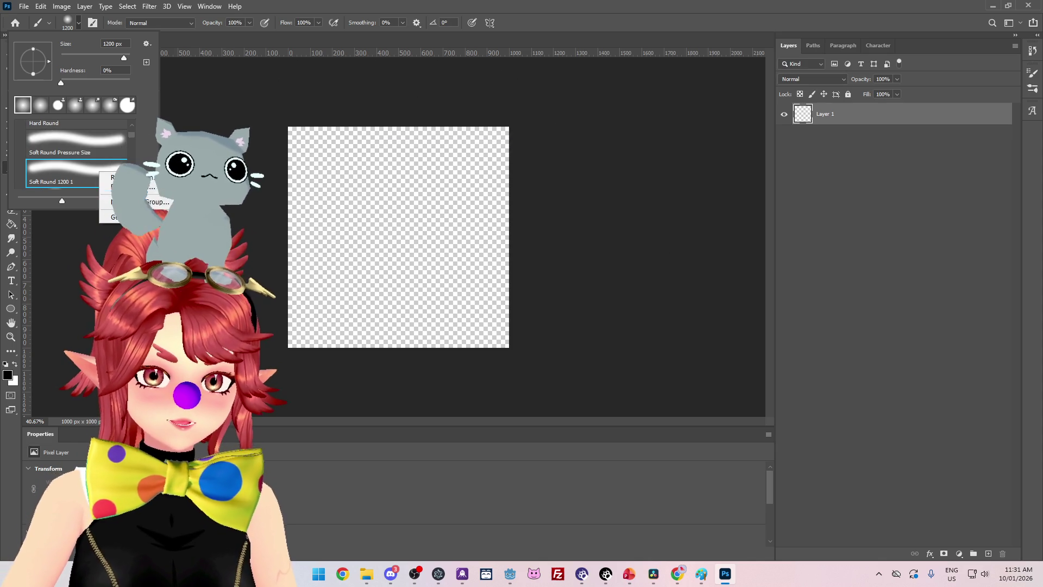
left_click(59, 182)
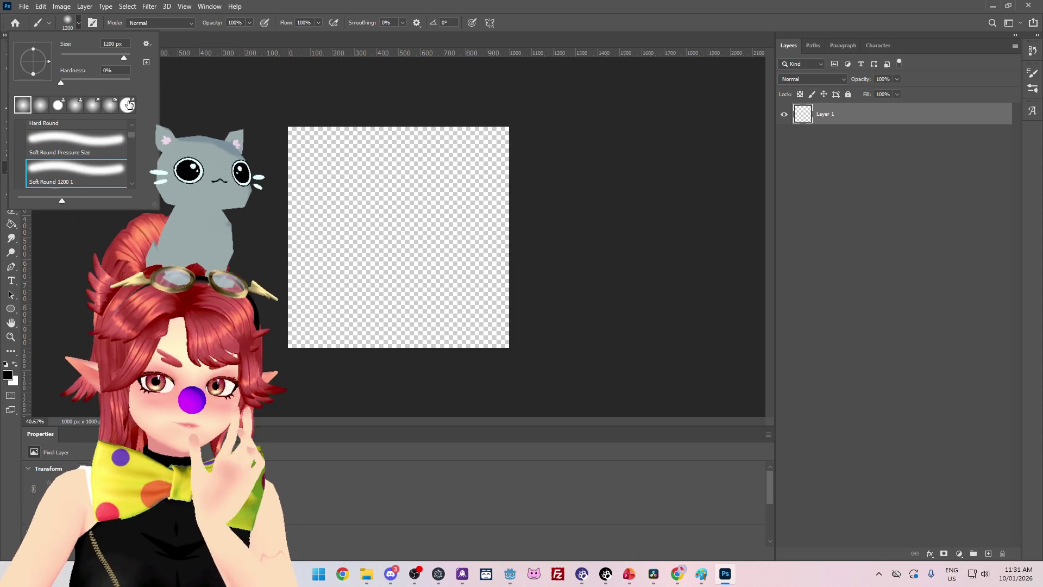
scroll(84, 128, "down", 2)
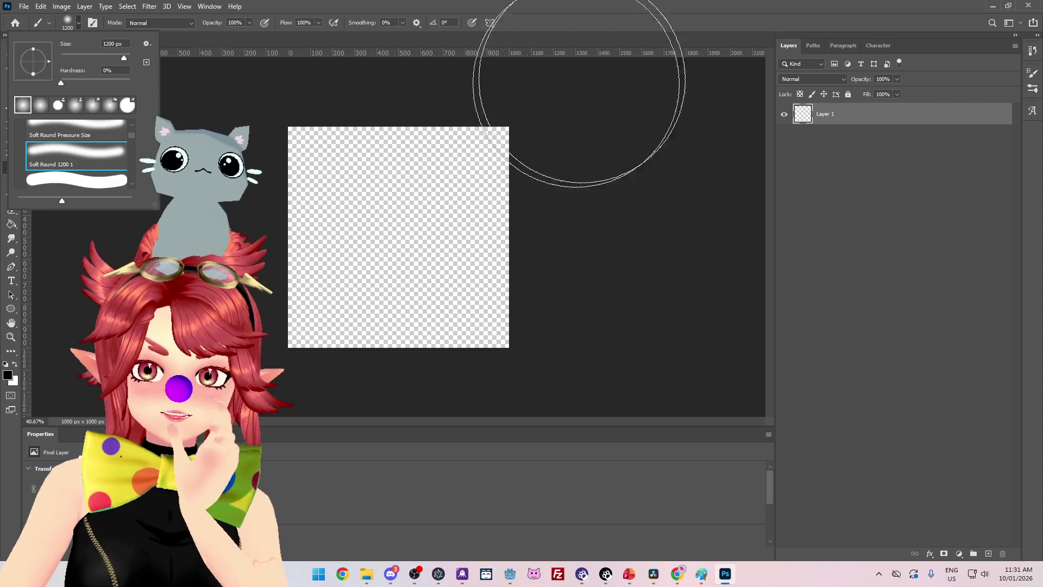
left_click(530, 52)
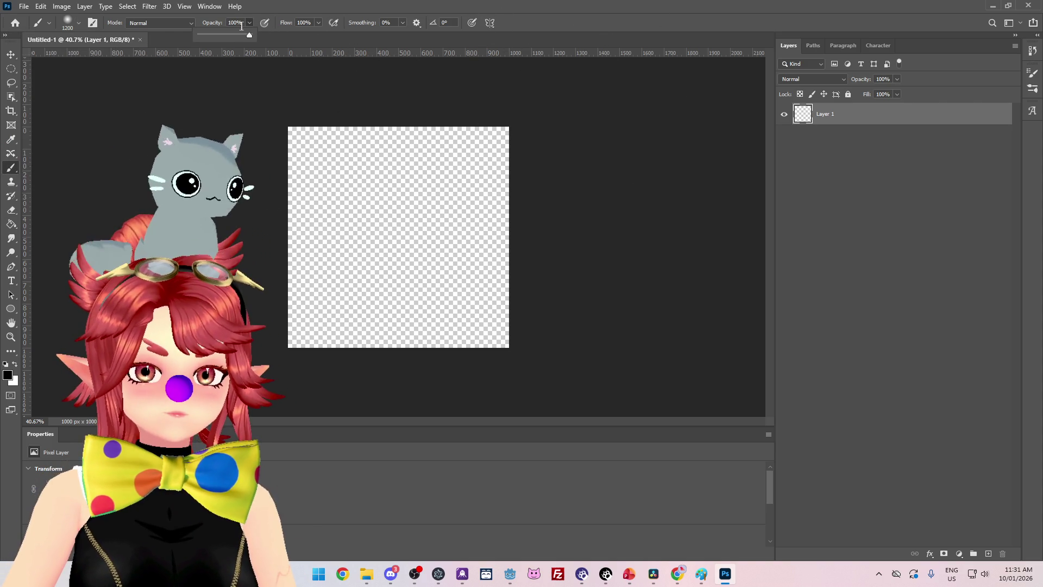
Lower brush opacity to 29% and dab four soft strokes at the canvas centre
left_click_drag(227, 34, 214, 34)
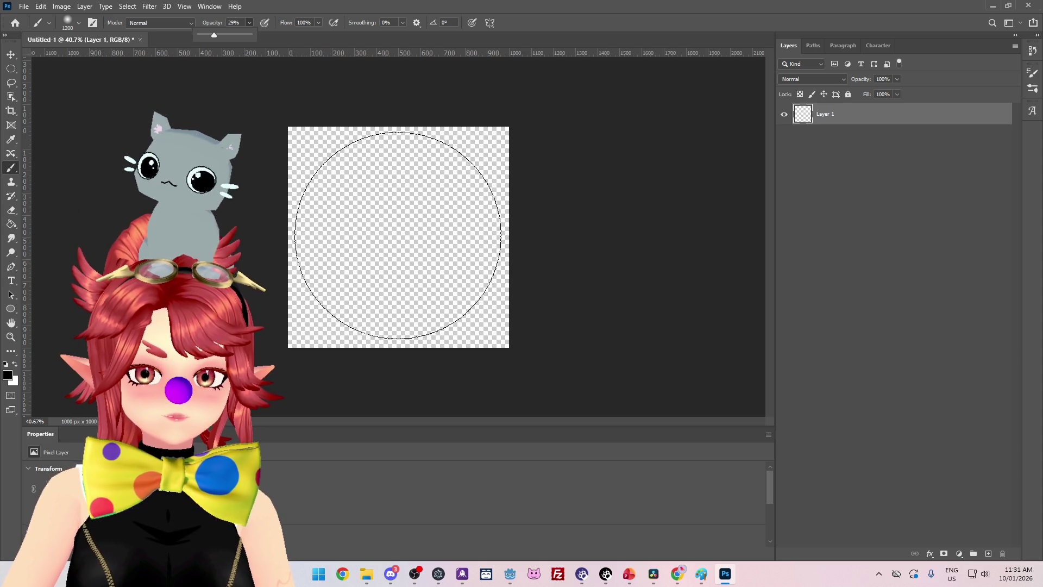
left_click(399, 235)
left_click(399, 236)
left_click(400, 235)
left_click(400, 235)
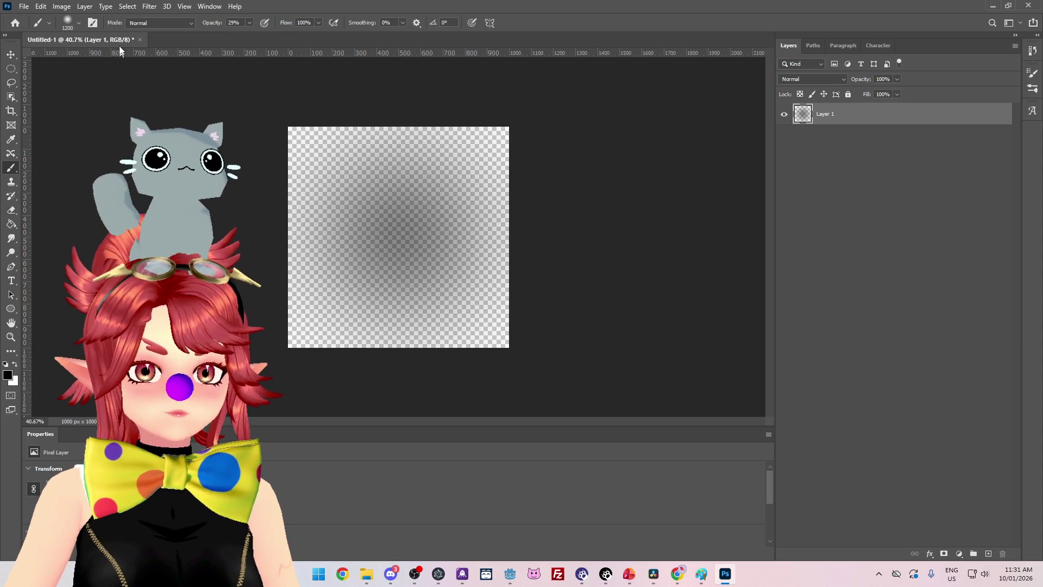
Resize the brush to 1102 px and build up the dark gradient centre with more dabs
left_click(79, 22)
left_click(105, 57)
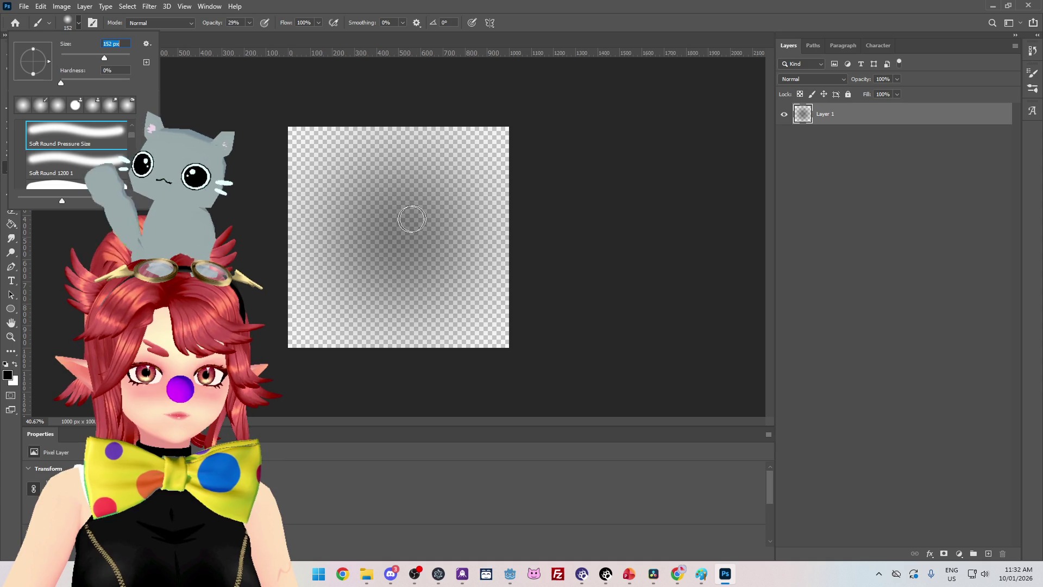
left_click(123, 57)
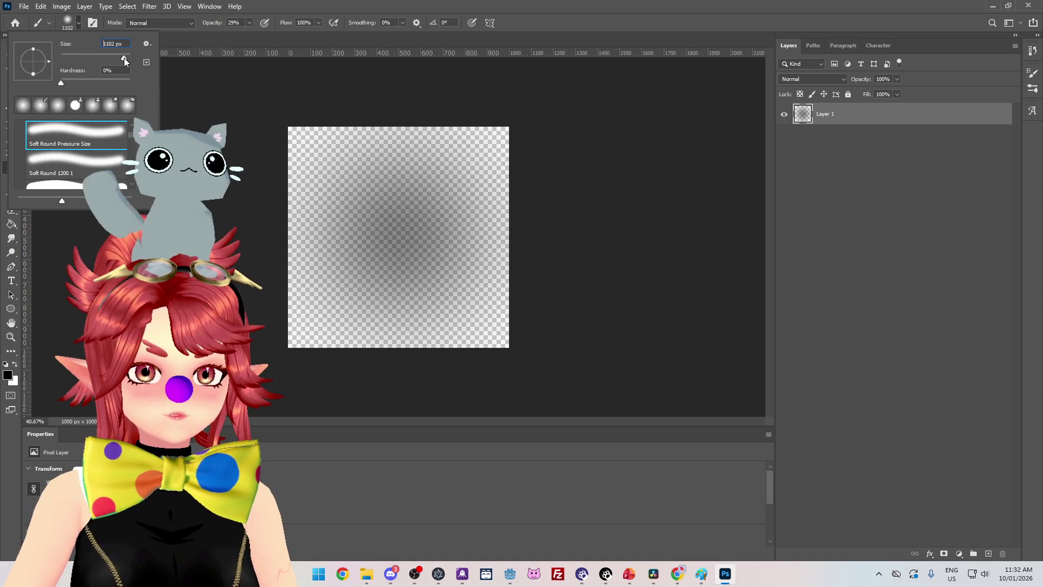
left_click(402, 230)
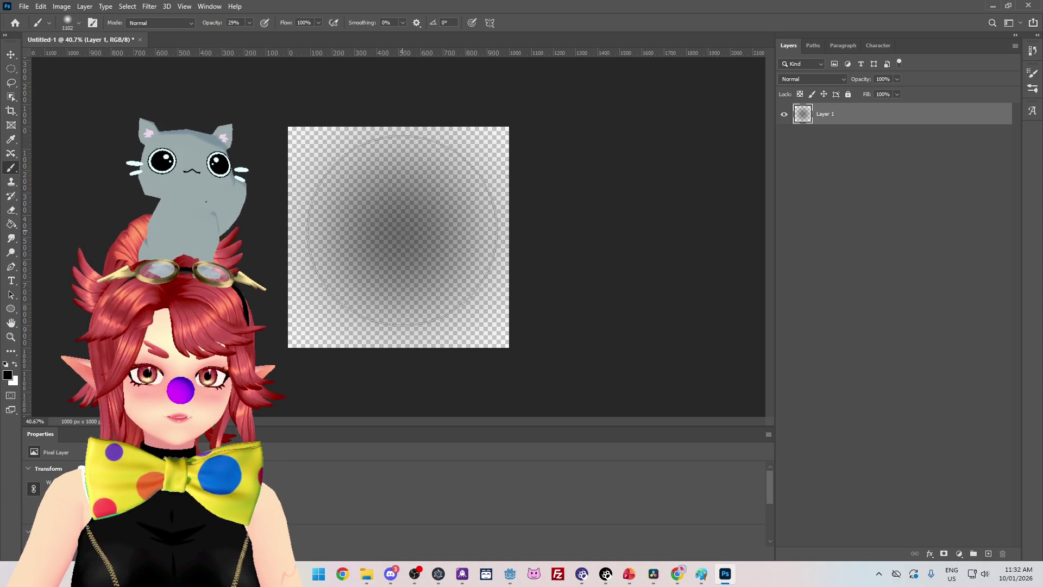
left_click(402, 230)
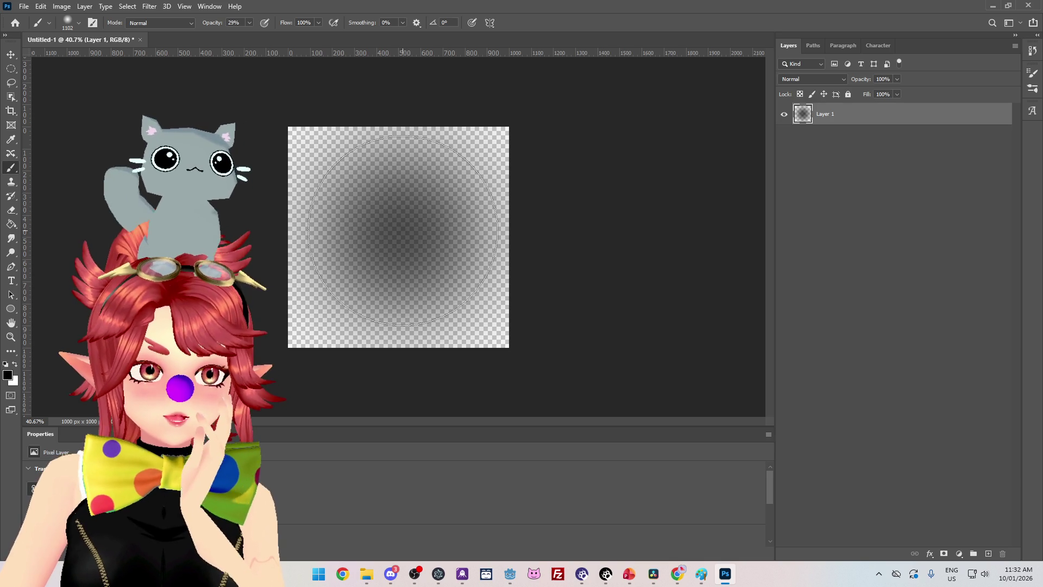
left_click(403, 230)
left_click(403, 230)
left_click(402, 230)
left_click(403, 231)
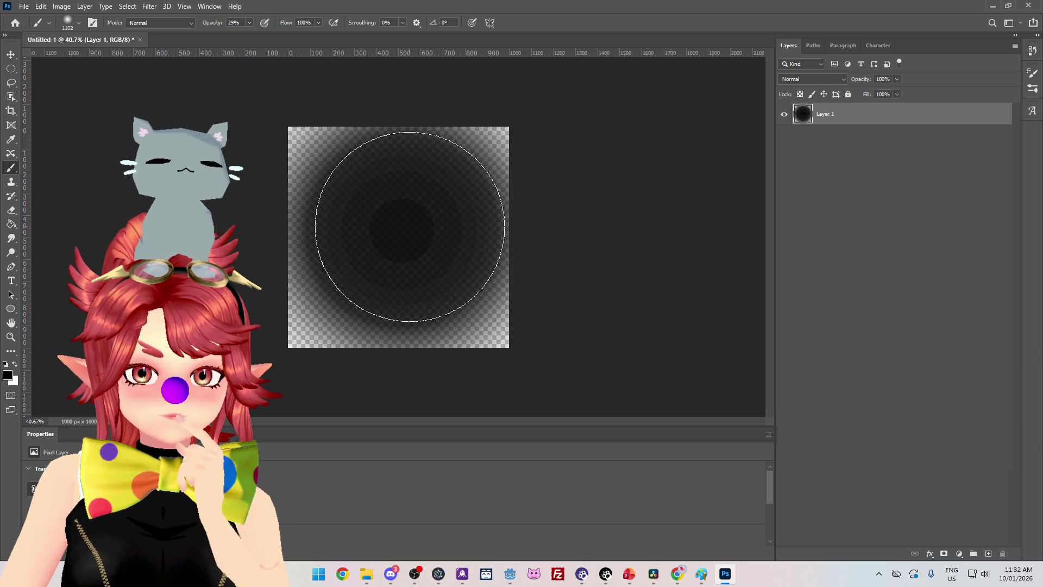
left_click(77, 23)
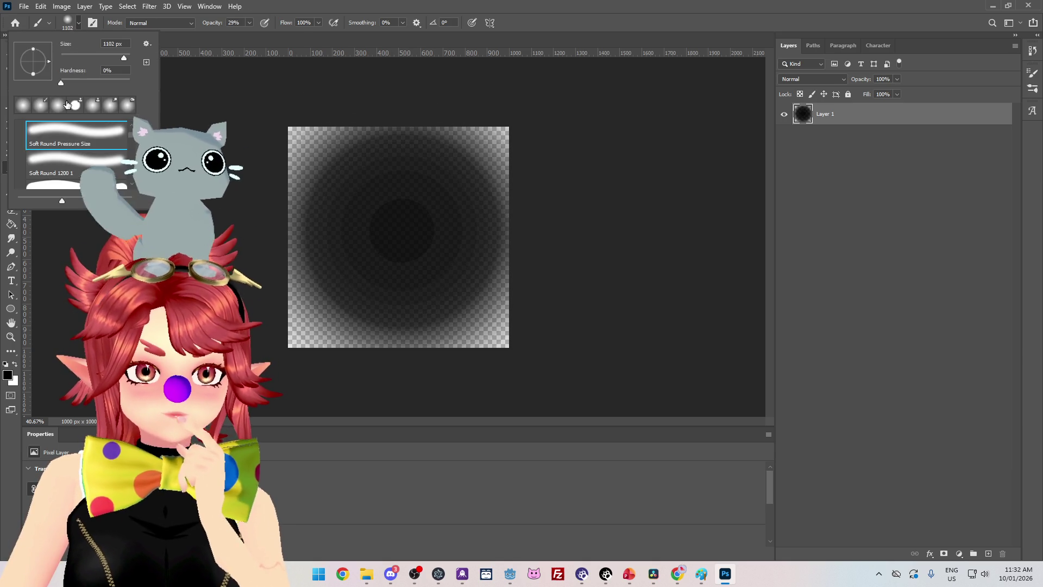
Shrink the brush to 127 px, then delete the gradient through two elliptical selections and deselect
left_click(100, 56)
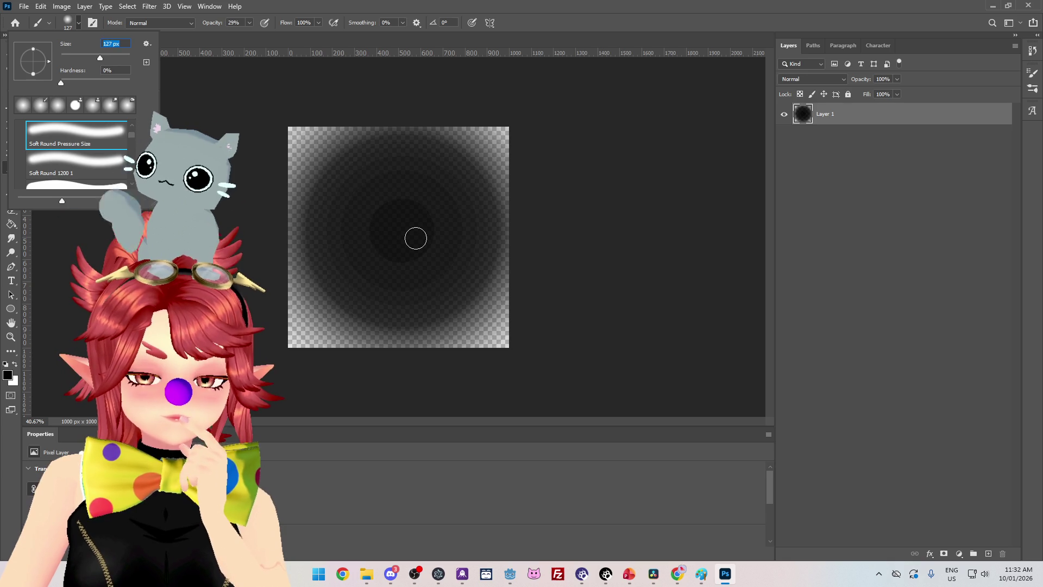
key("Return")
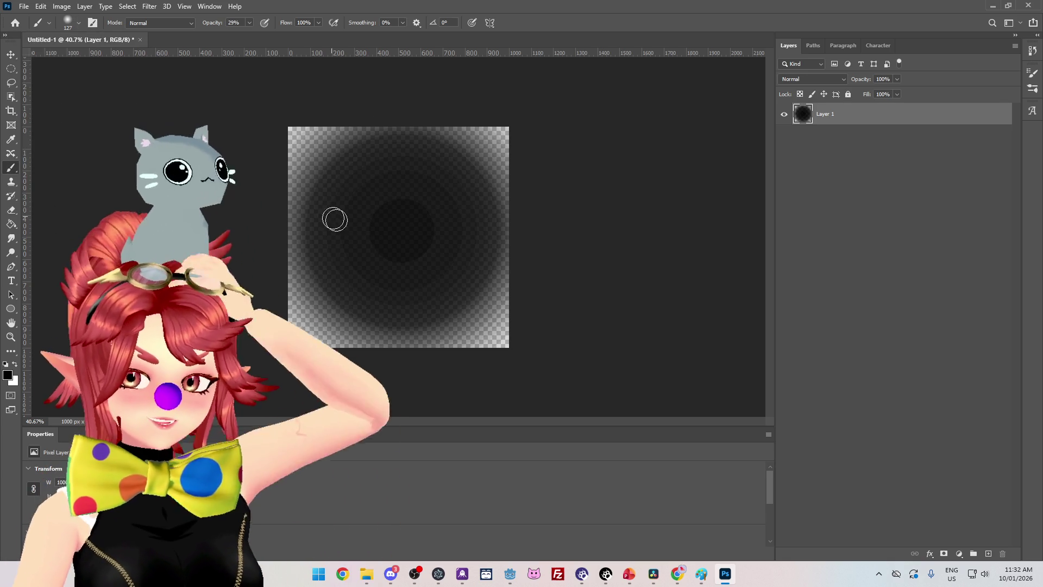
left_click(10, 69)
left_click_drag(234, 107, 606, 406)
key("Delete")
left_click_drag(139, 71, 443, 223)
key("Delete")
key("ctrl+d")
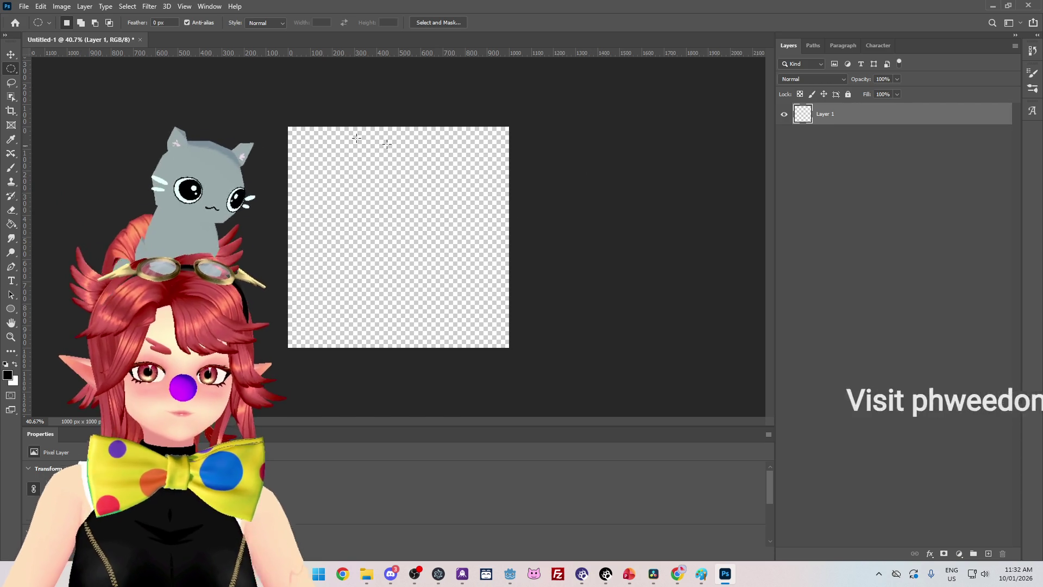